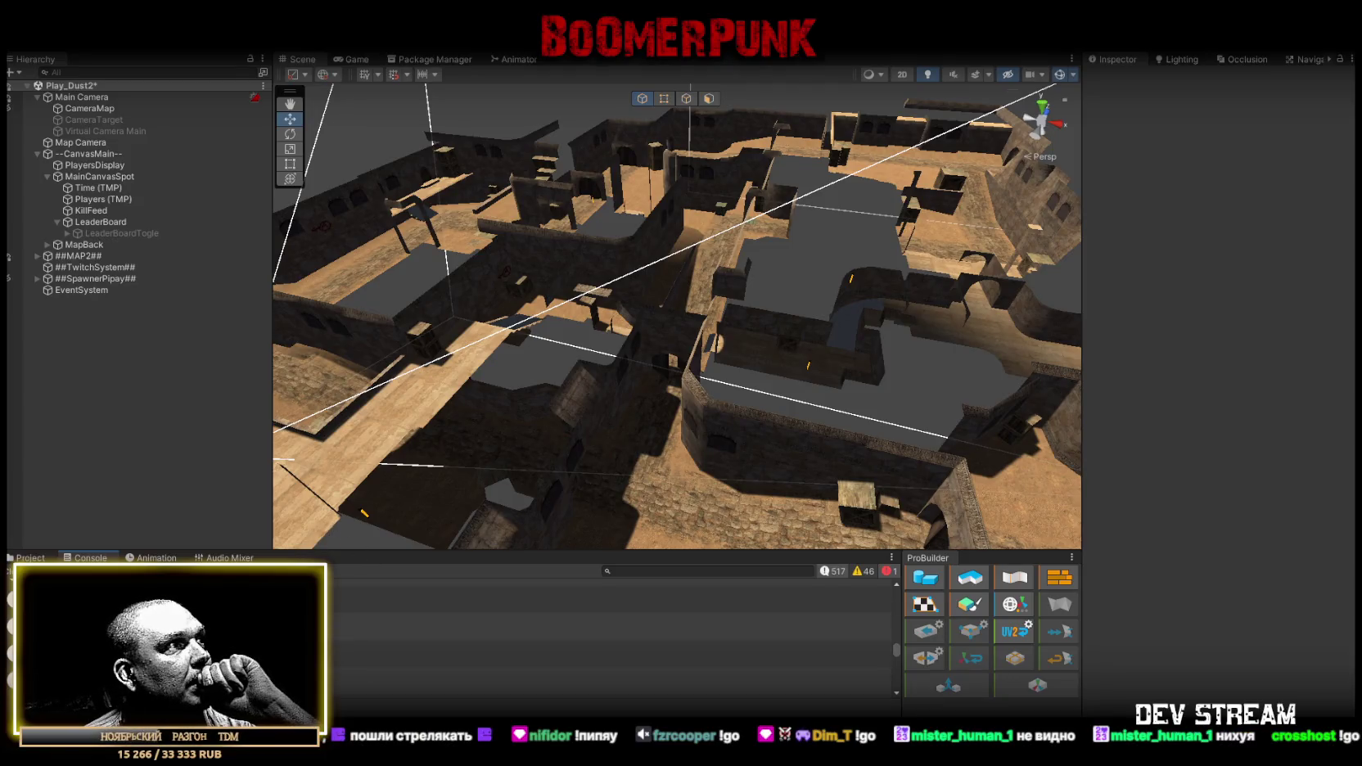
Maximize the log panel to read back through earlier entries, then restore the normal layout.
double_click(110, 558)
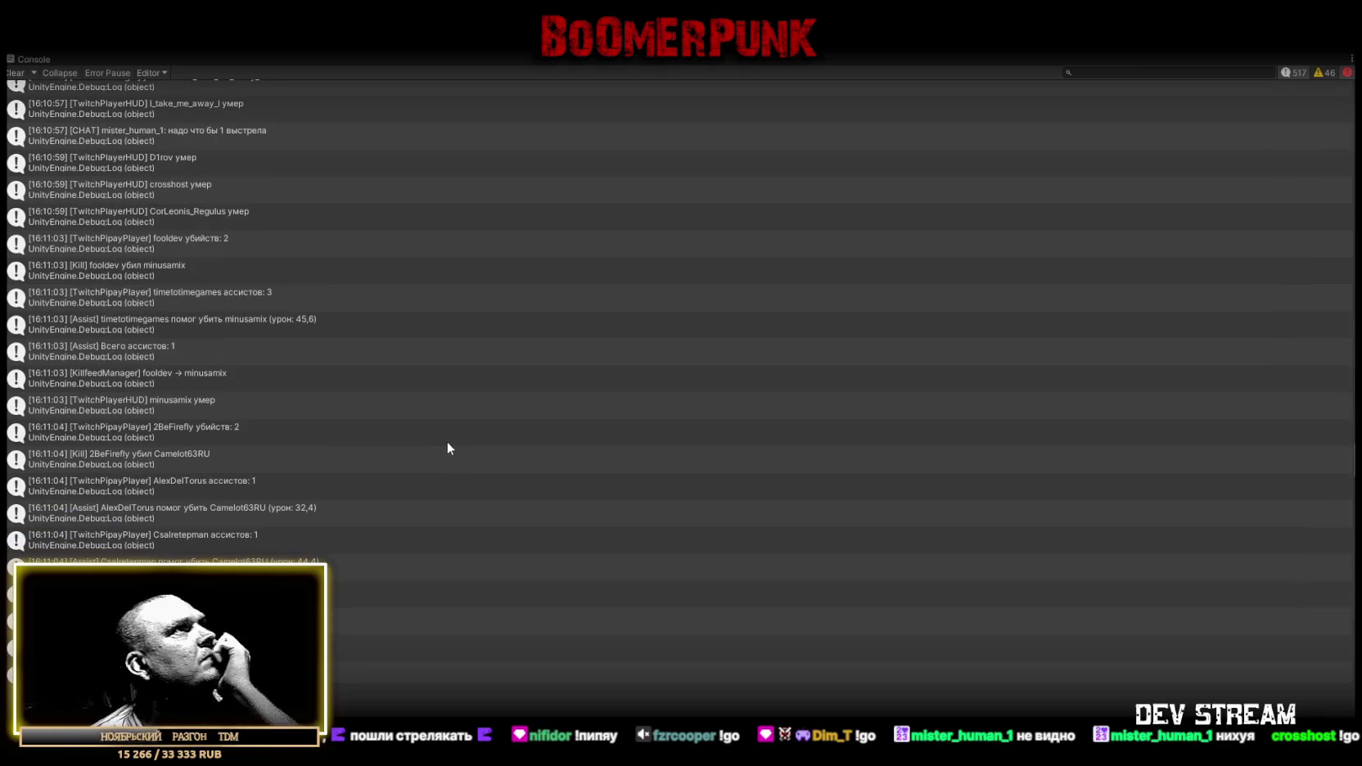
scroll(347, 290, "up", 5)
scroll(354, 303, "up", 2)
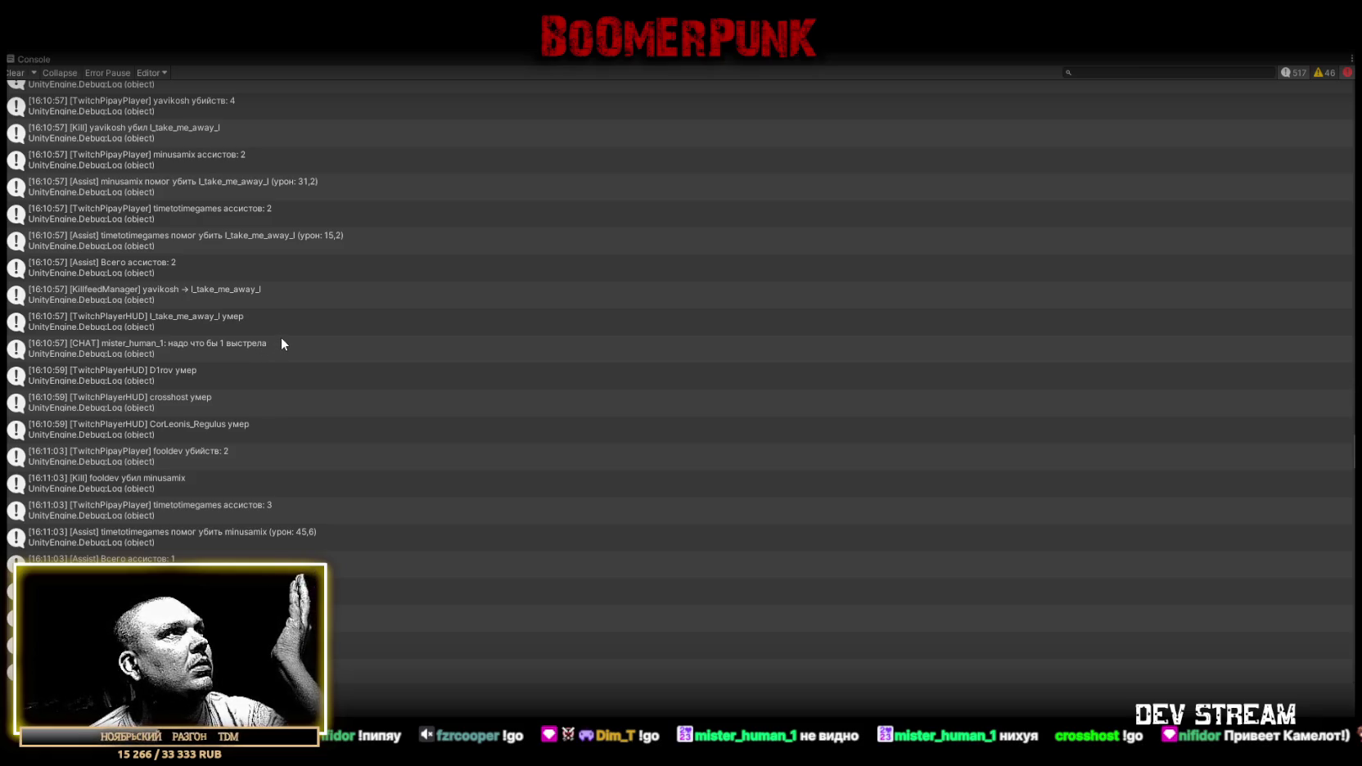
scroll(280, 337, "up", 2)
scroll(281, 336, "up", 2)
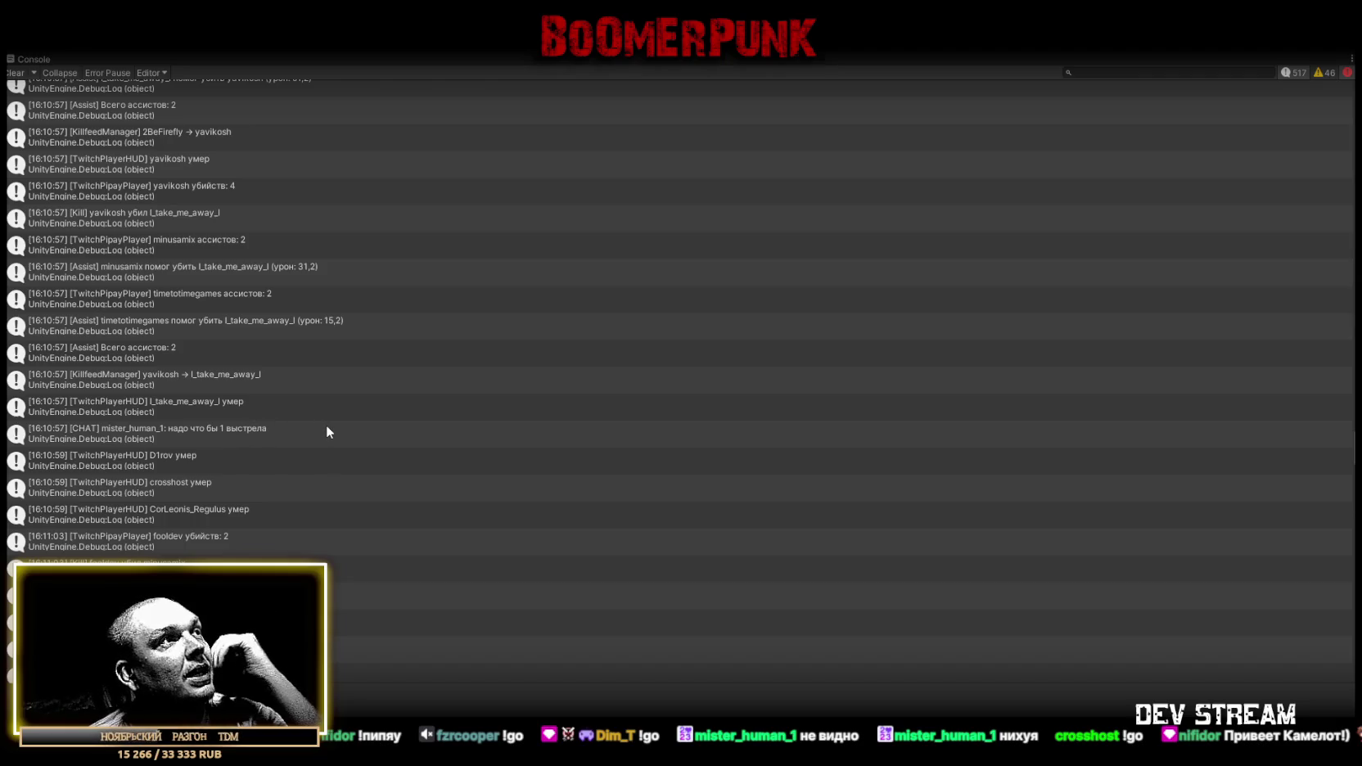
scroll(326, 423, "up", 2)
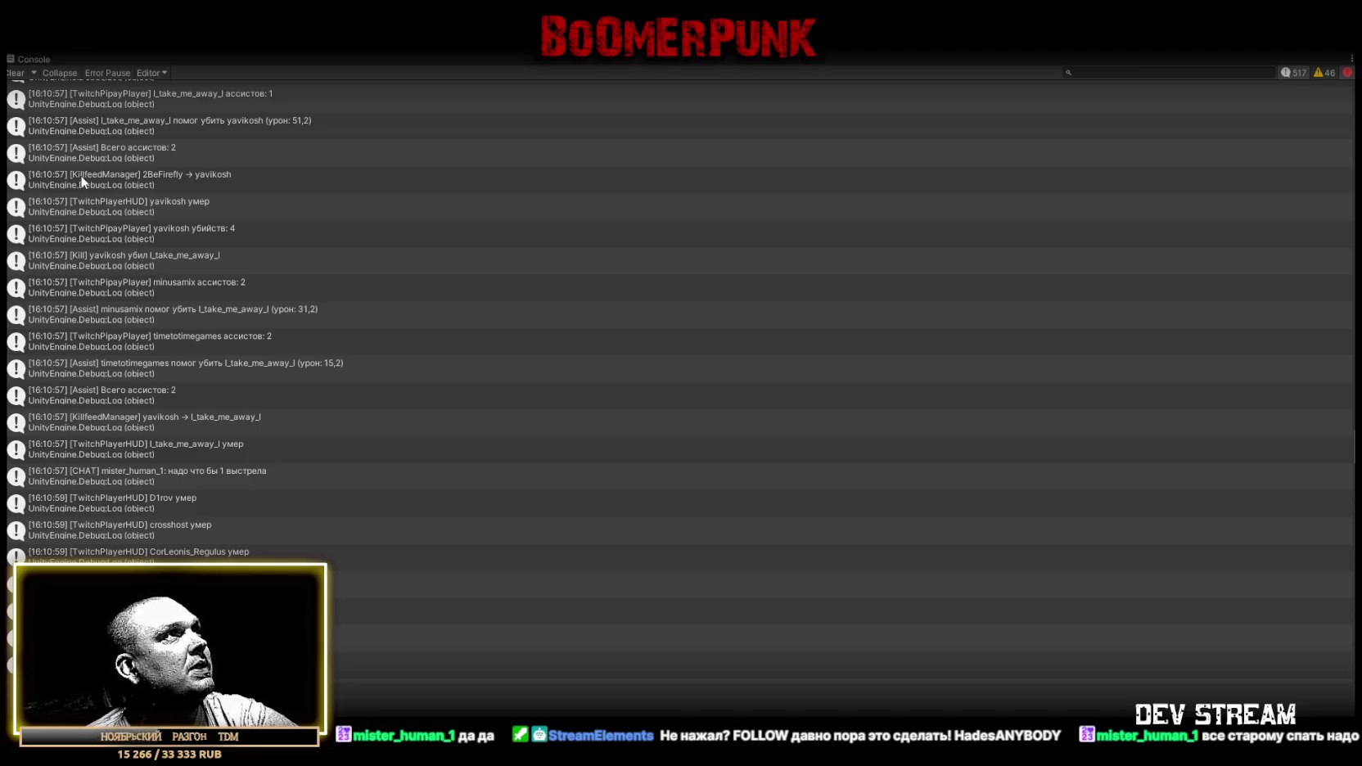
scroll(101, 307, "up", 3)
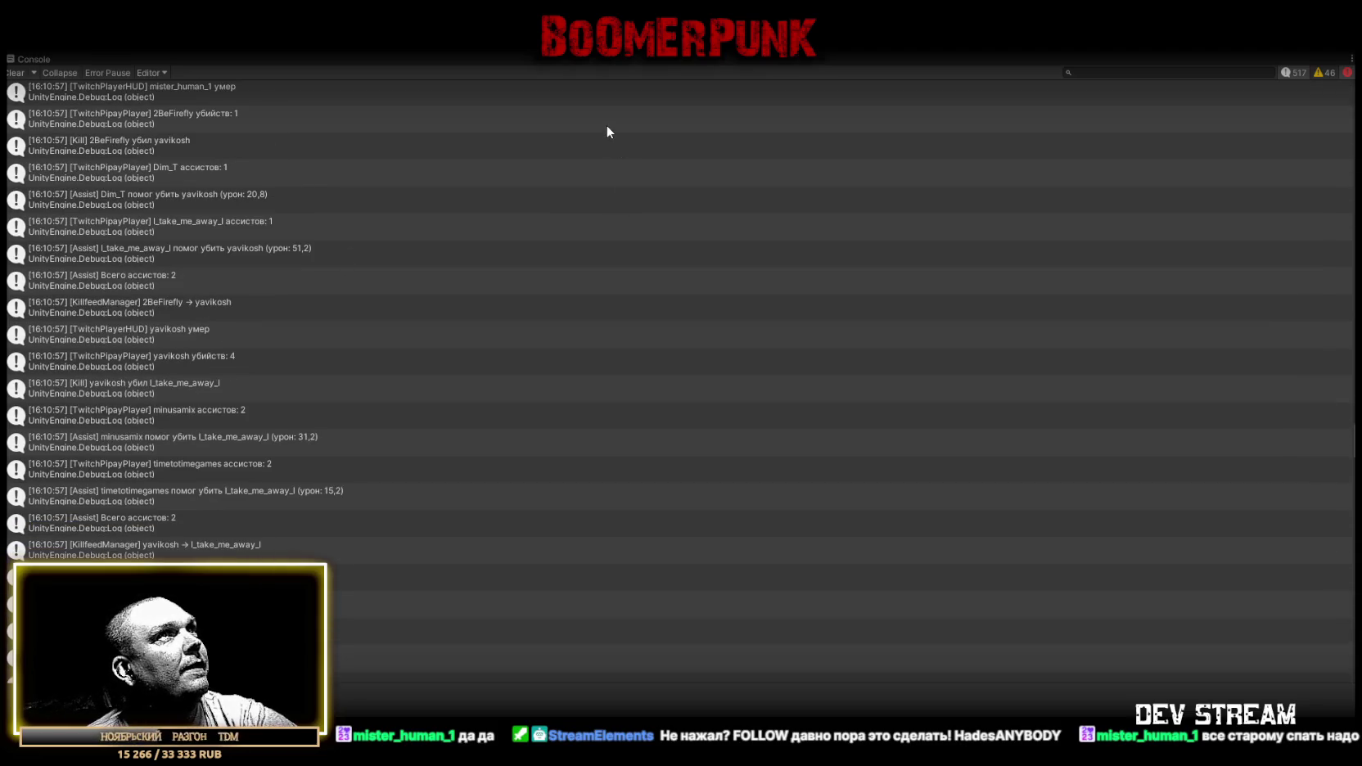
double_click(33, 60)
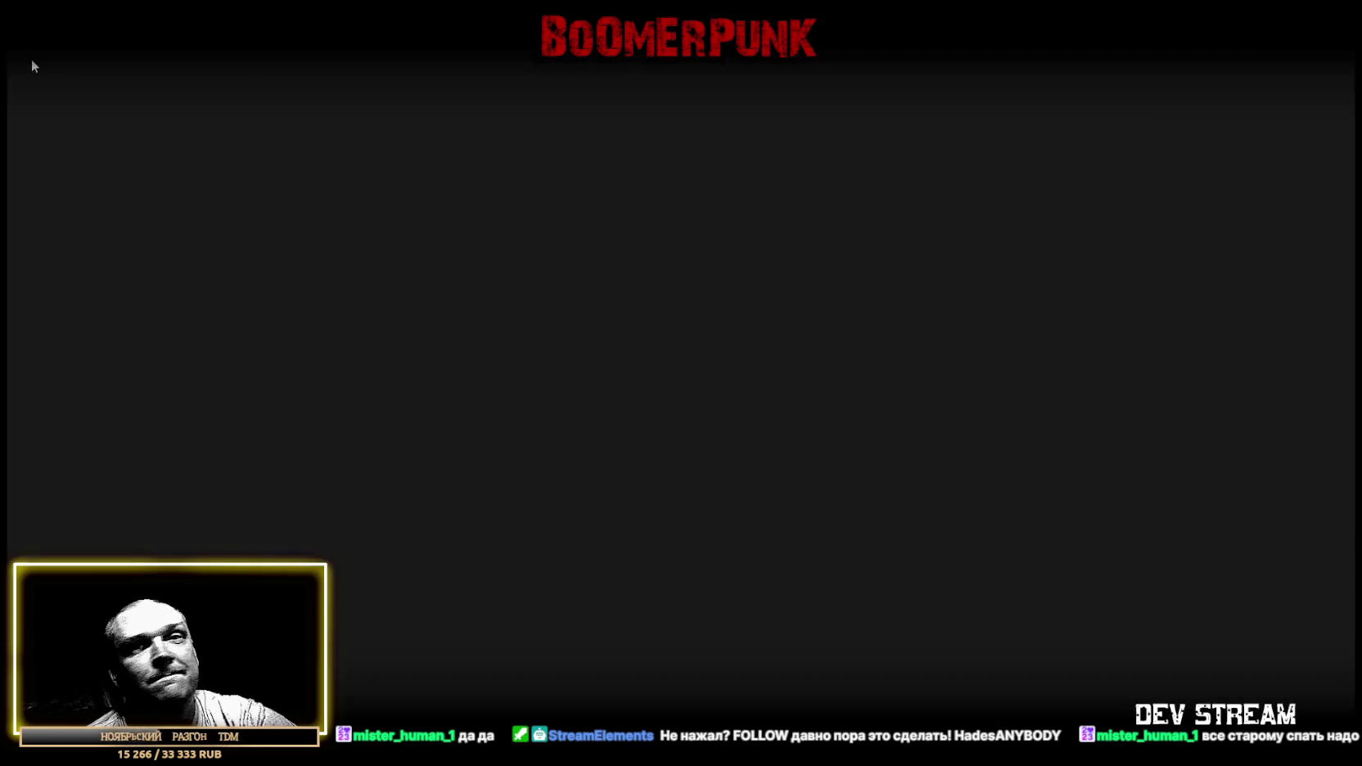
scroll(522, 433, "down", 3)
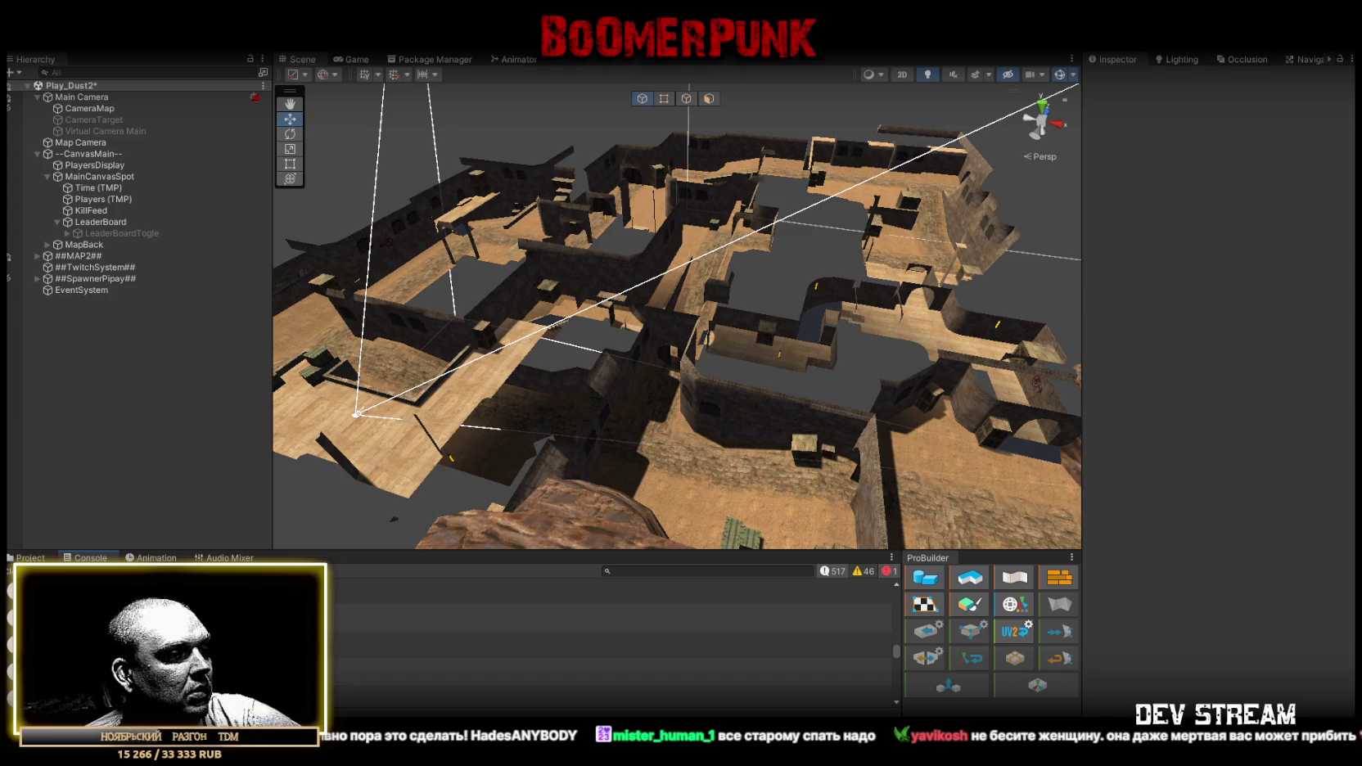
Replace all of Dead2RagdollNPC.cs with the pasted updated code, save, and return to Unity.
key("alt+Tab")
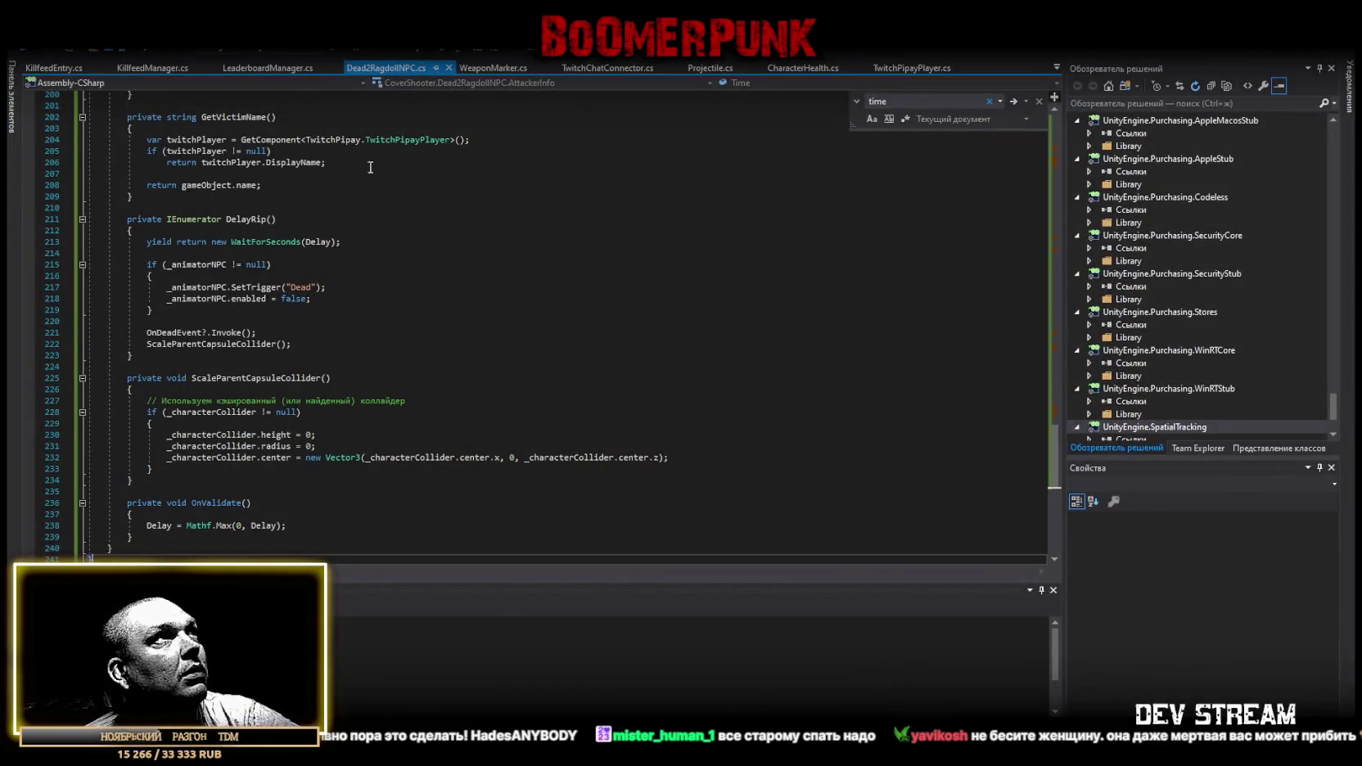
scroll(303, 378, "down", 6)
key("ctrl+a")
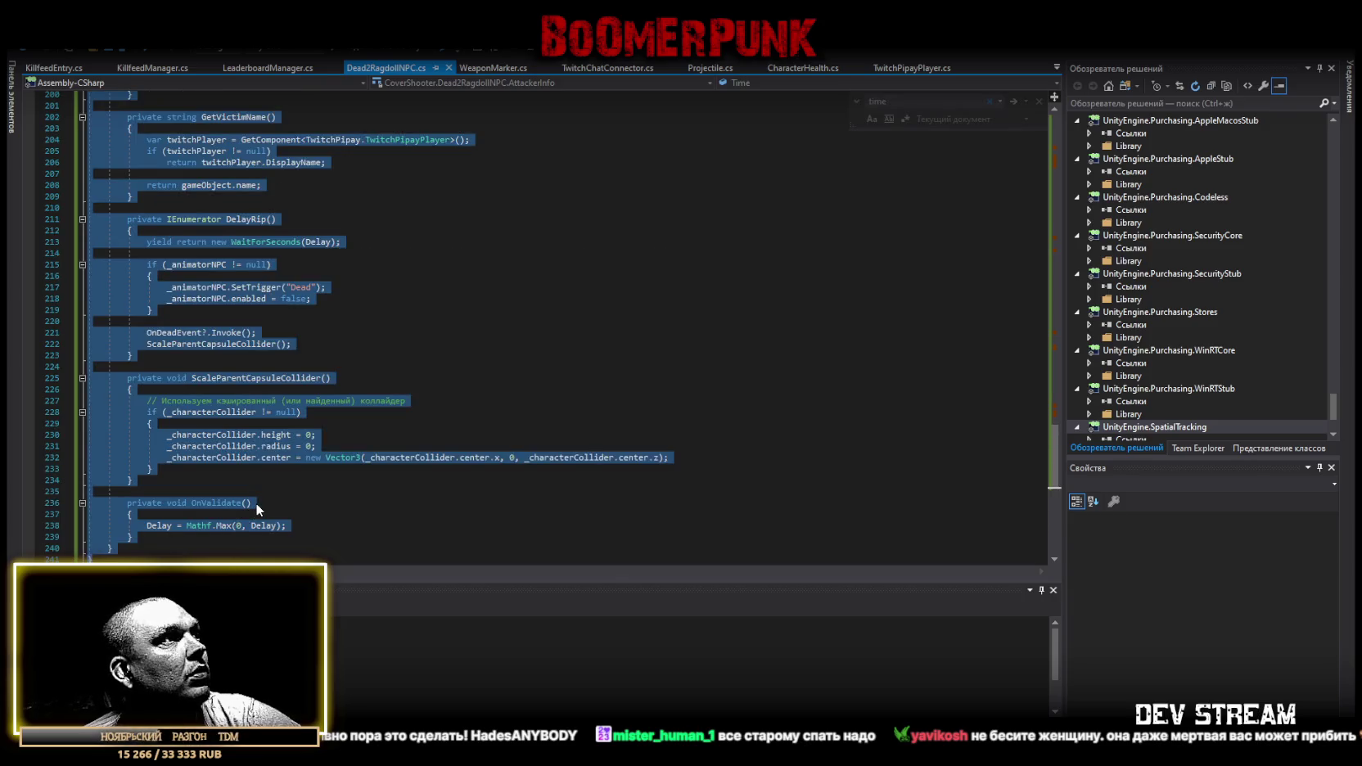
key("ctrl+v")
key("ctrl+s")
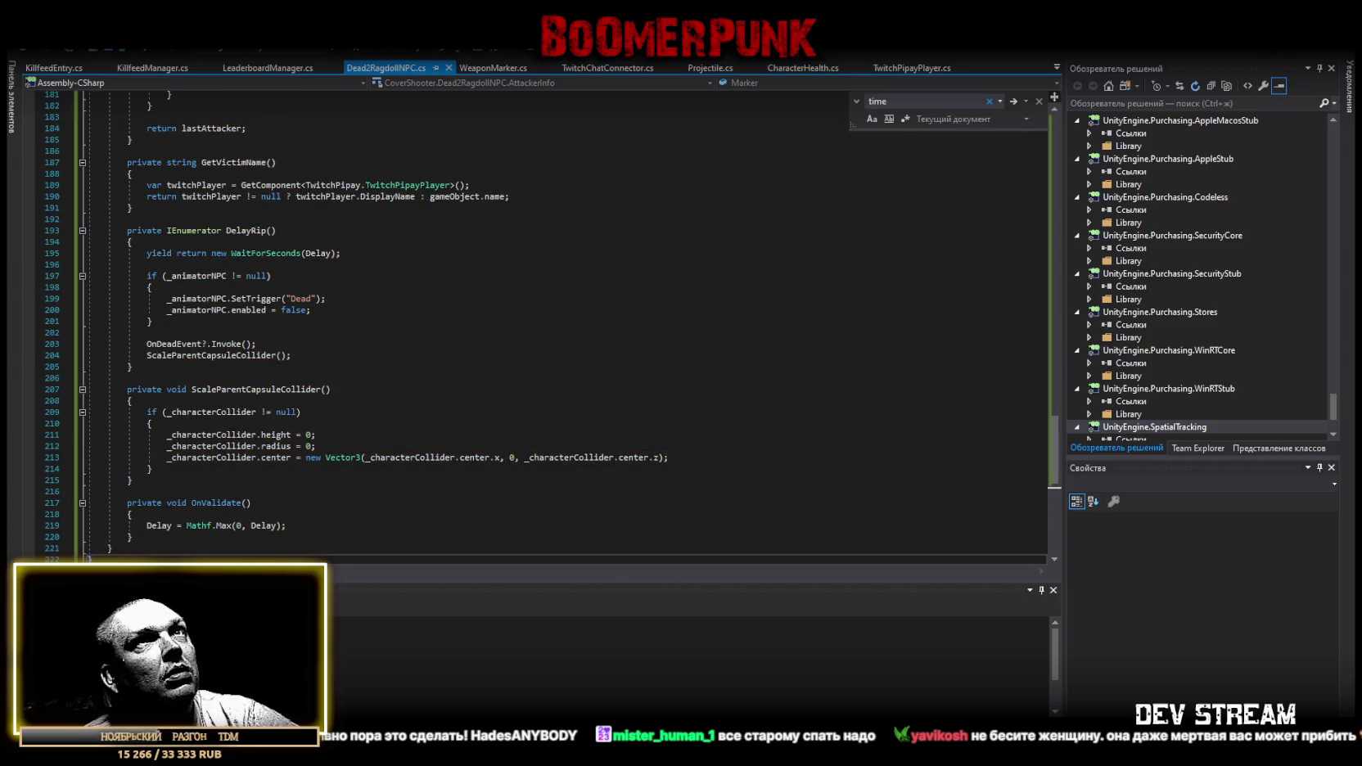
key("alt+Tab")
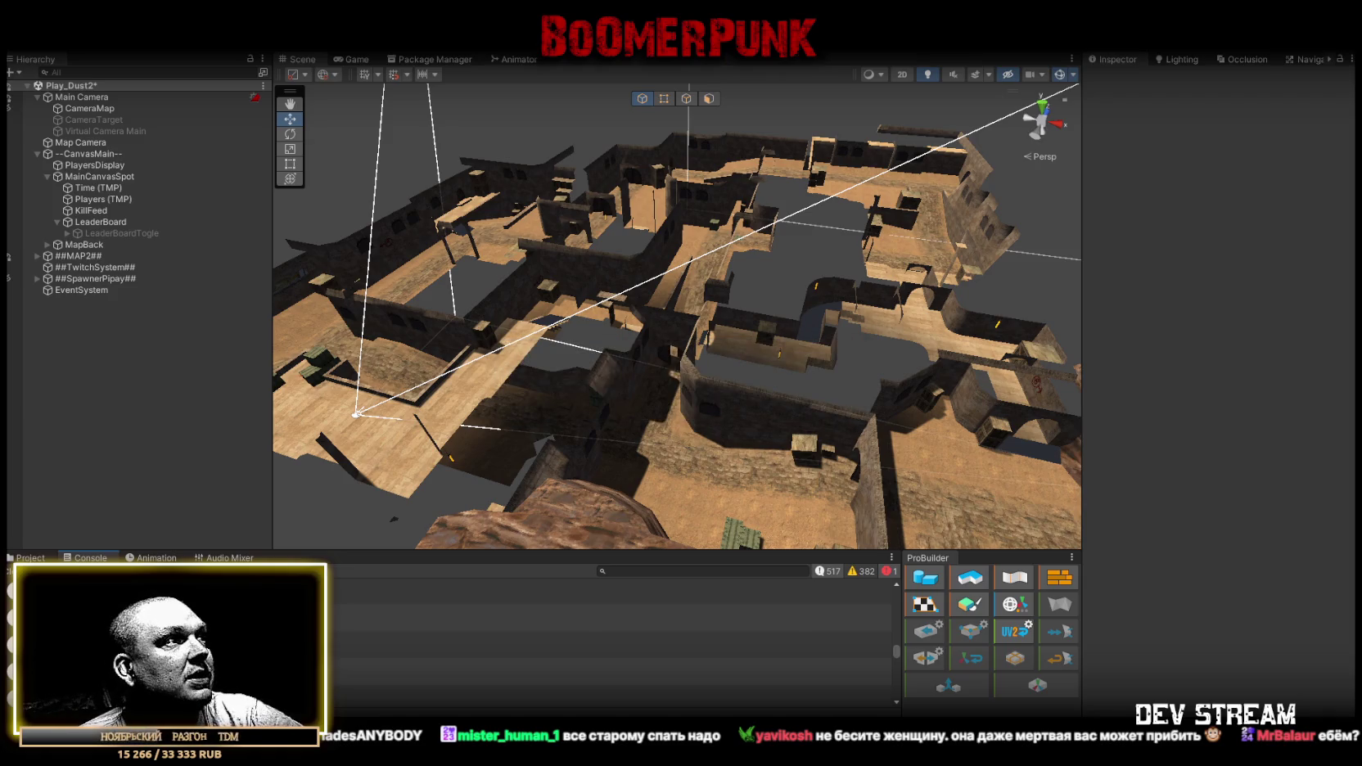
Confirm the Console has no compile errors, then open the TRCchaters prefab from Prefabs > PlayerType.
left_click(27, 559)
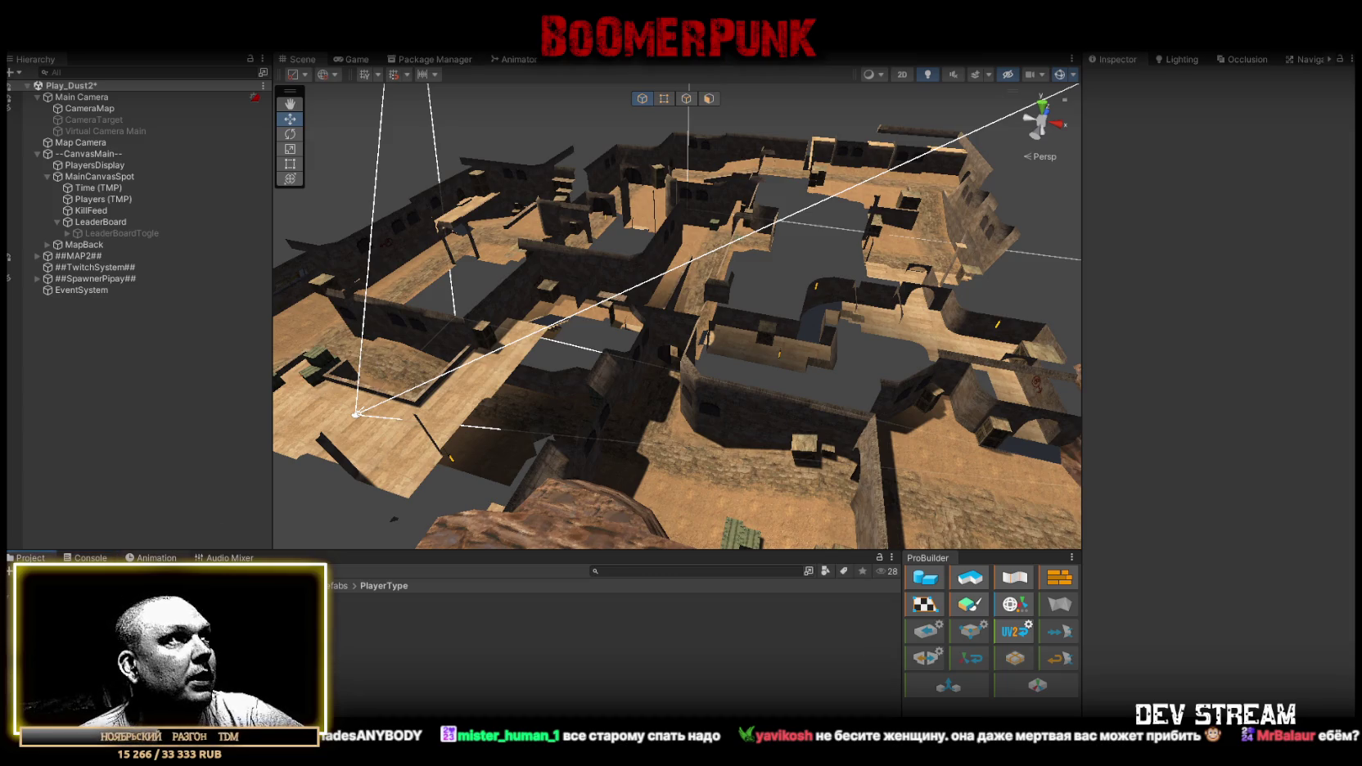
left_click(88, 558)
left_click(27, 559)
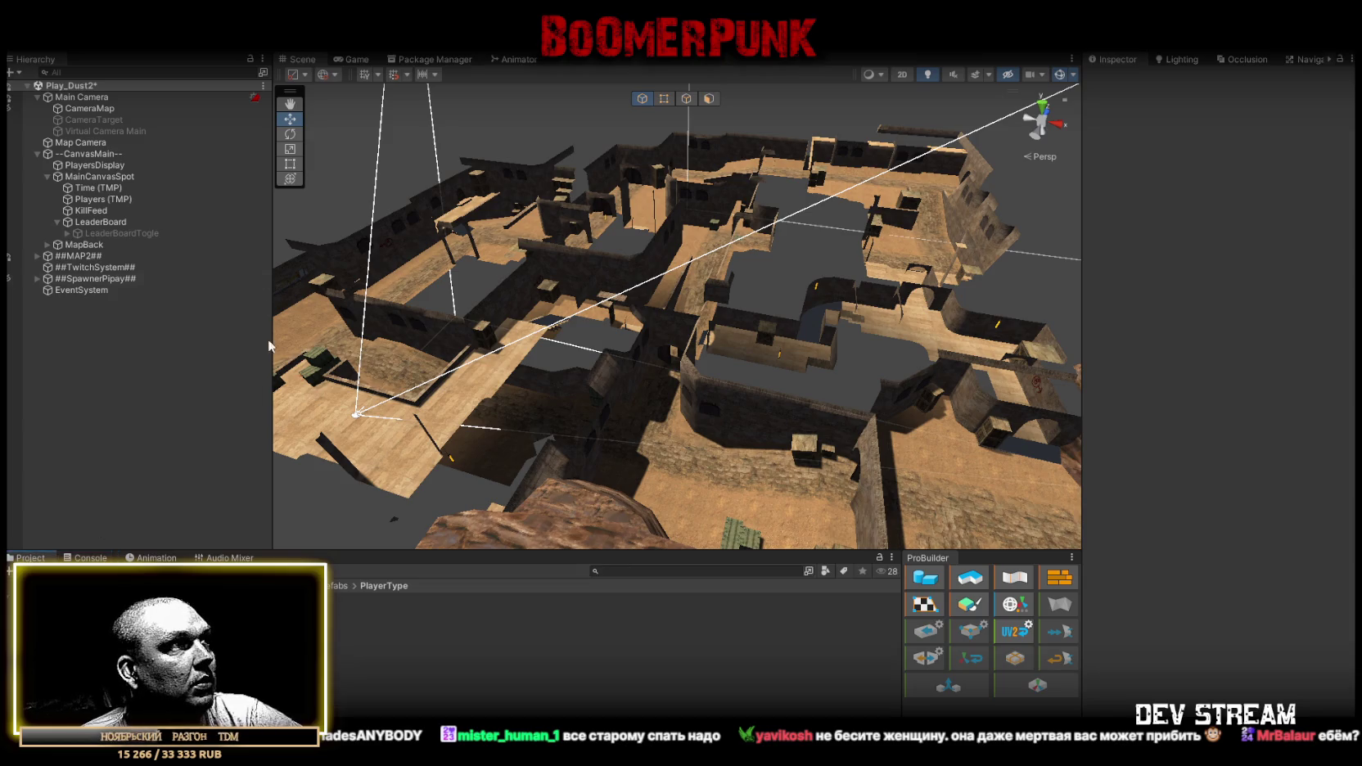
double_click(368, 600)
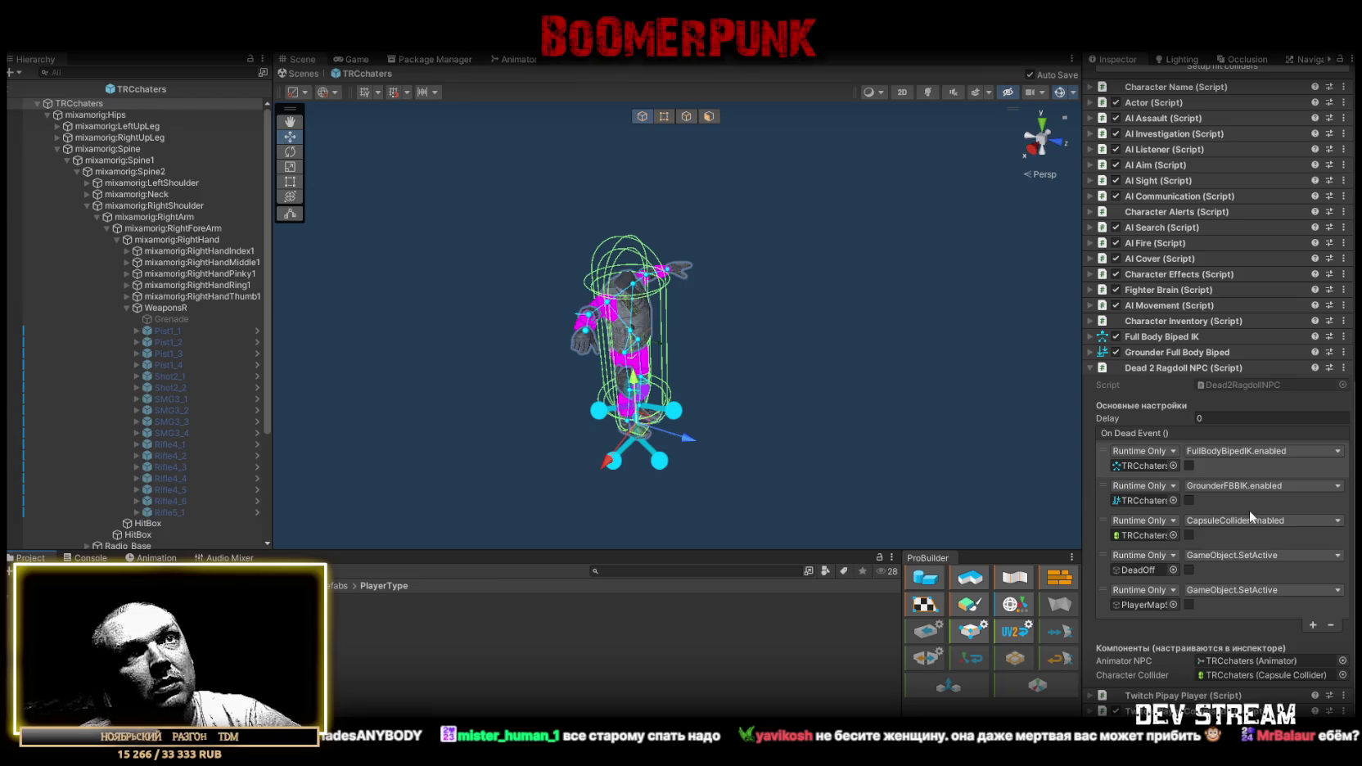
Trace the Animator NPC and Character Collider references of TRCchaters, then collapse its bone hierarchy.
left_click(1228, 663)
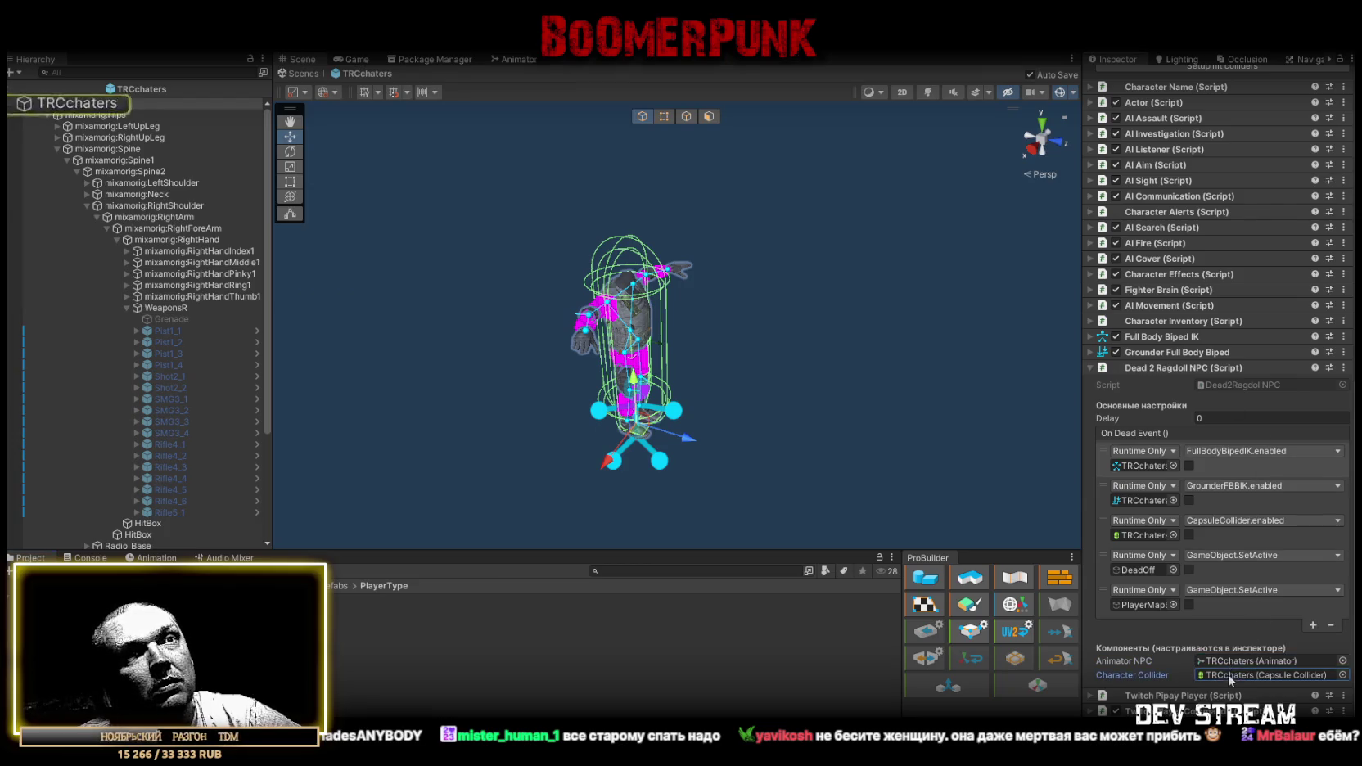
left_click(1228, 675)
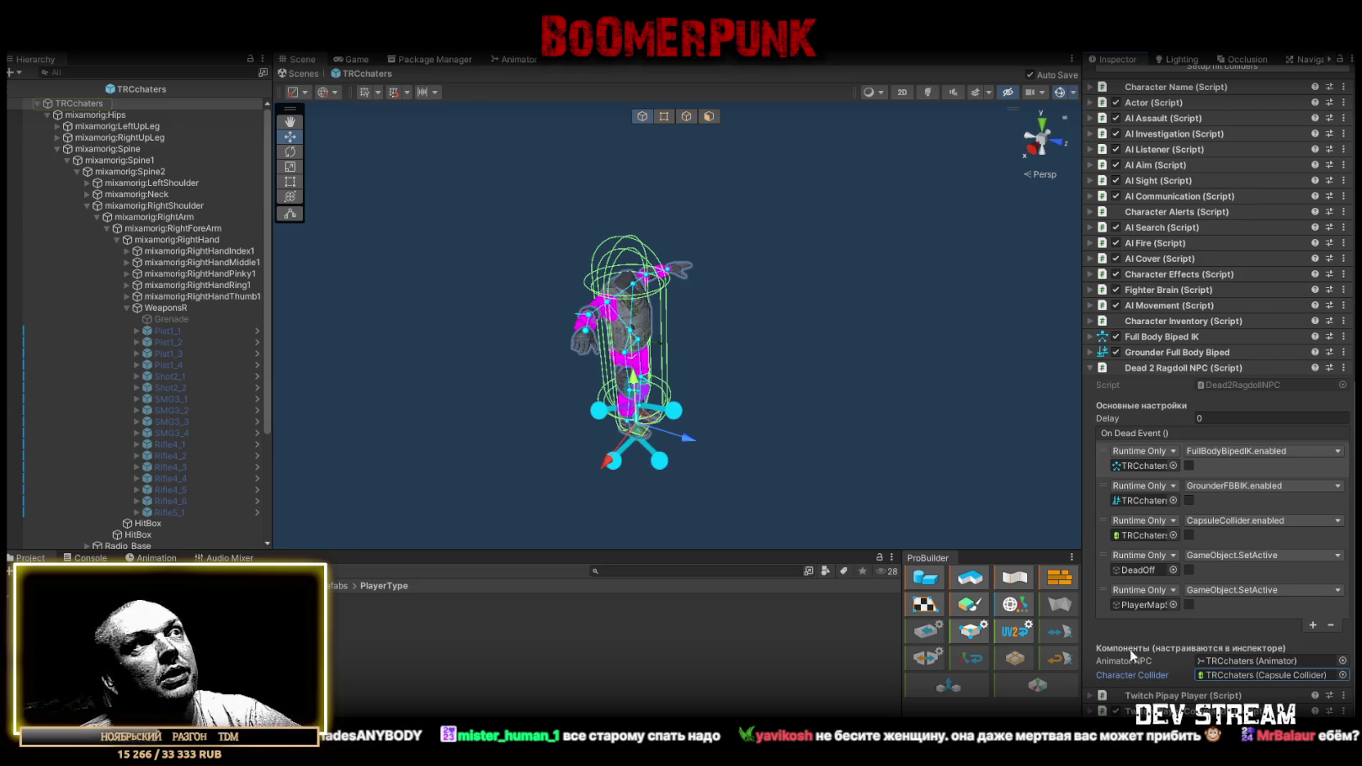
left_click_drag(782, 290, 532, 296)
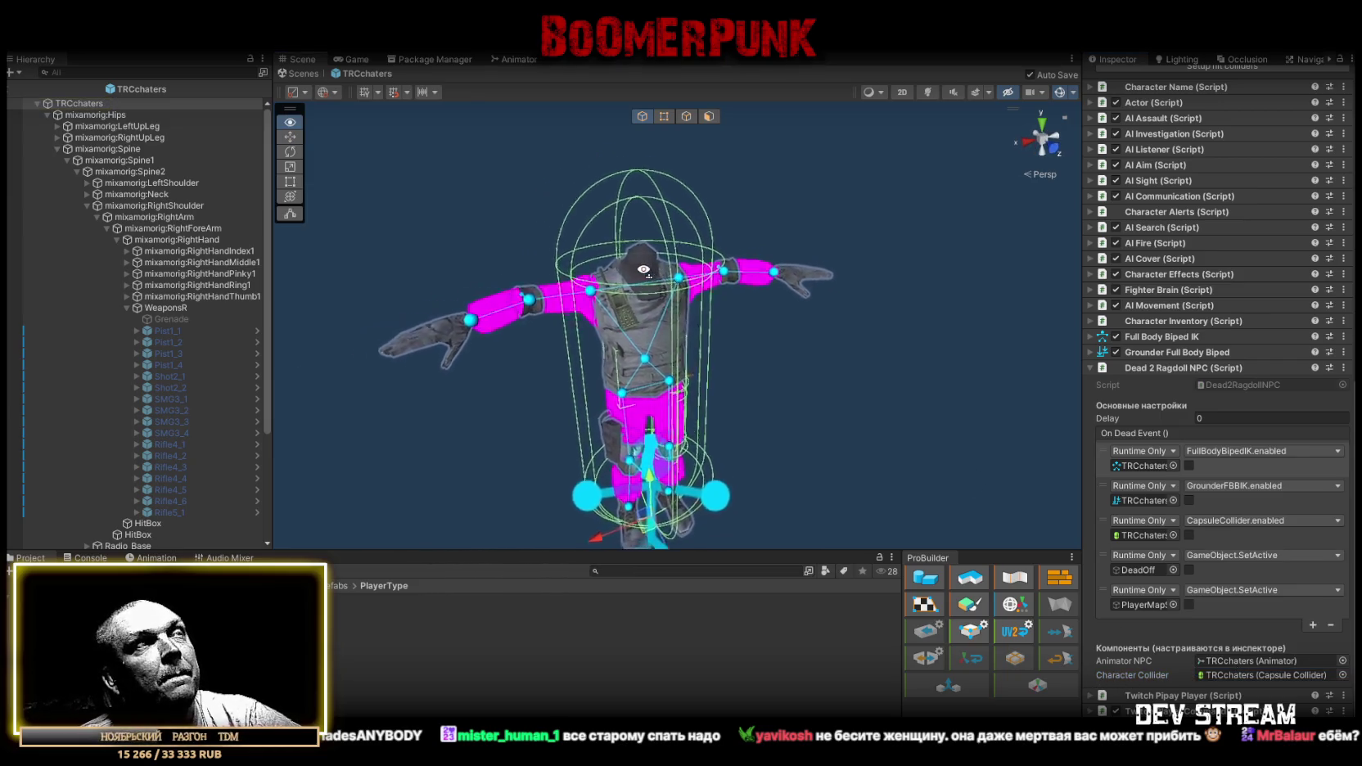
left_click(37, 104)
scroll(1309, 352, "up", 10)
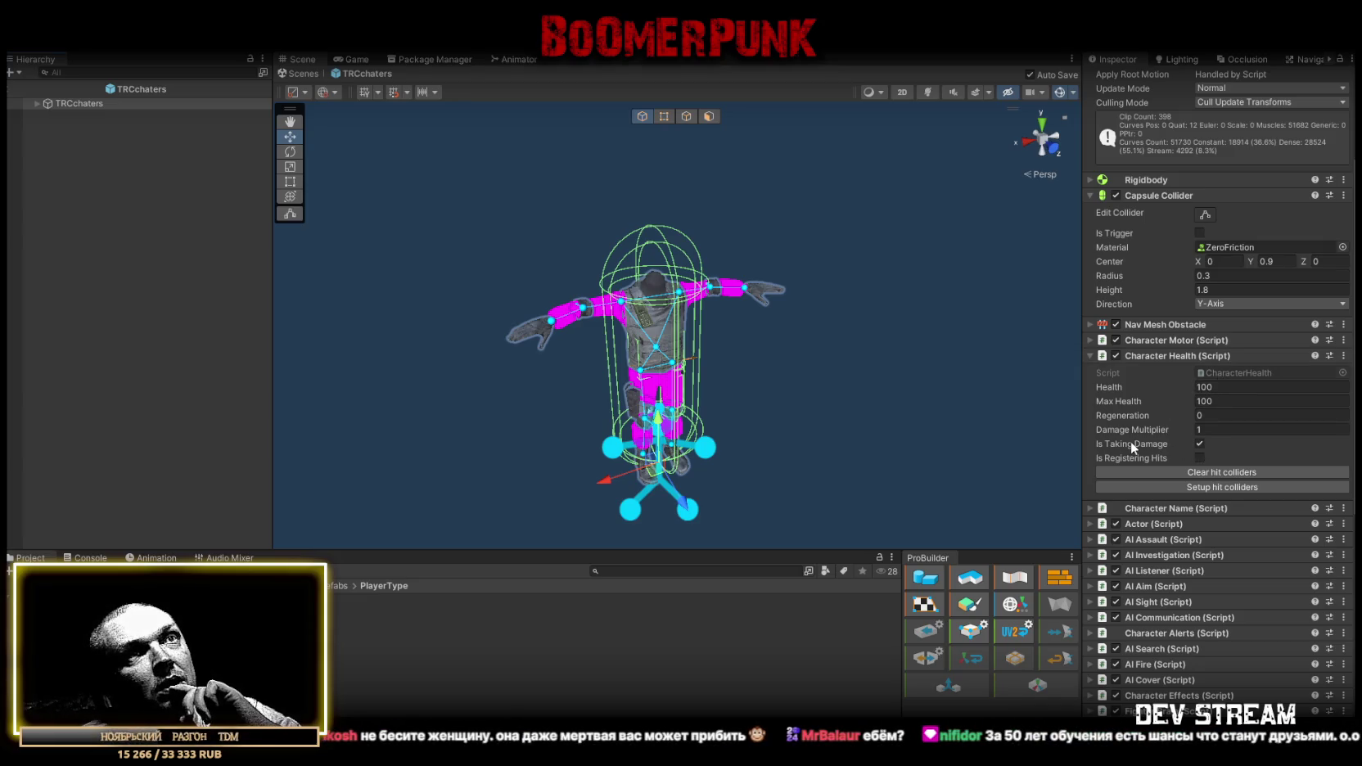
Read the Is Taking Damage tooltip, exit Prefab Mode to the scene, and fly lower across the map.
mouse_move(1130, 442)
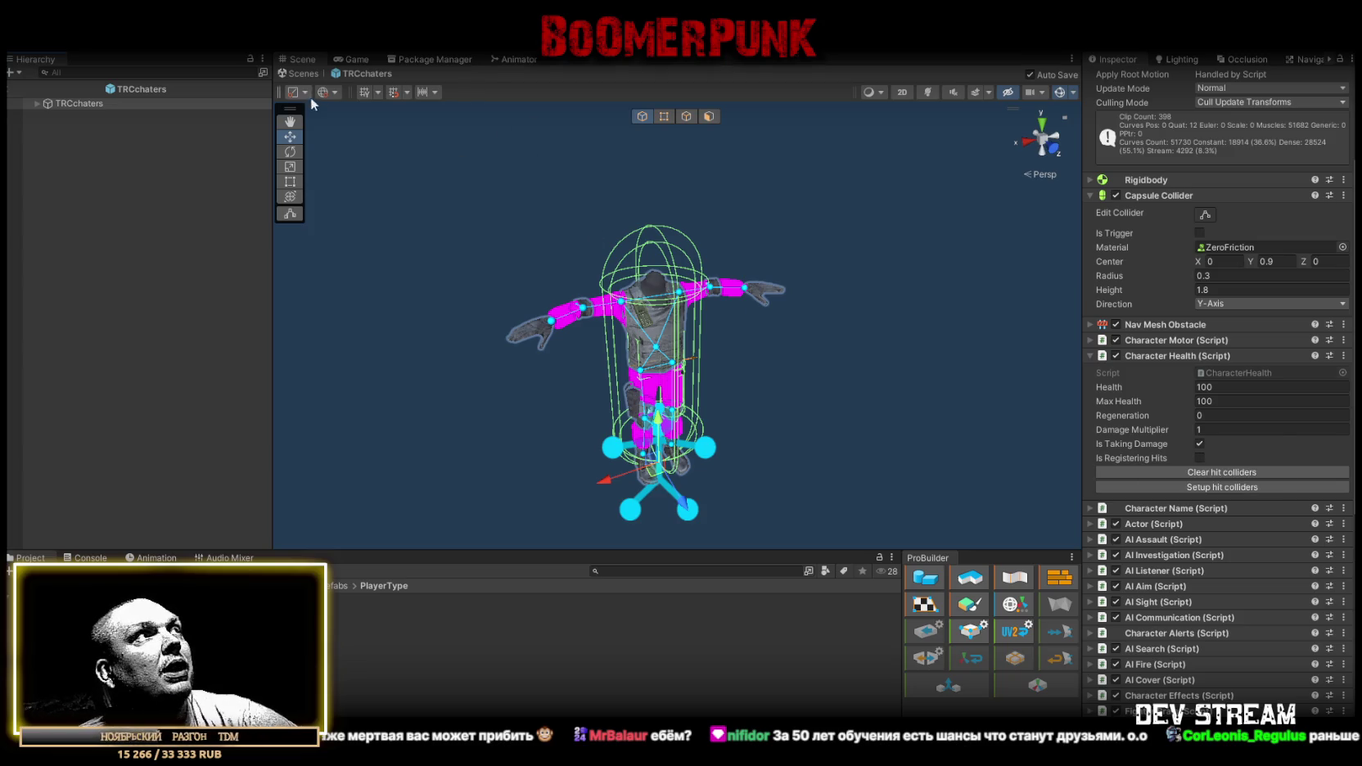
left_click(296, 73)
left_click_drag(519, 89, 539, 99)
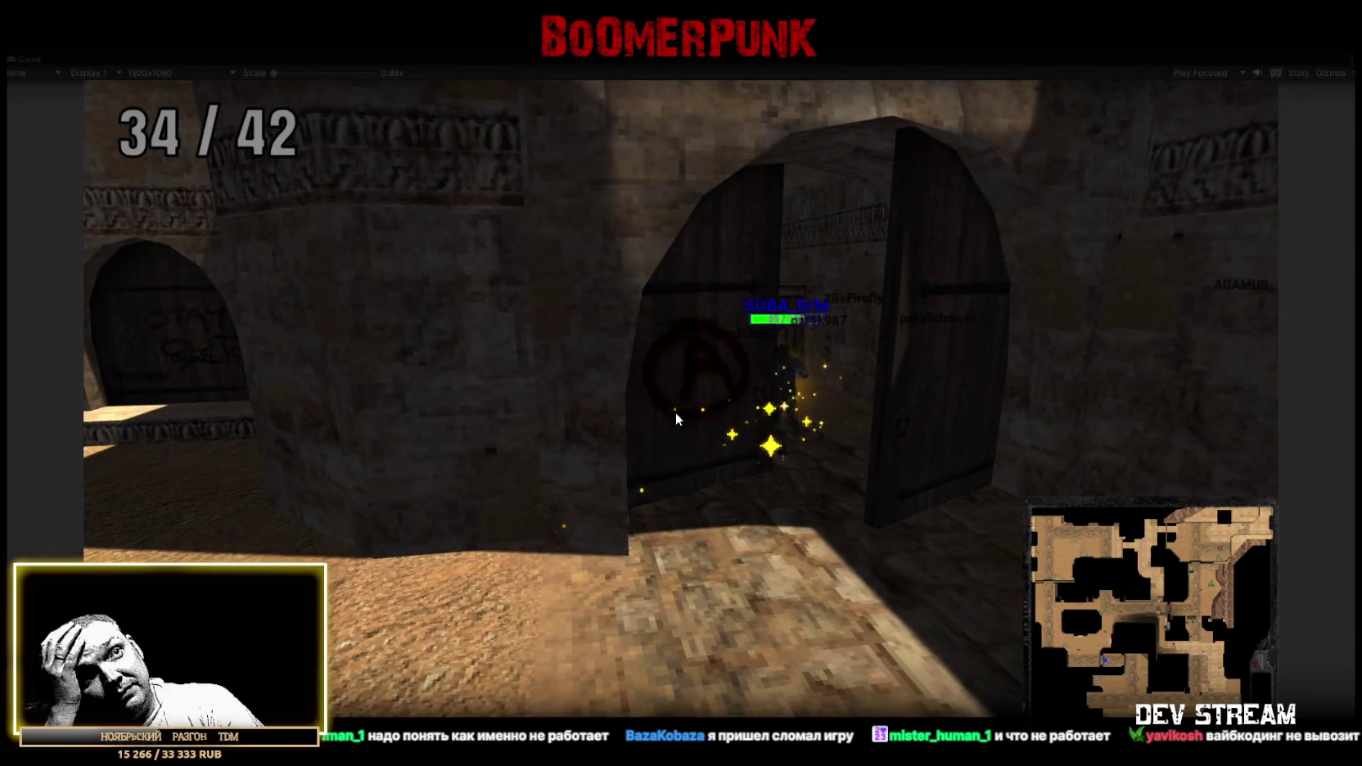
Switch the running game to the high map overview, then stop Play mode with Ctrl+P.
left_click(676, 417)
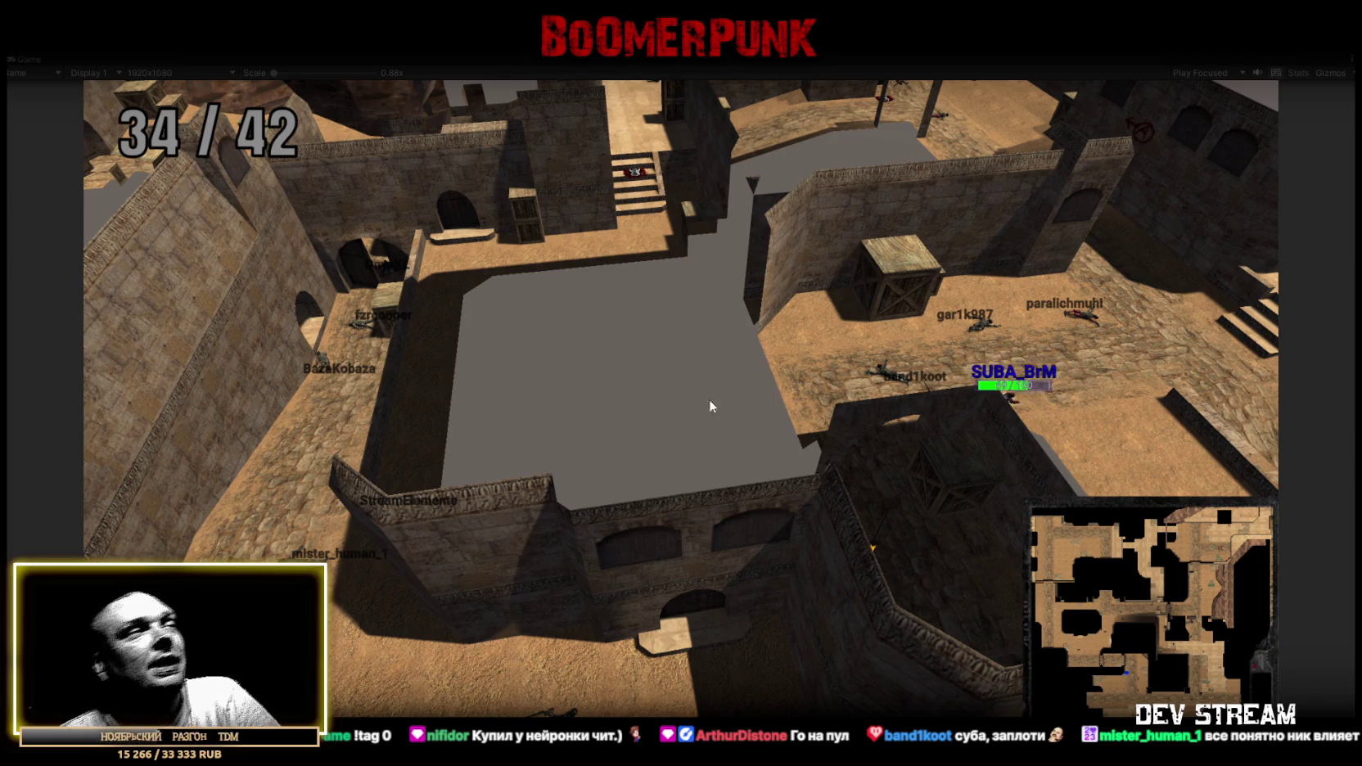
key("ctrl+p")
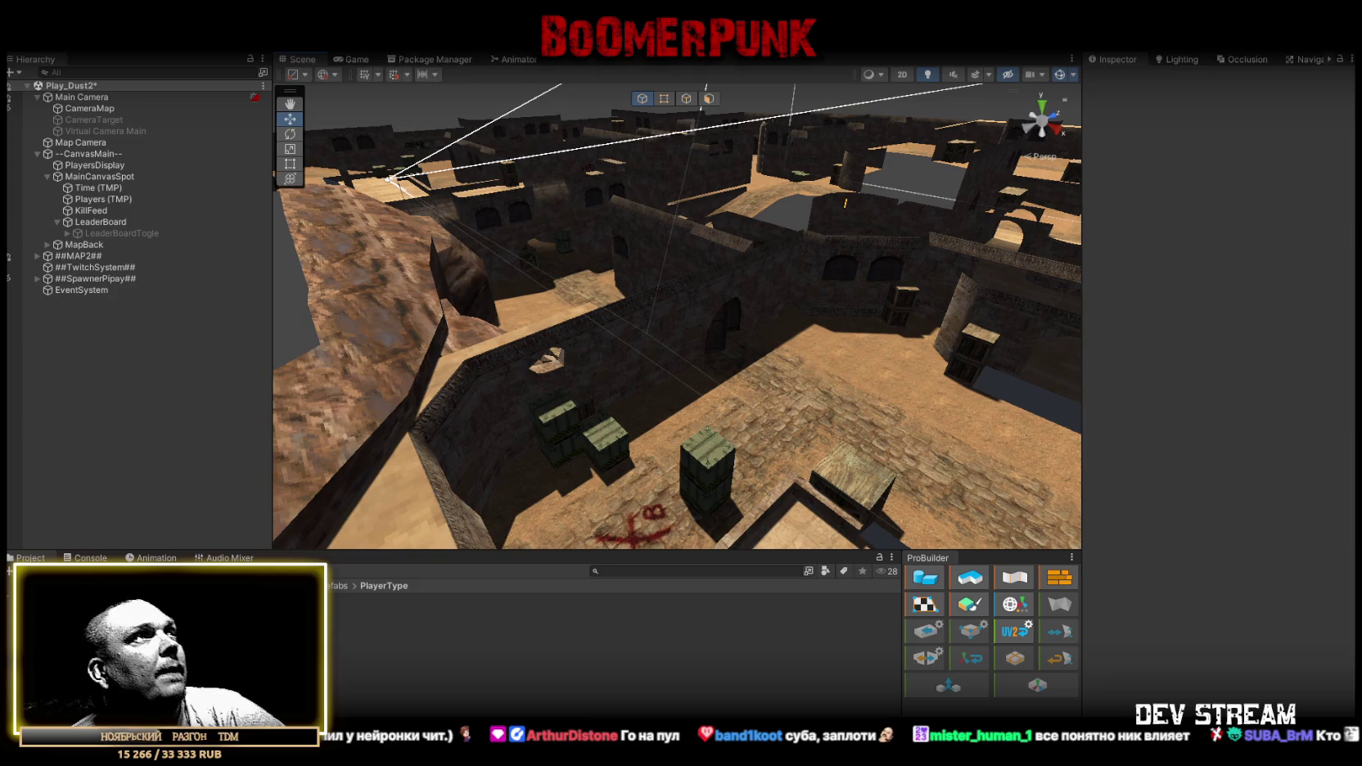
Open Assets/!Data/!SceneRdy/Play_Dust.unity and expand its ##MAP2## group in the Hierarchy.
left_click(16, 41)
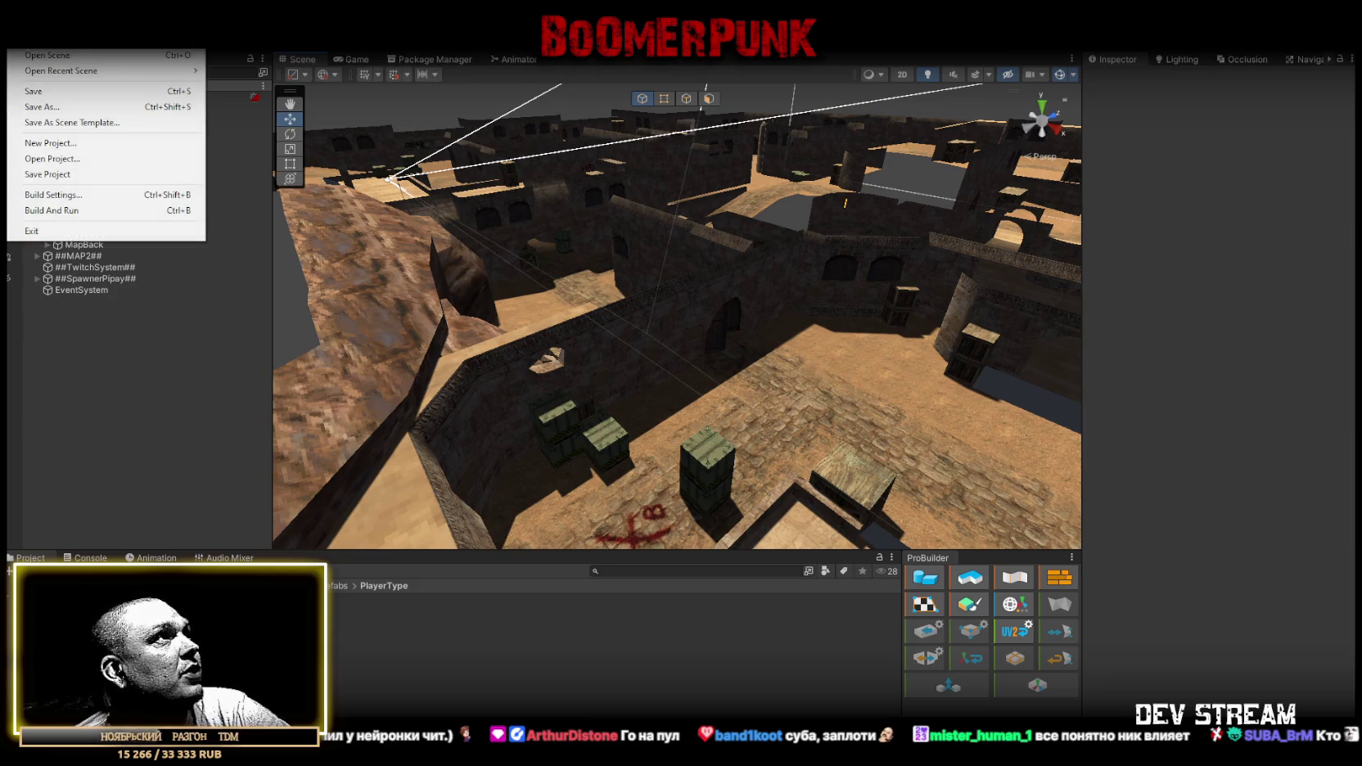
left_click(49, 63)
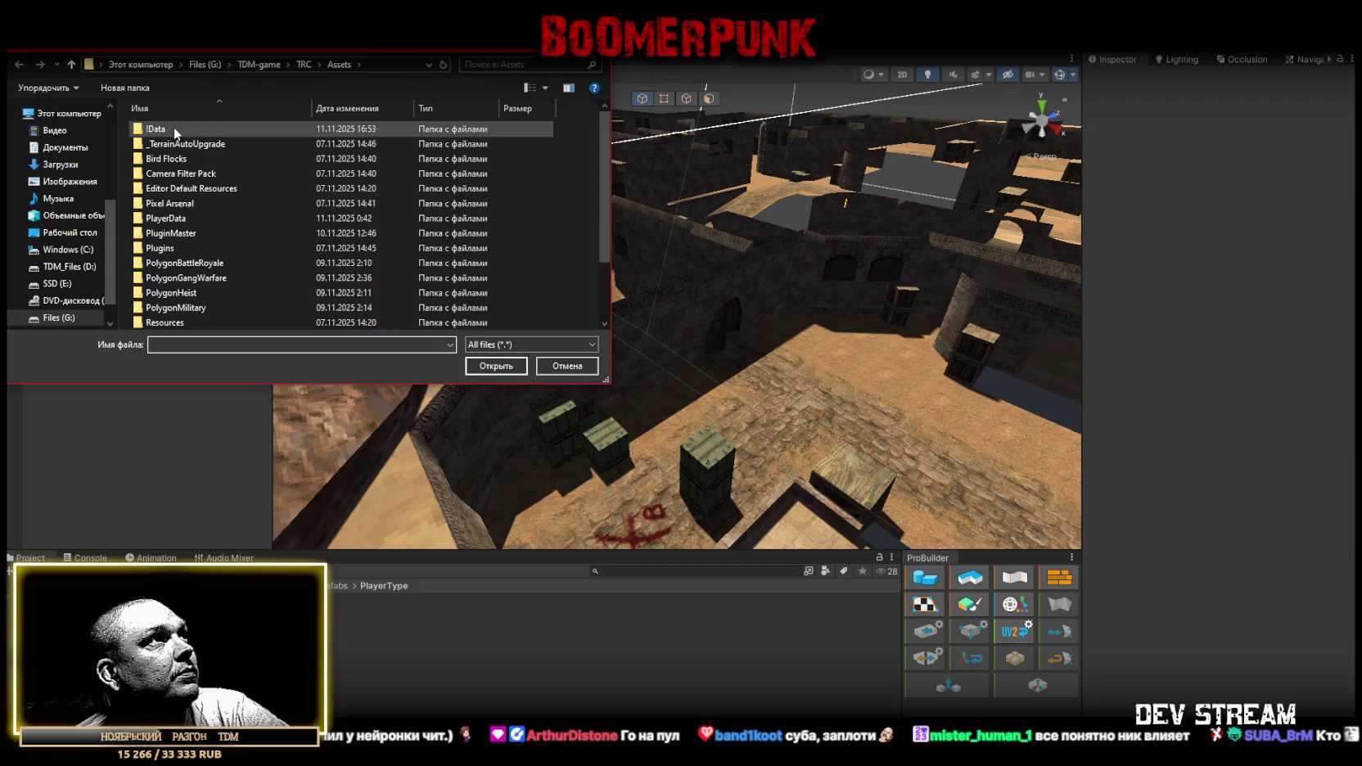
double_click(174, 127)
double_click(187, 132)
left_click(176, 158)
left_click(507, 371)
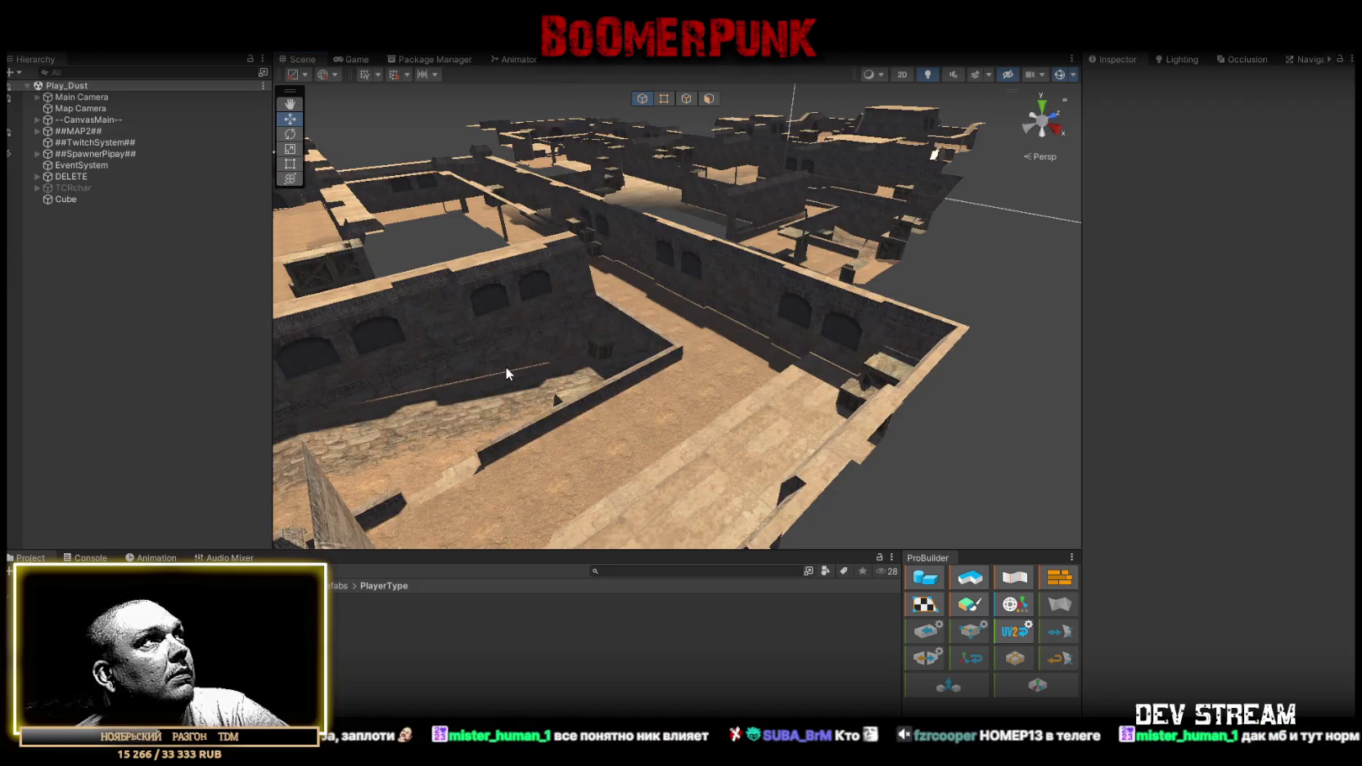
mouse_move(513, 365)
left_mouse_down()
mouse_move(374, 229)
mouse_move(748, 189)
mouse_move(803, 378)
mouse_move(588, 414)
mouse_move(900, 372)
mouse_move(860, 301)
mouse_move(806, 301)
mouse_move(753, 331)
left_mouse_up()
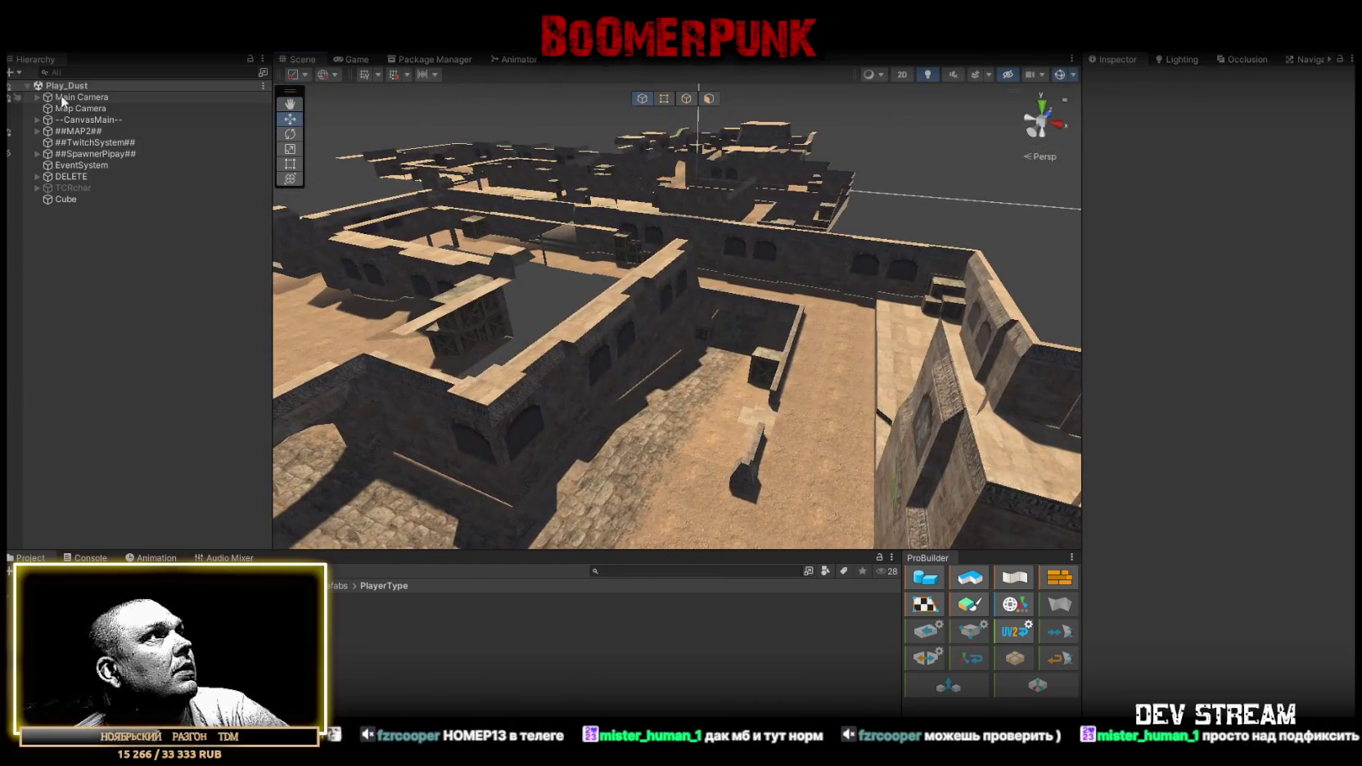
left_click(37, 132)
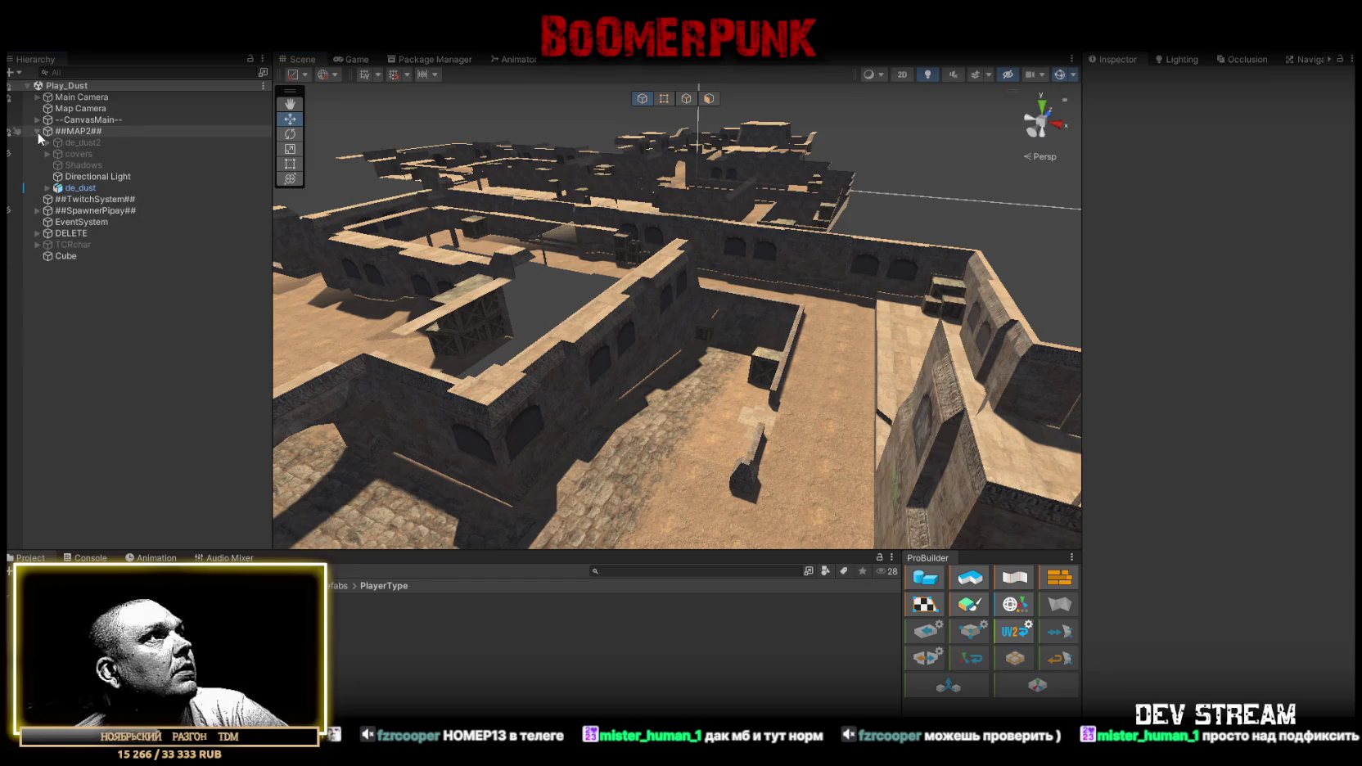
Change the Directional Light colour to a darker tan, C1AE7D, then show the Console with Ctrl+Shift+C.
left_click(82, 178)
left_click(1265, 213)
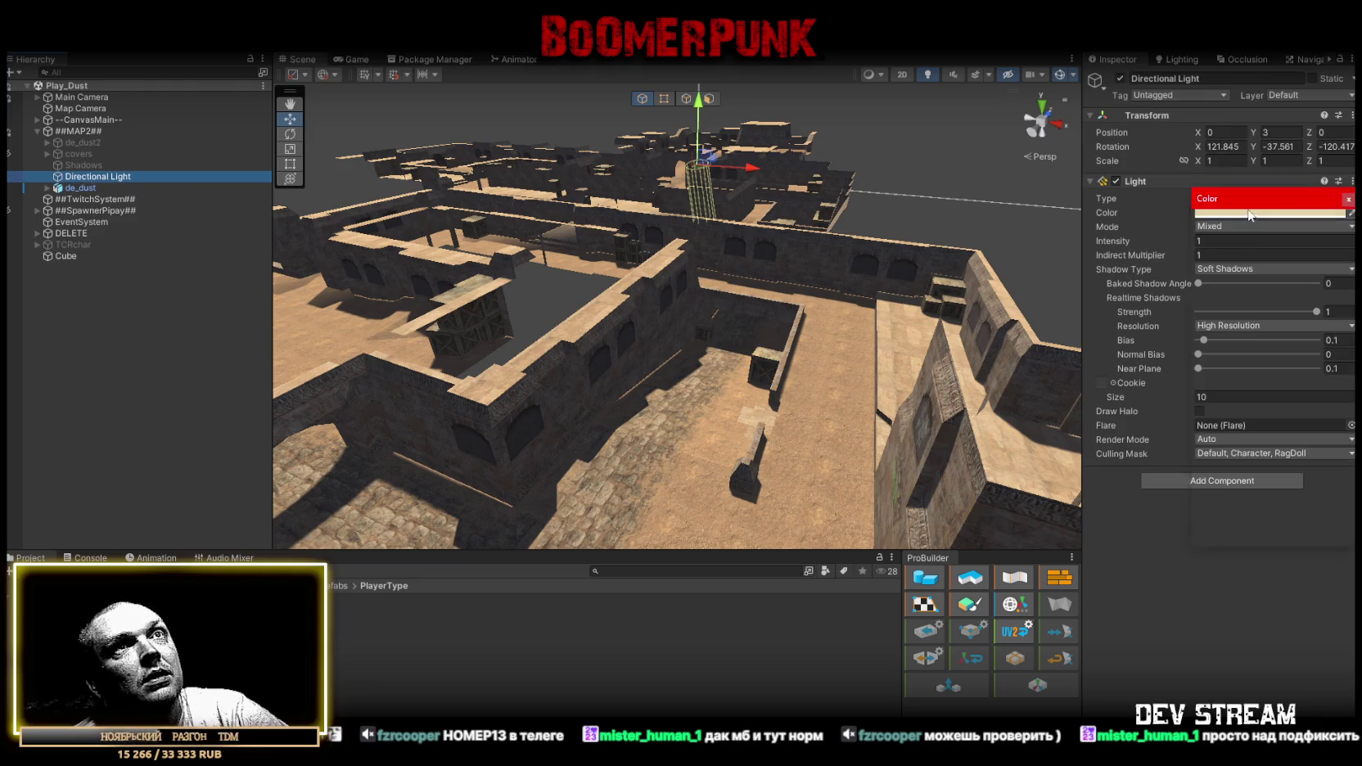
mouse_move(1264, 327)
left_mouse_down()
mouse_move(1285, 309)
mouse_move(1262, 301)
left_mouse_up()
left_click(1349, 199)
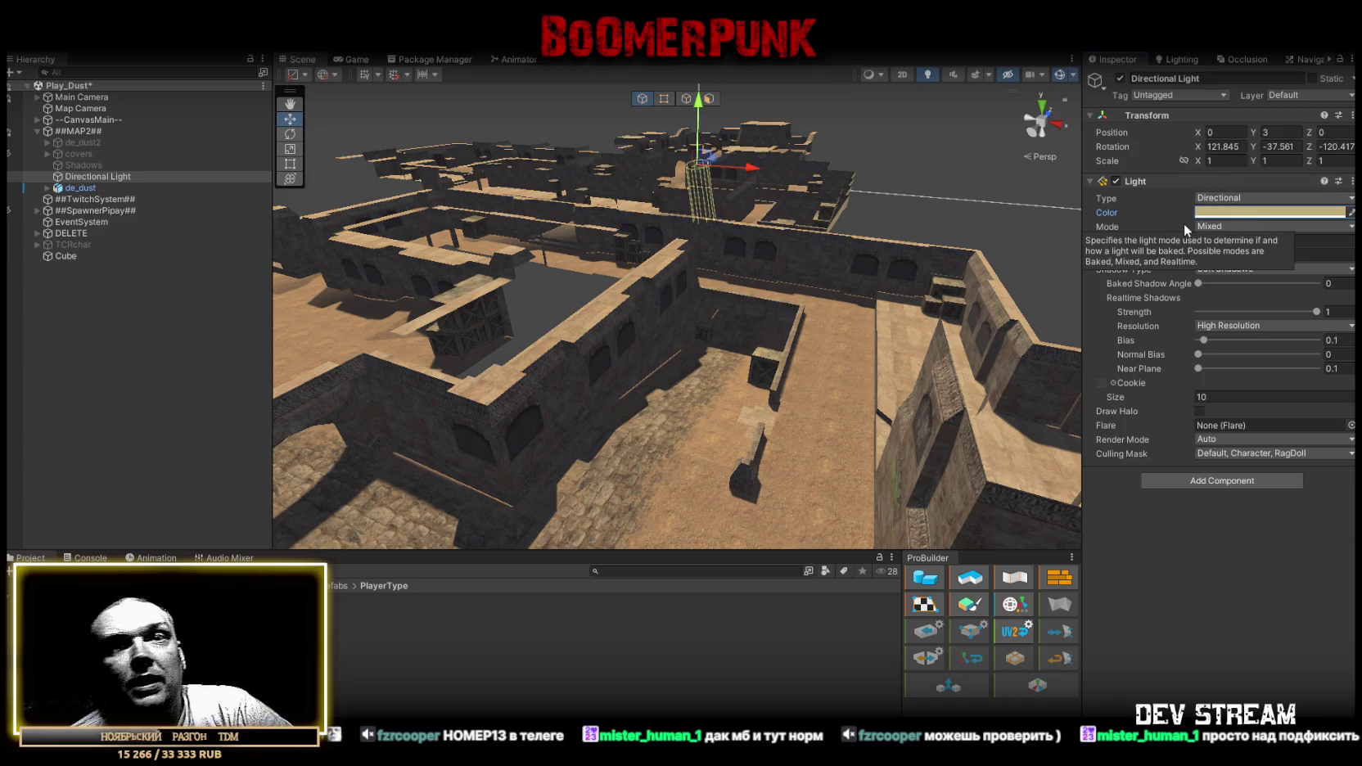
left_click_drag(573, 426, 775, 418)
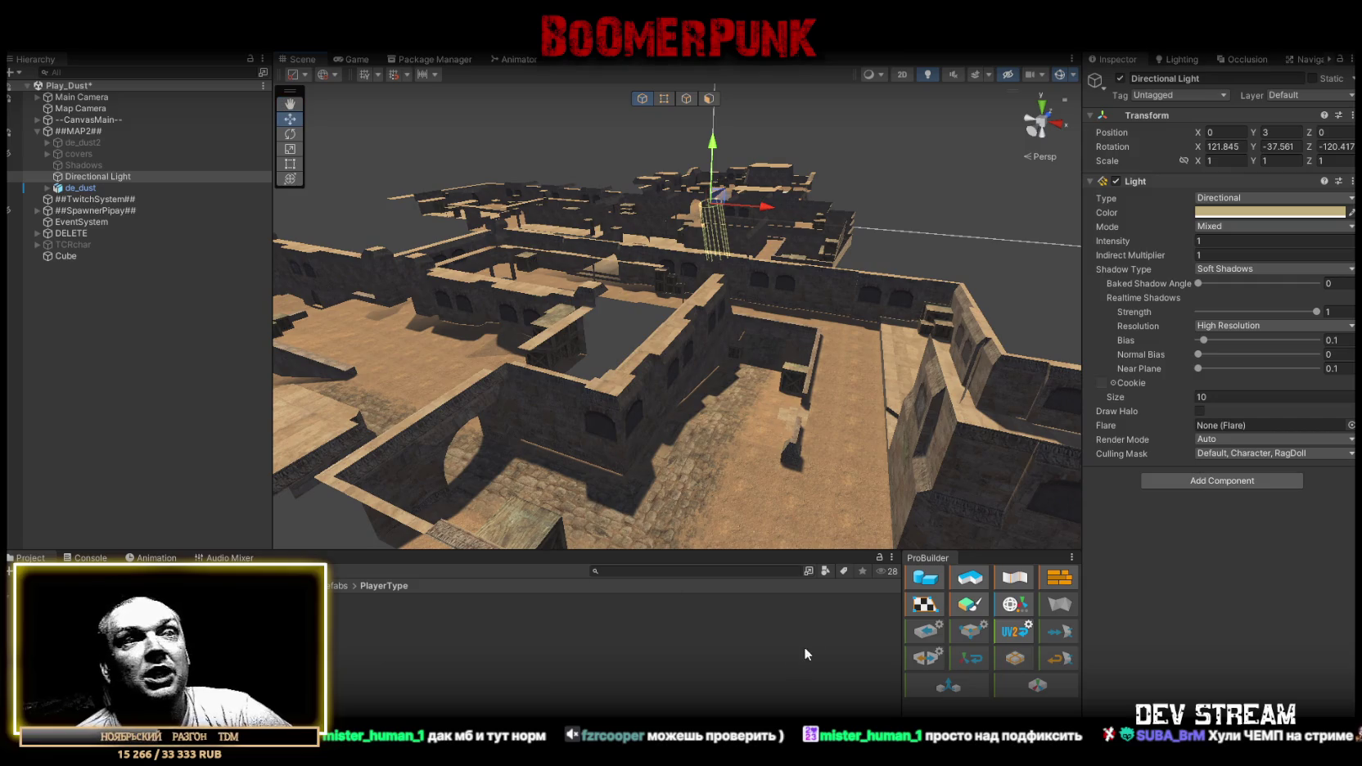
key("ctrl+shift+c")
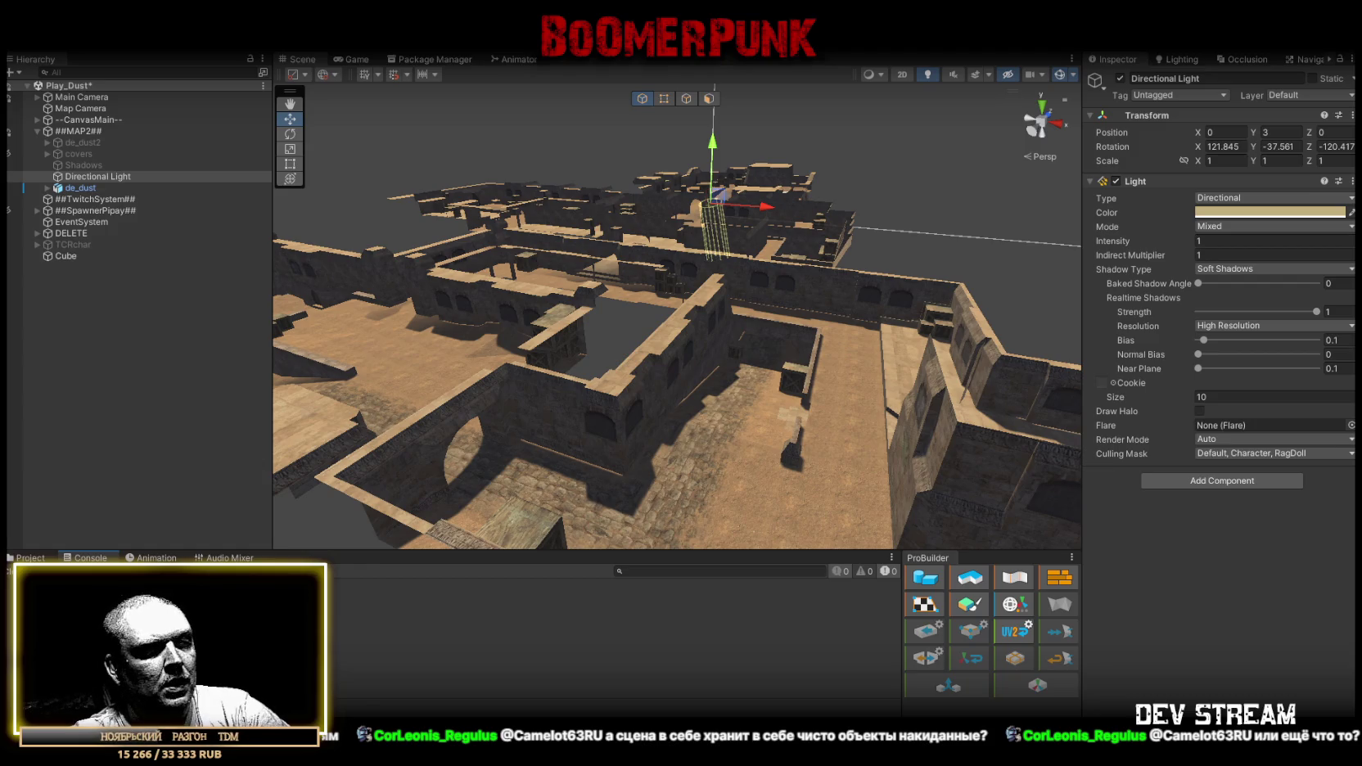
In the Navigation window's Bake tab, clear the baked navmesh.
left_click(657, 285)
scroll(657, 285, "down", 10)
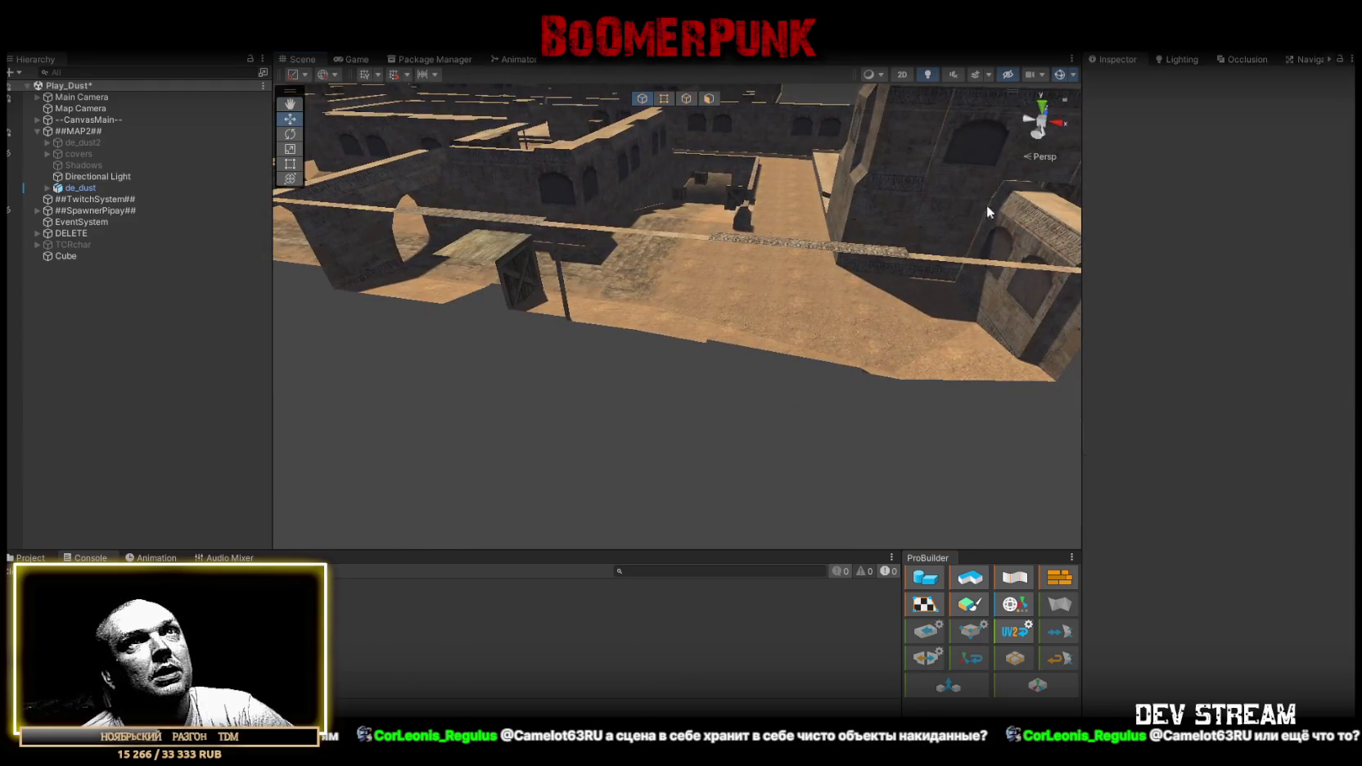
left_click(1301, 59)
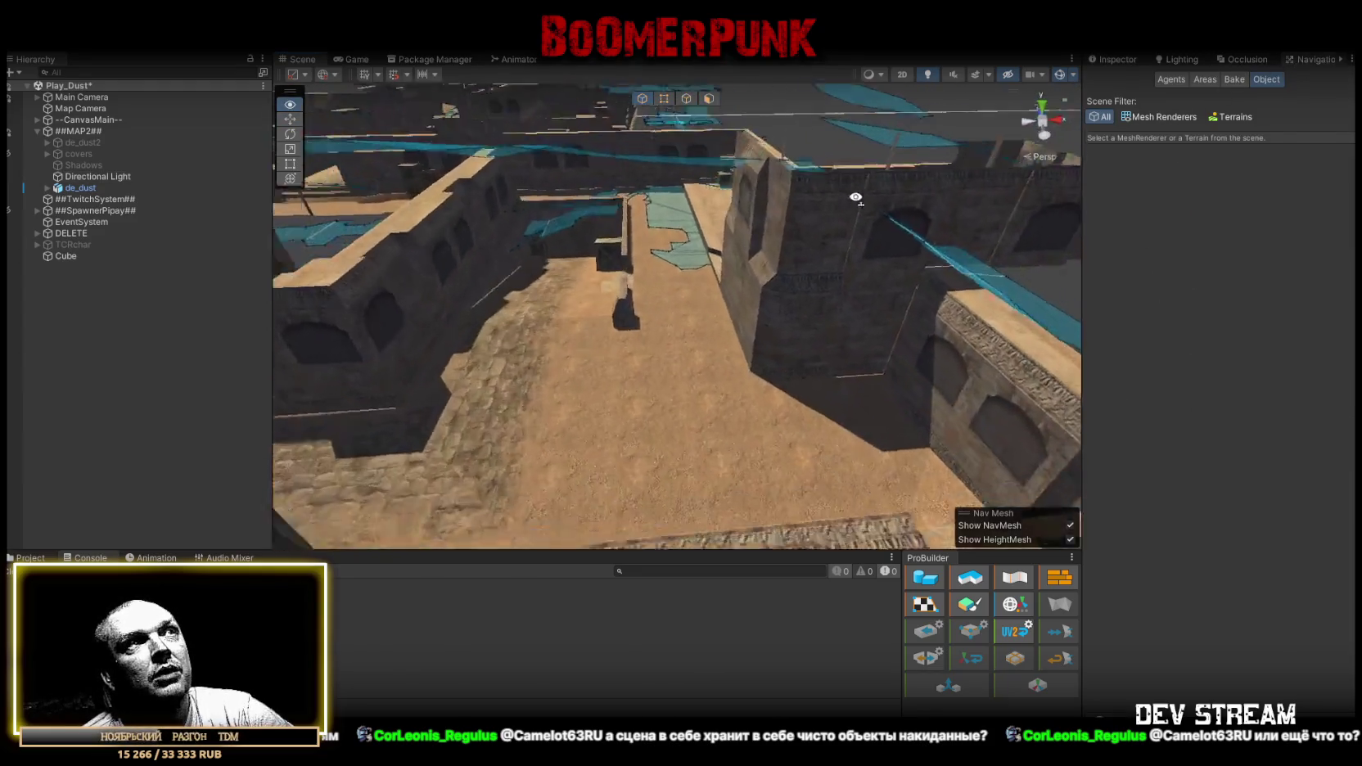
left_click_drag(795, 242, 827, 254)
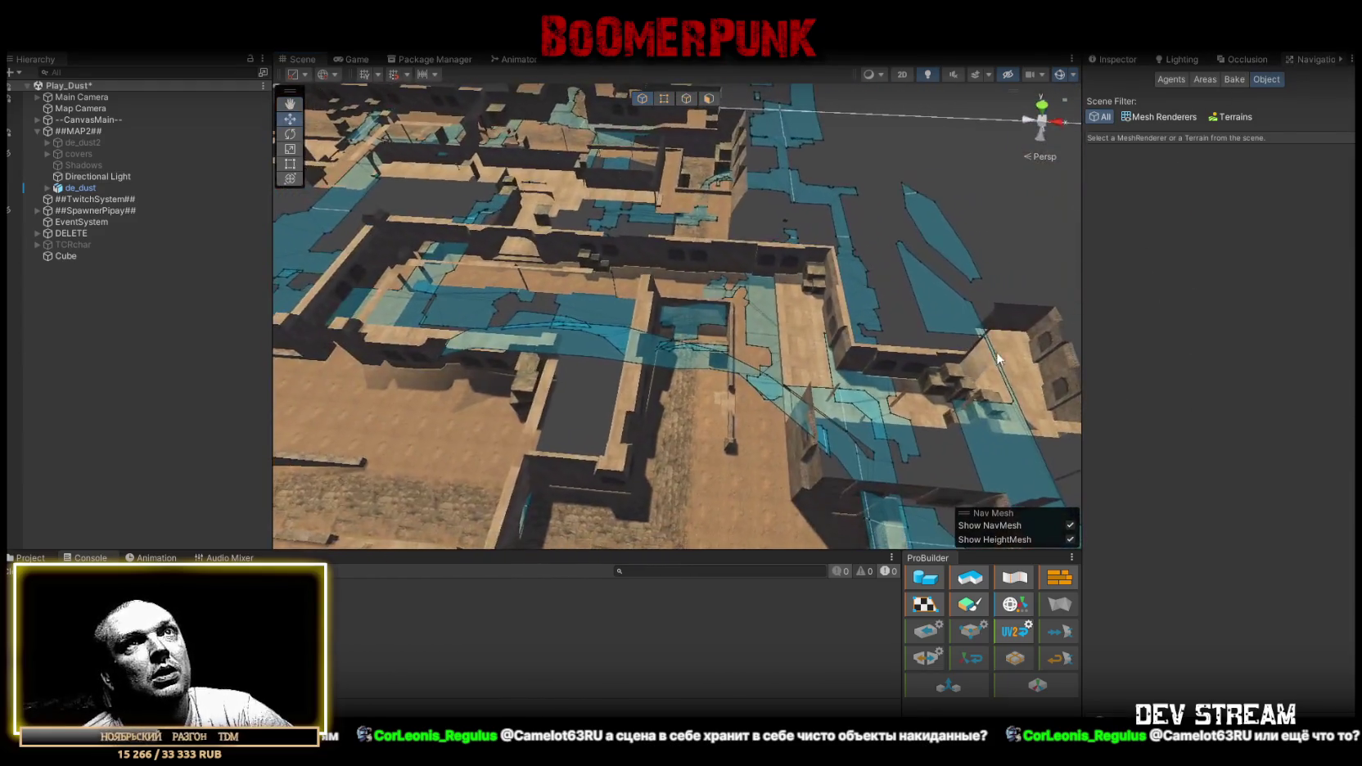
left_click(1234, 79)
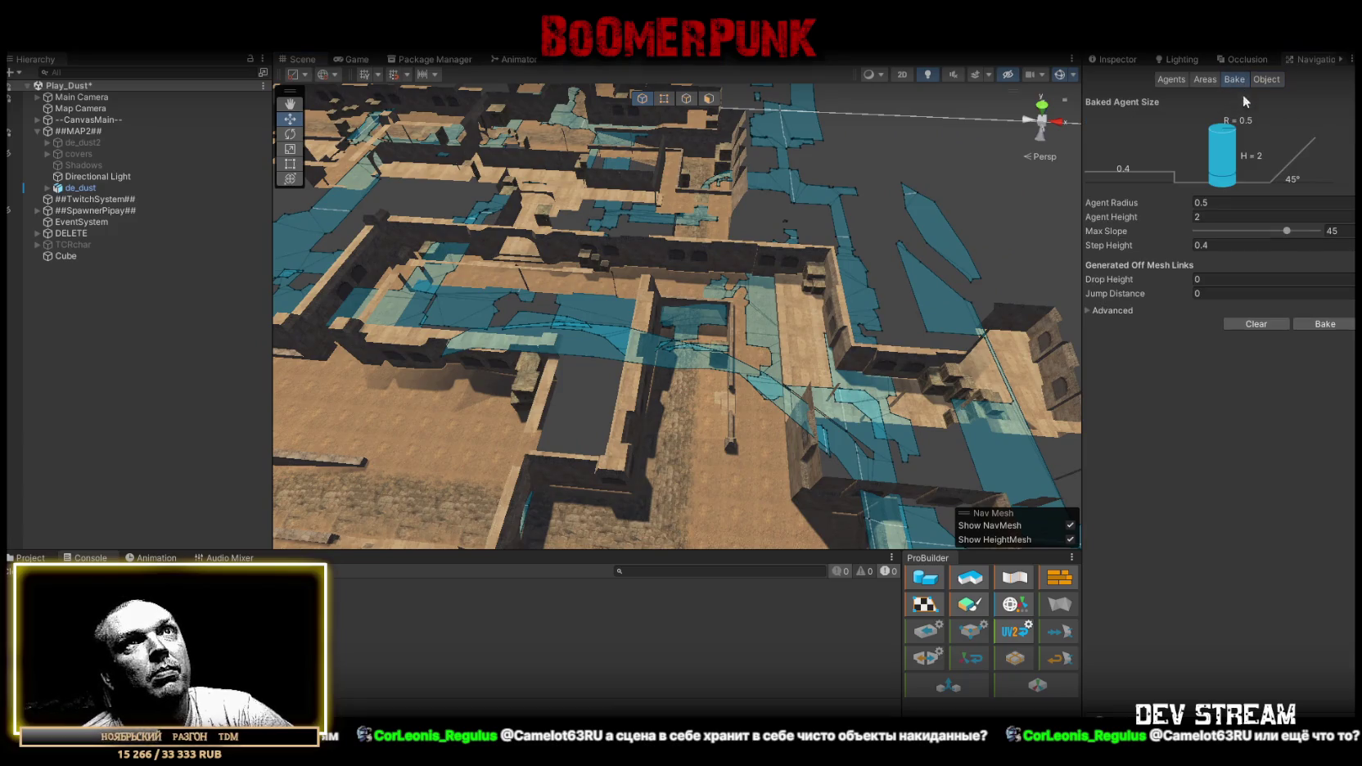
left_click(1269, 323)
mouse_move(540, 245)
left_mouse_down()
mouse_move(509, 235)
mouse_move(737, 264)
mouse_move(977, 250)
mouse_move(645, 209)
left_mouse_up()
Toggle de_dust's Static flag off and back on, applying the change to all its children.
left_click(82, 187)
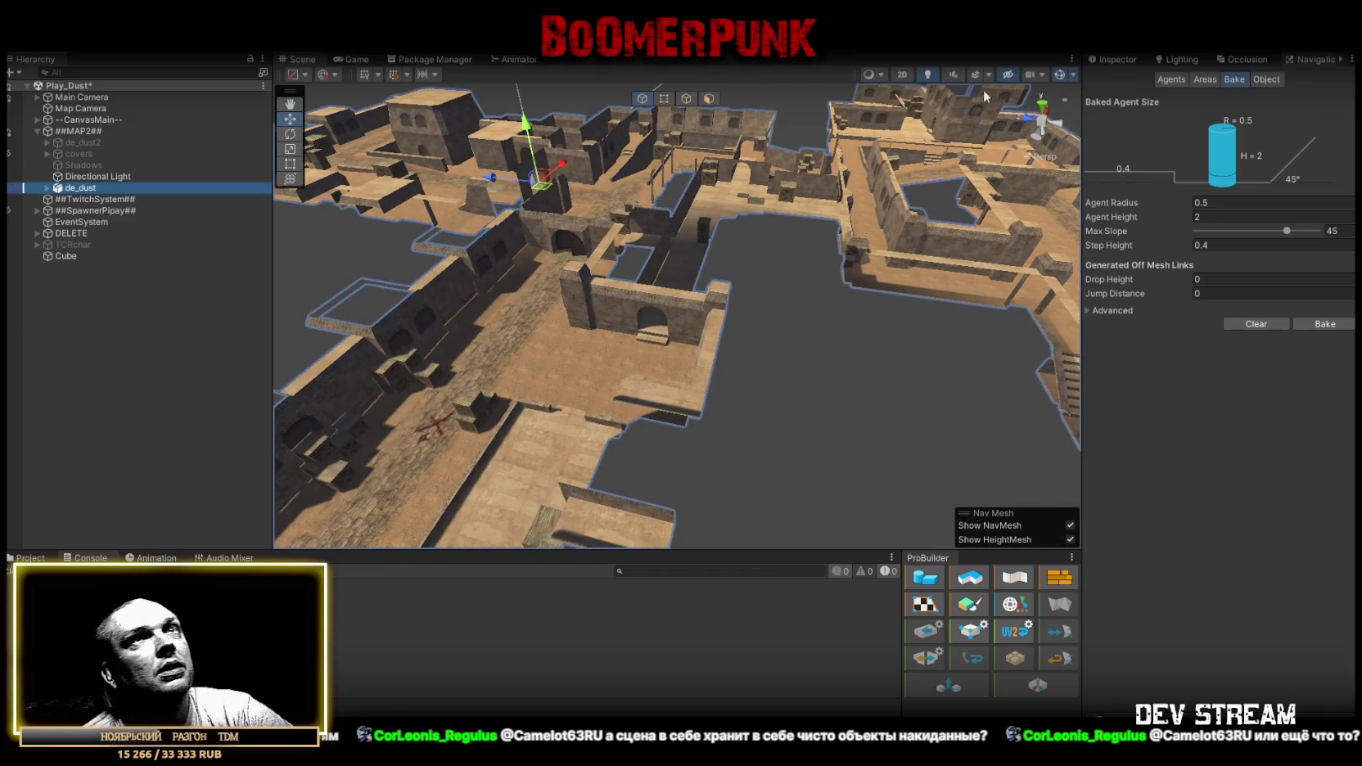
left_click(1138, 60)
left_click(1312, 78)
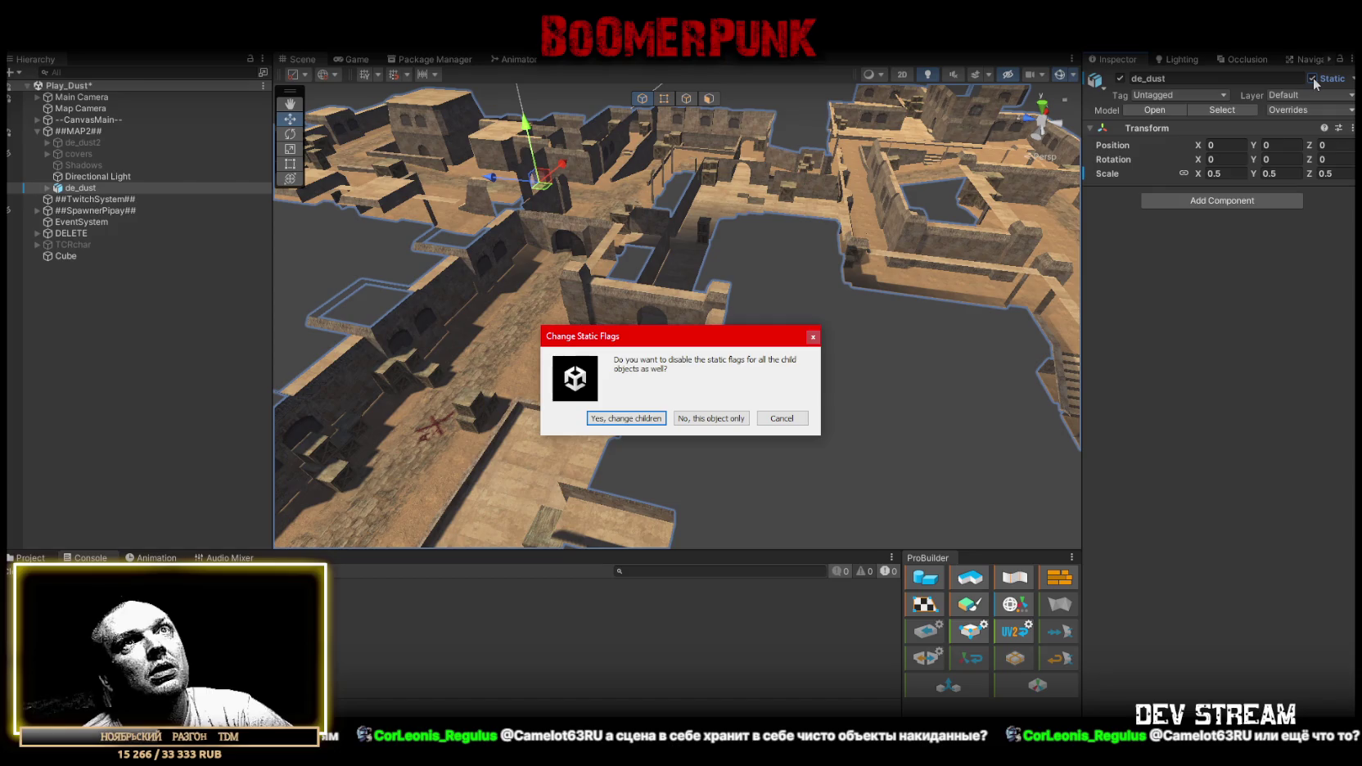
left_click(634, 419)
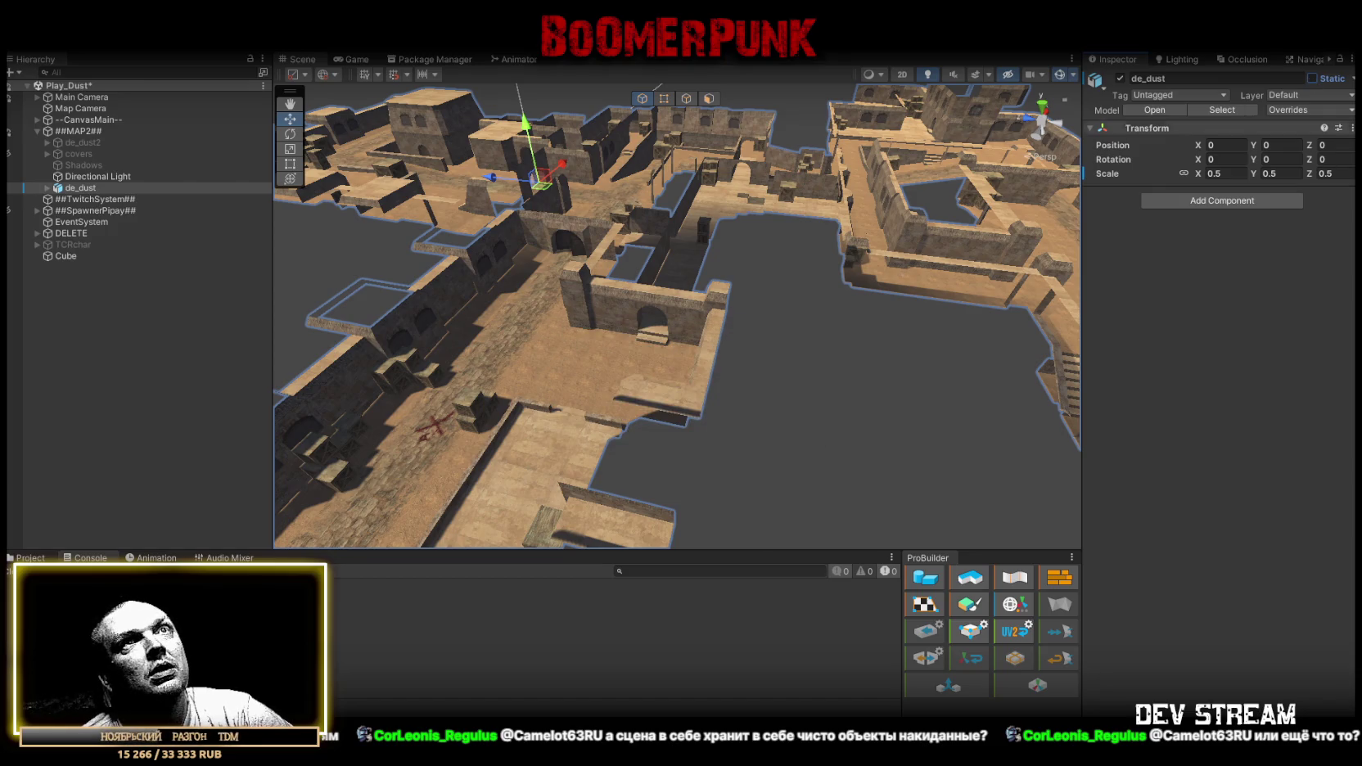
left_click(1314, 77)
key("Return")
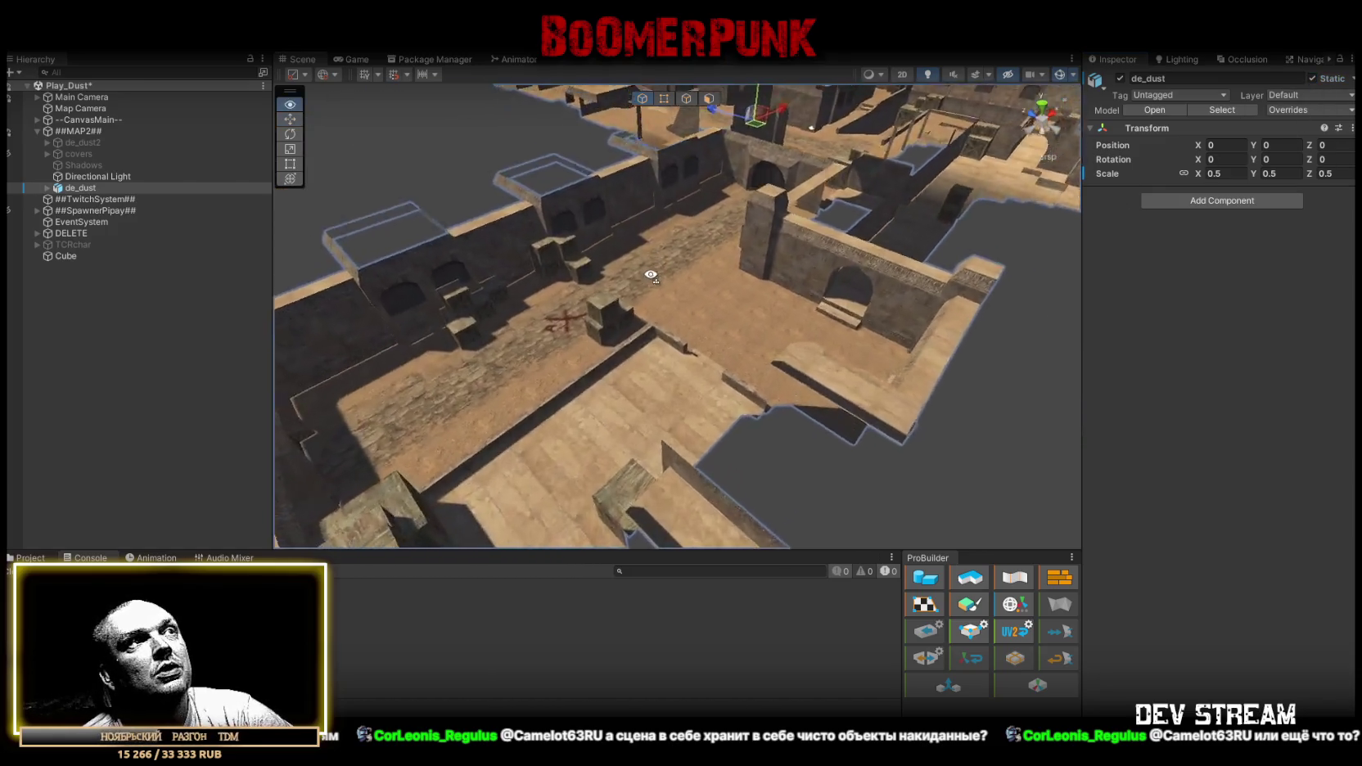
left_click_drag(1084, 305, 1064, 286)
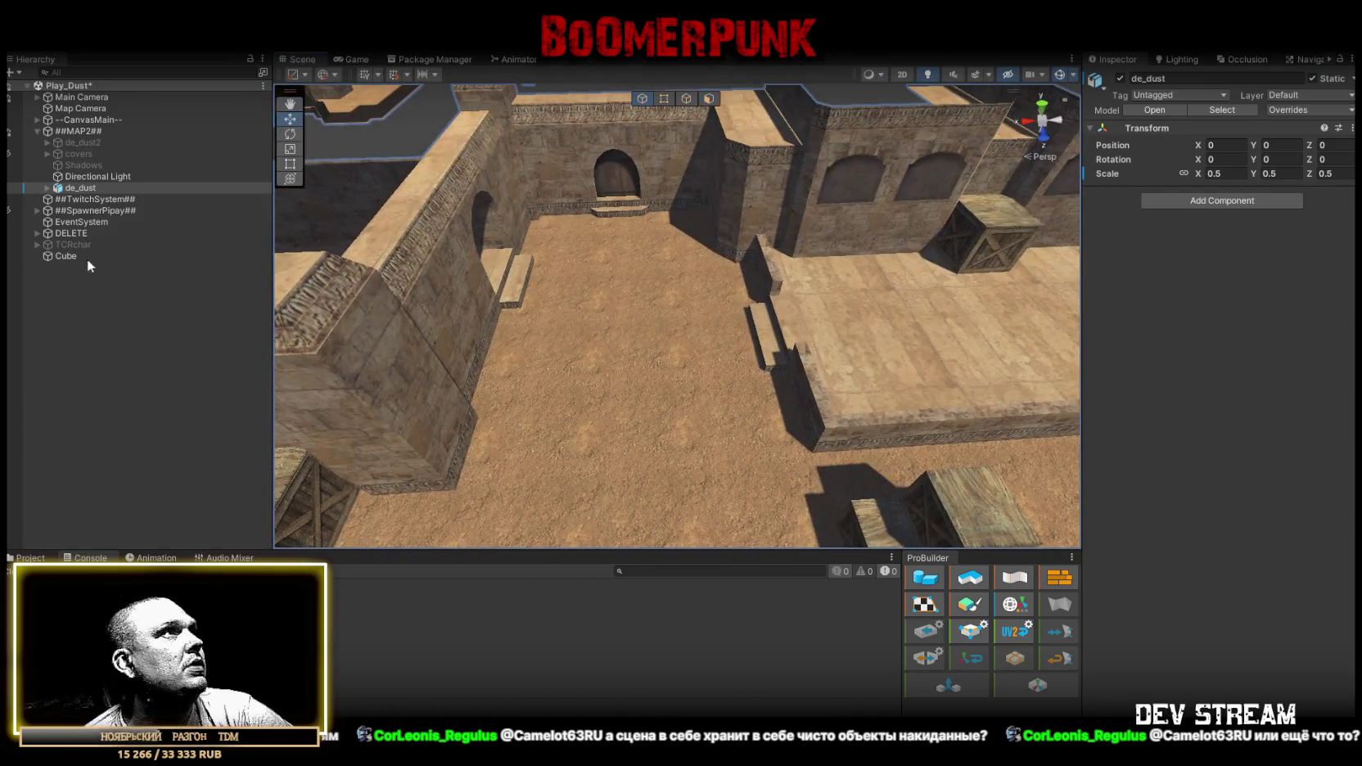
Add a ProBuilder cube under ##MAP2##, frame the existing Cube plane, and delete the extra Cube (1).
right_click(78, 133)
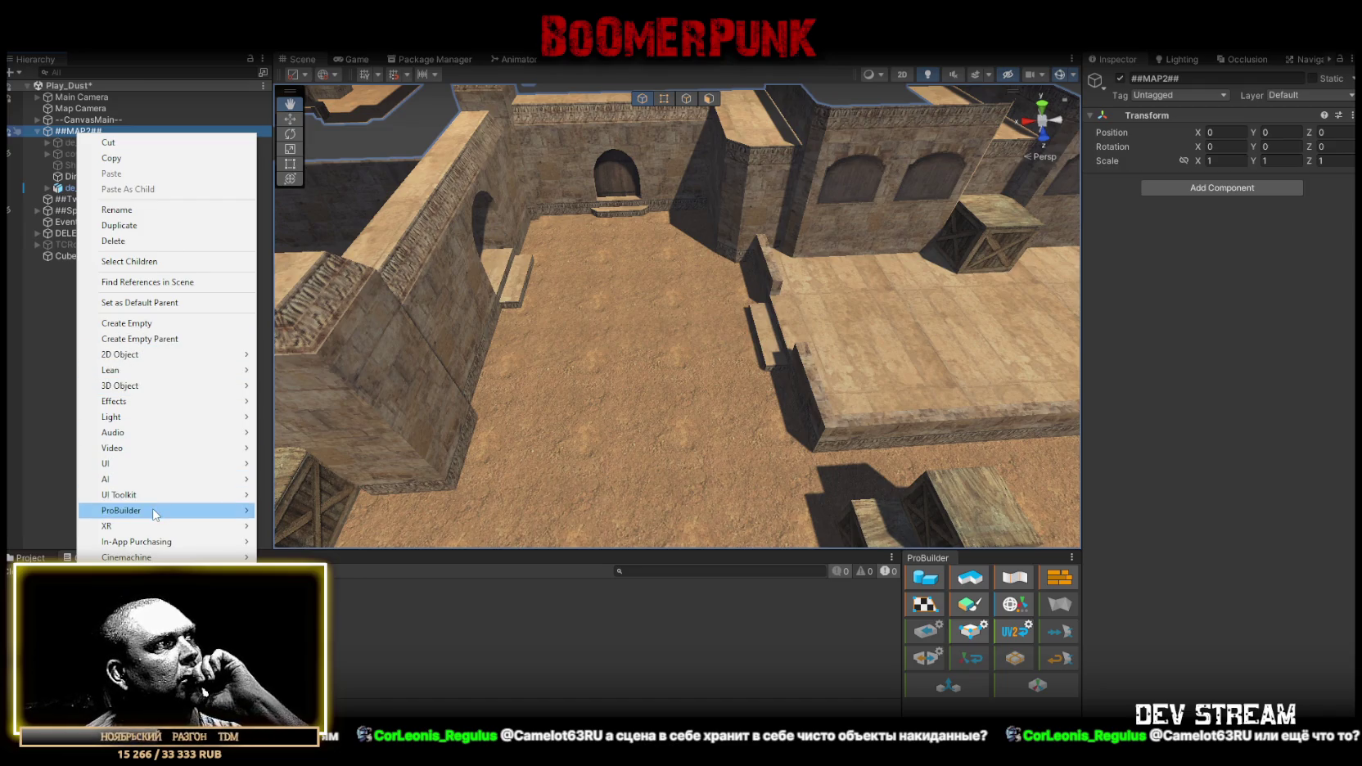
mouse_move(156, 512)
left_click(317, 519)
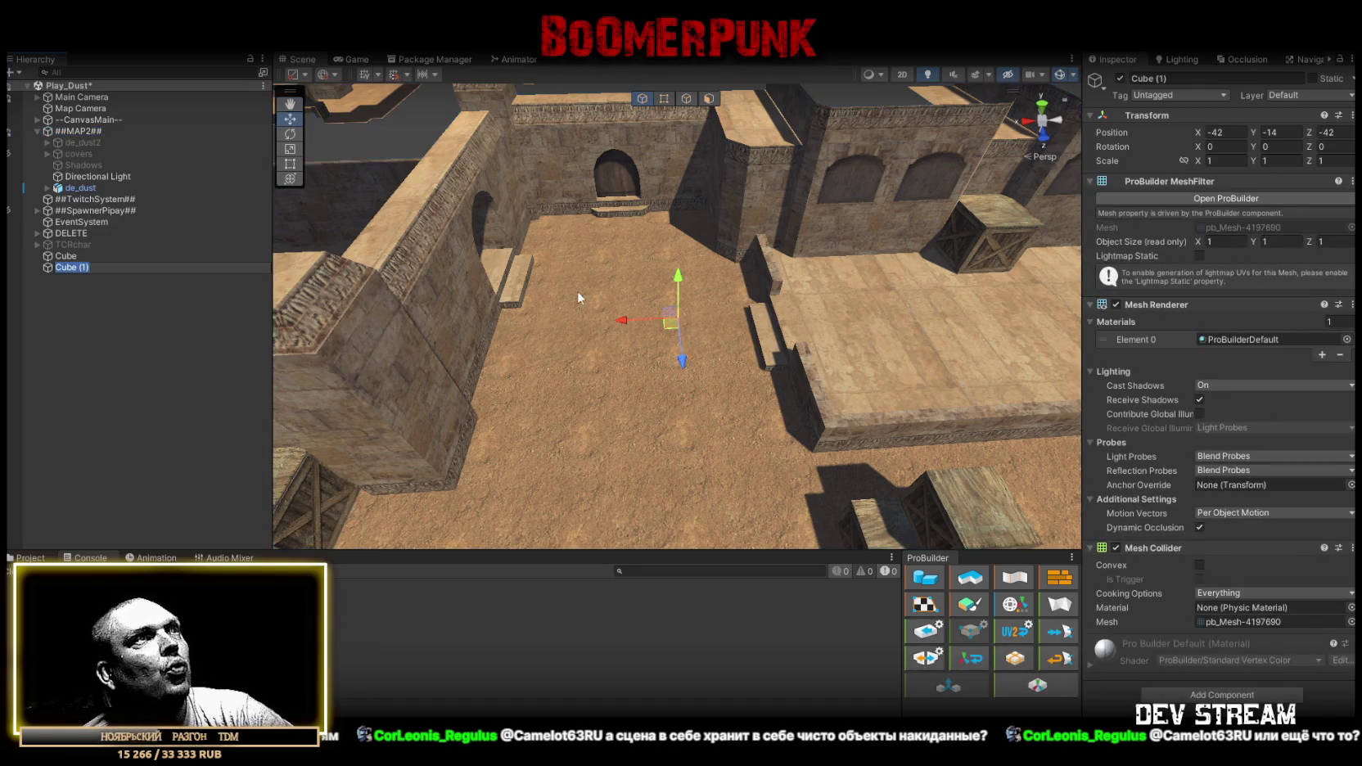
left_click(67, 258)
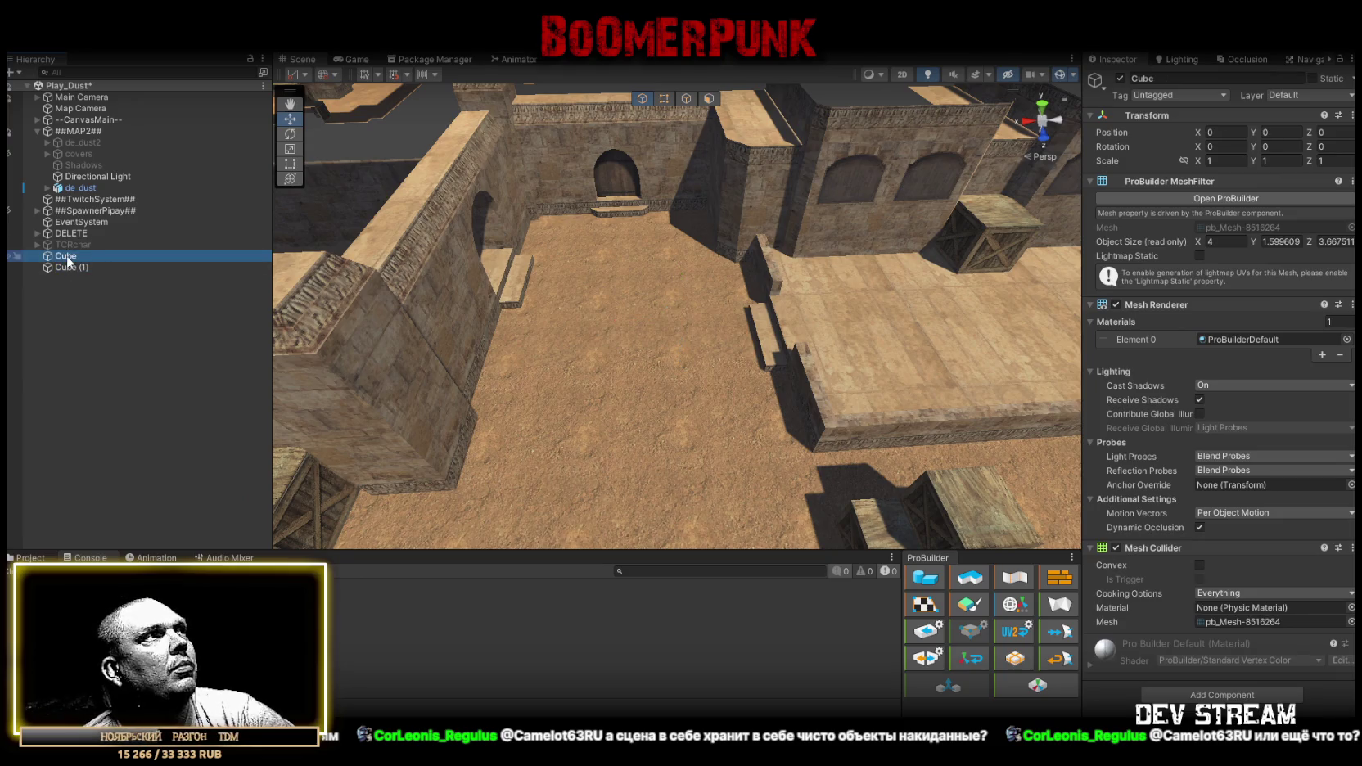
double_click(68, 262)
left_click(77, 267)
key("Delete")
left_click(69, 255)
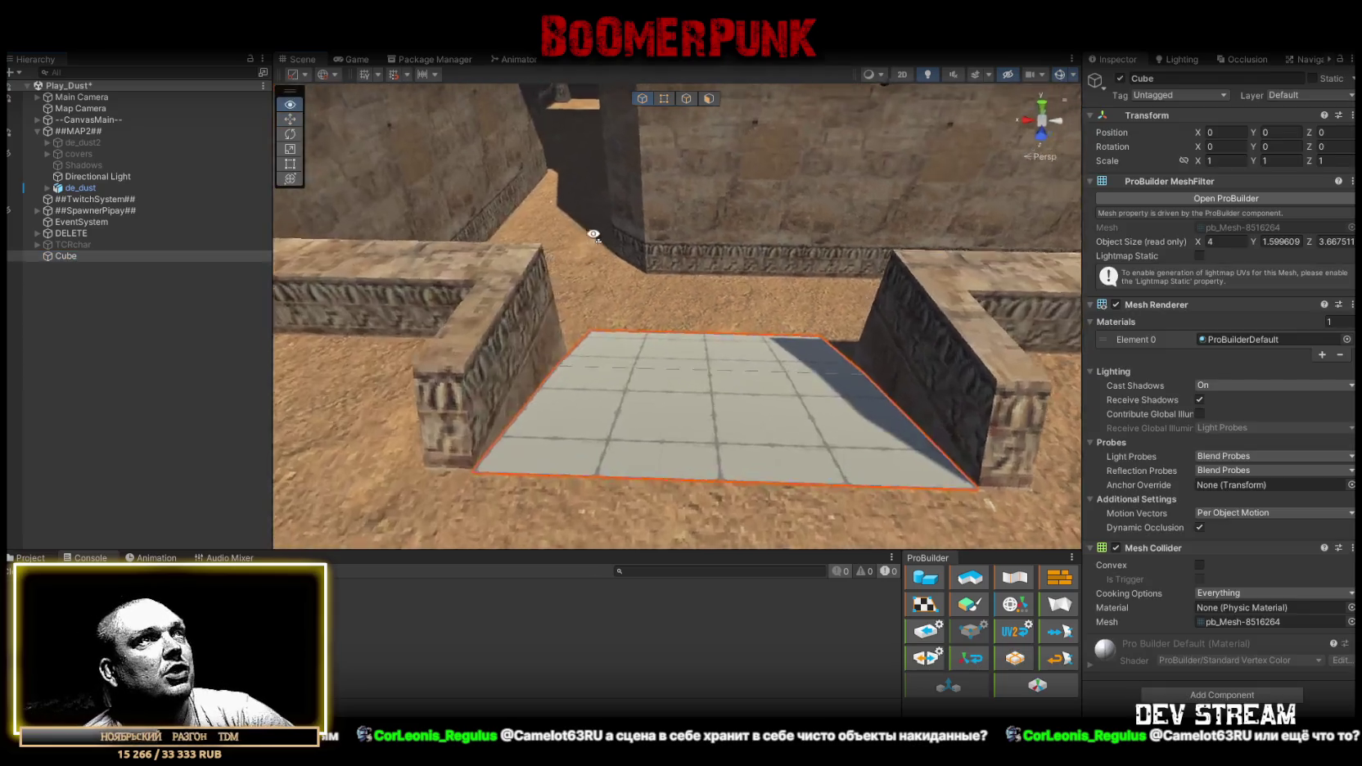
View the Cube plane from above in ProBuilder element mode, then bring up the Project assets.
left_click_drag(960, 211, 929, 104)
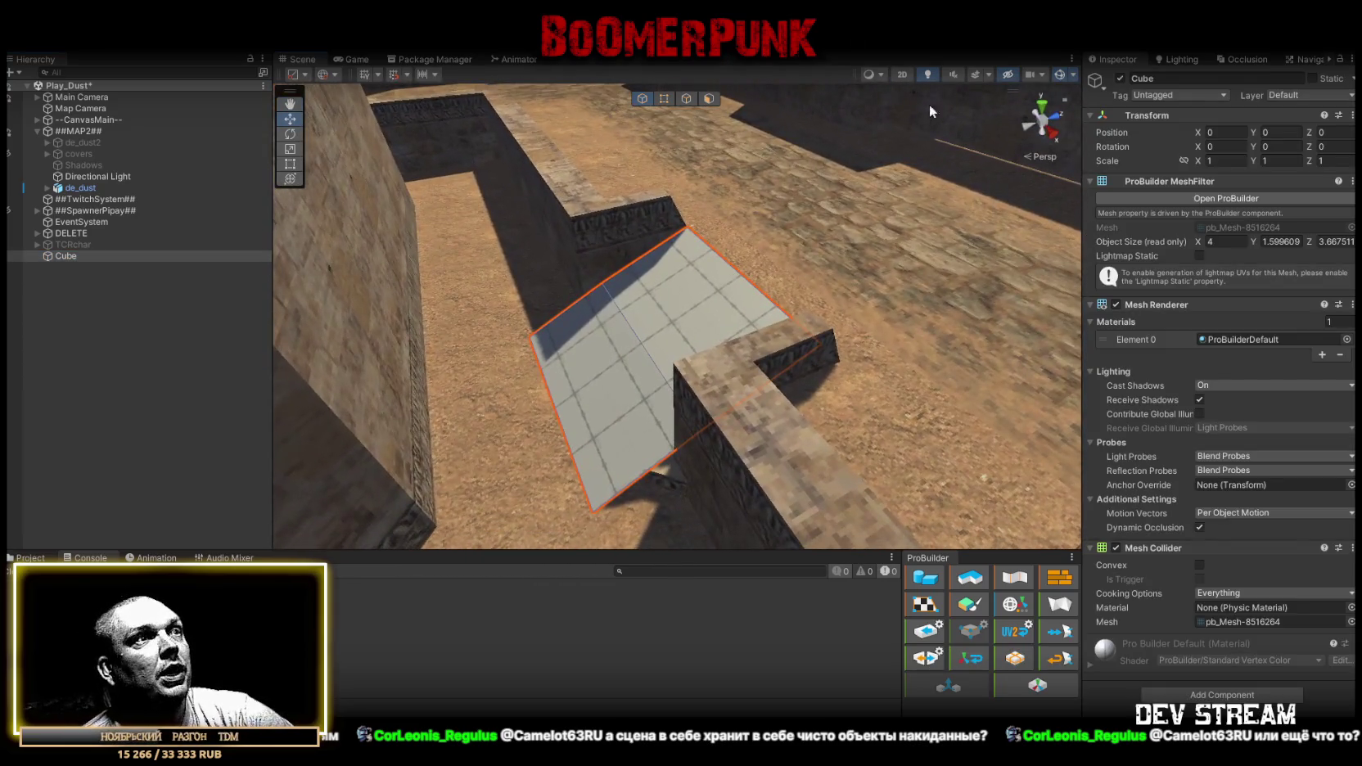
left_click(685, 99)
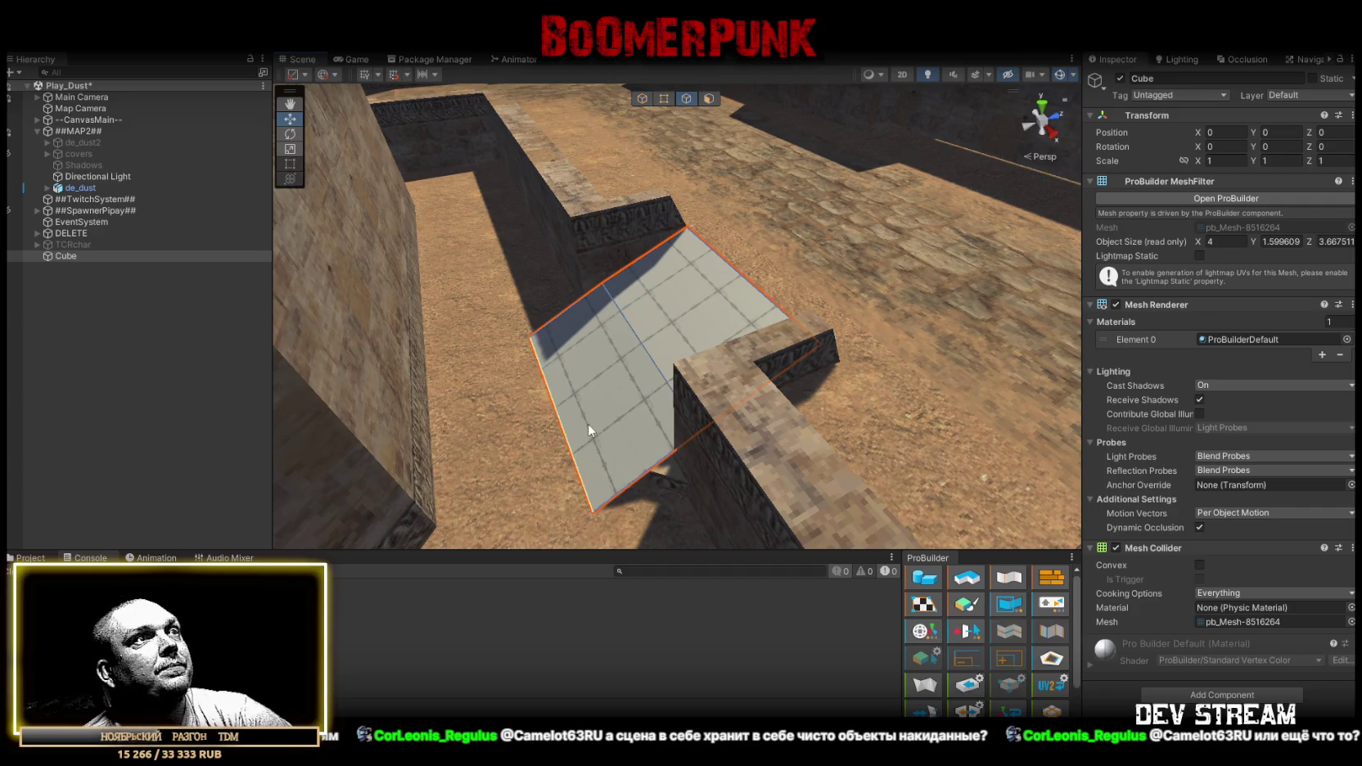
left_click_drag(571, 455, 926, 375)
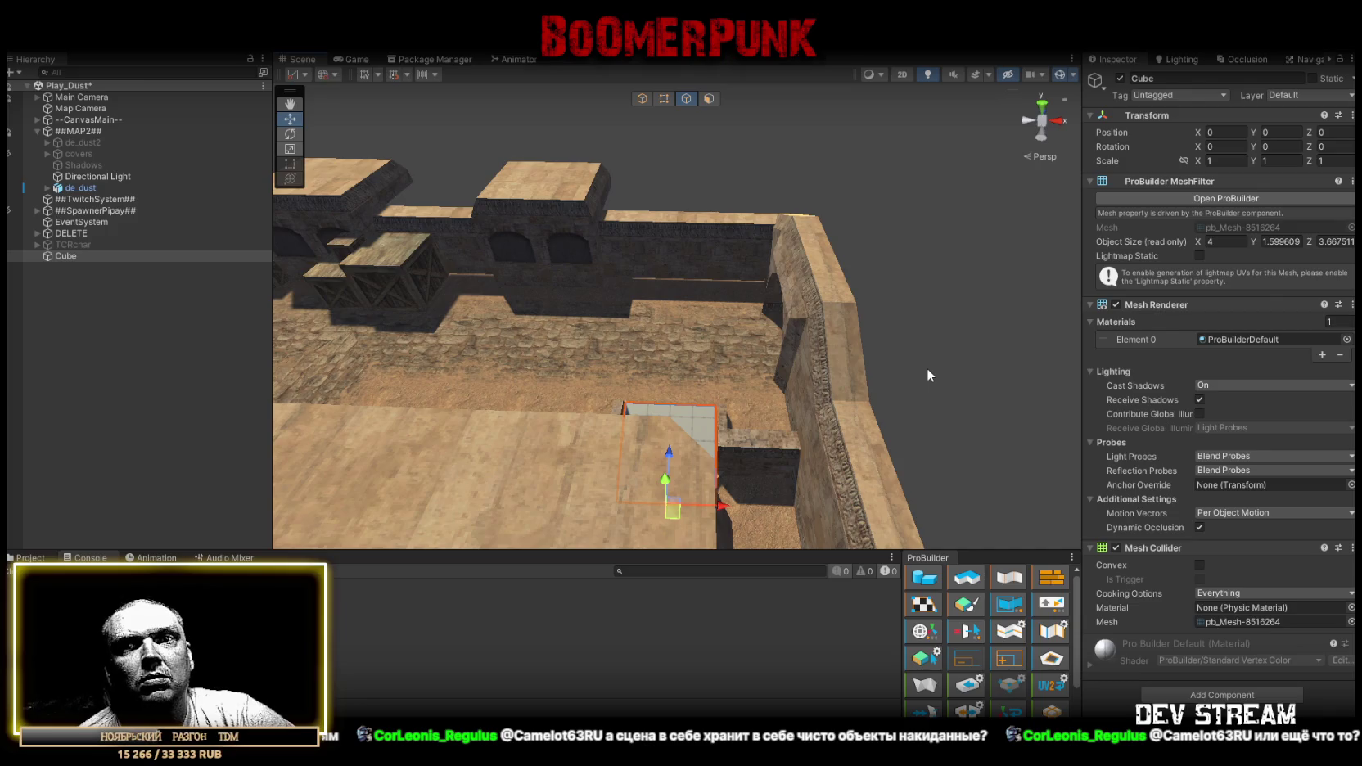
left_click(26, 558)
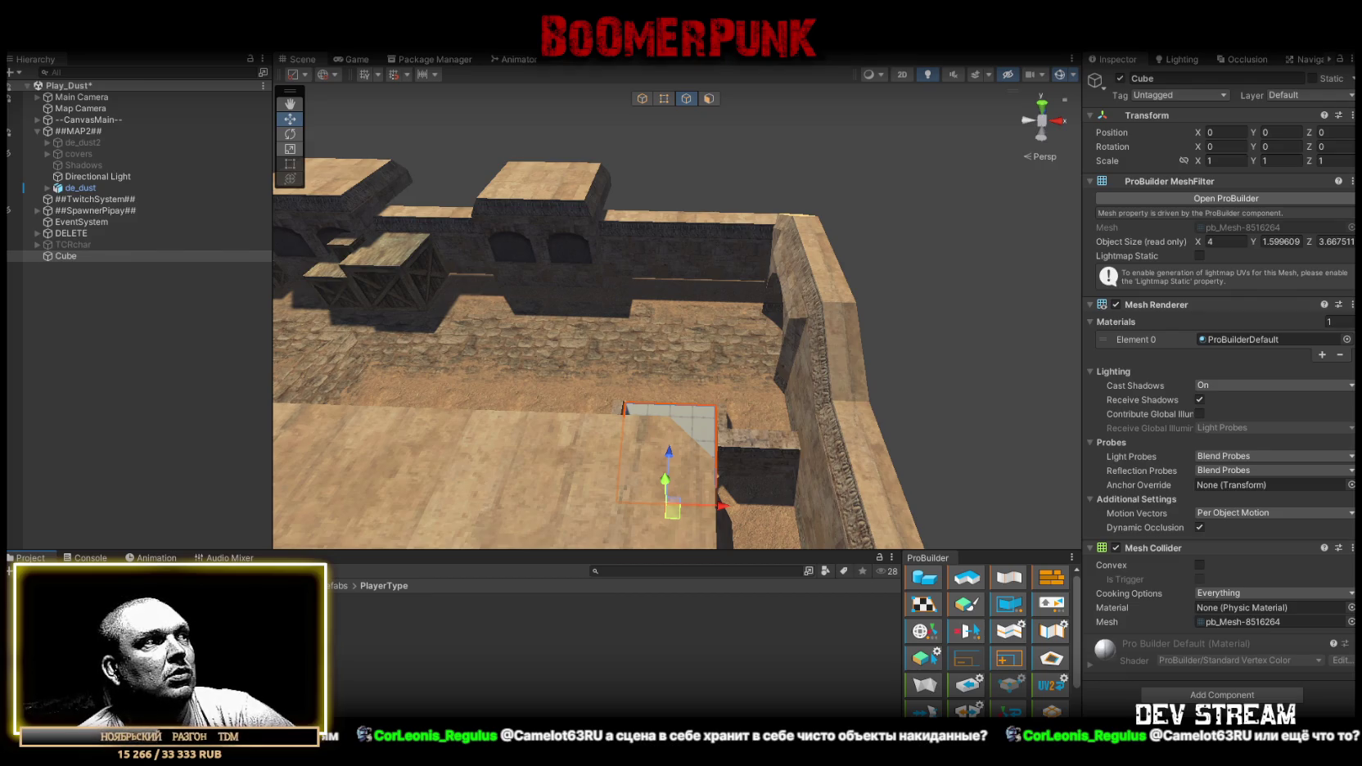
mouse_move(671, 328)
left_mouse_down()
mouse_move(409, 393)
mouse_move(160, 432)
mouse_move(156, 421)
mouse_move(186, 435)
mouse_move(358, 644)
mouse_move(380, 583)
mouse_move(643, 421)
mouse_move(668, 434)
mouse_move(486, 396)
mouse_move(639, 399)
mouse_move(622, 402)
mouse_move(664, 384)
mouse_move(660, 370)
left_mouse_up()
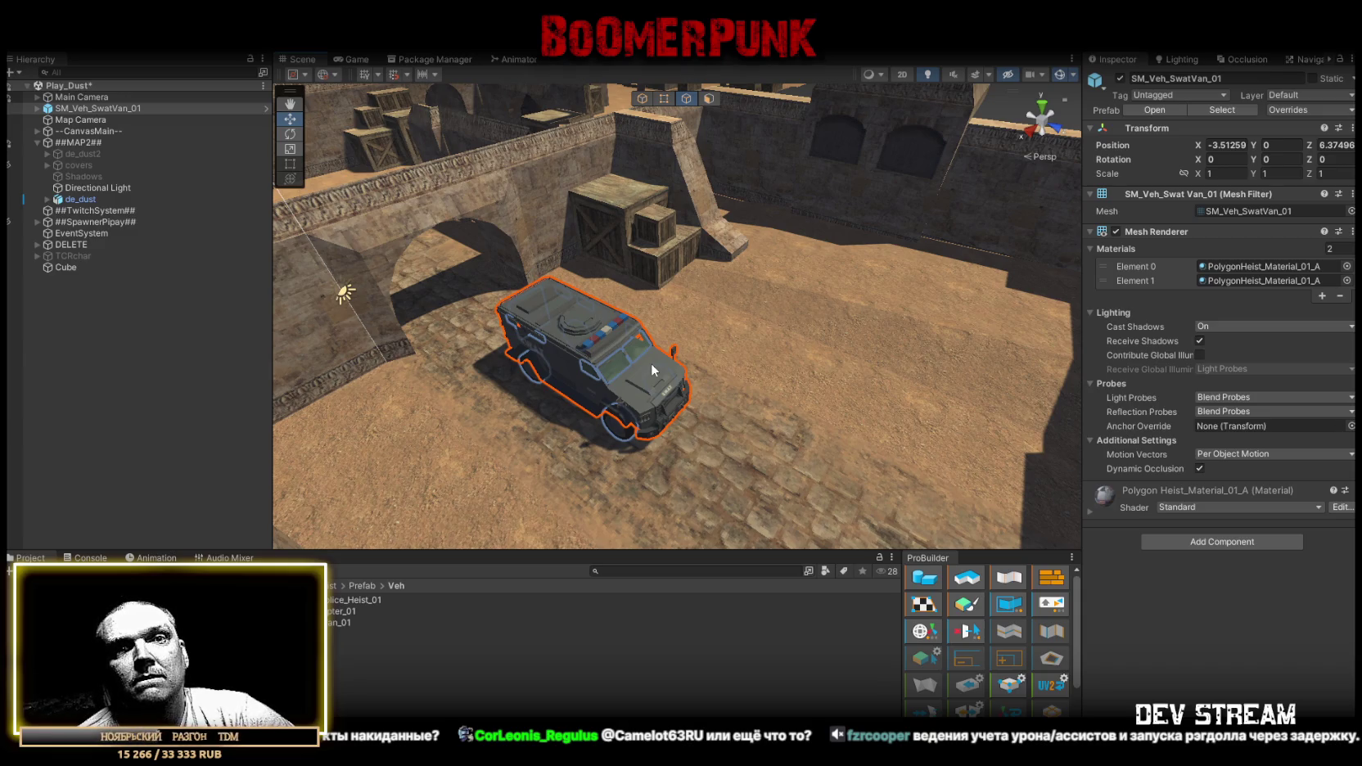
Delete SM_Veh_SwatVan_01 from the cobbled courtyard beside the stone arch.
left_click(92, 110)
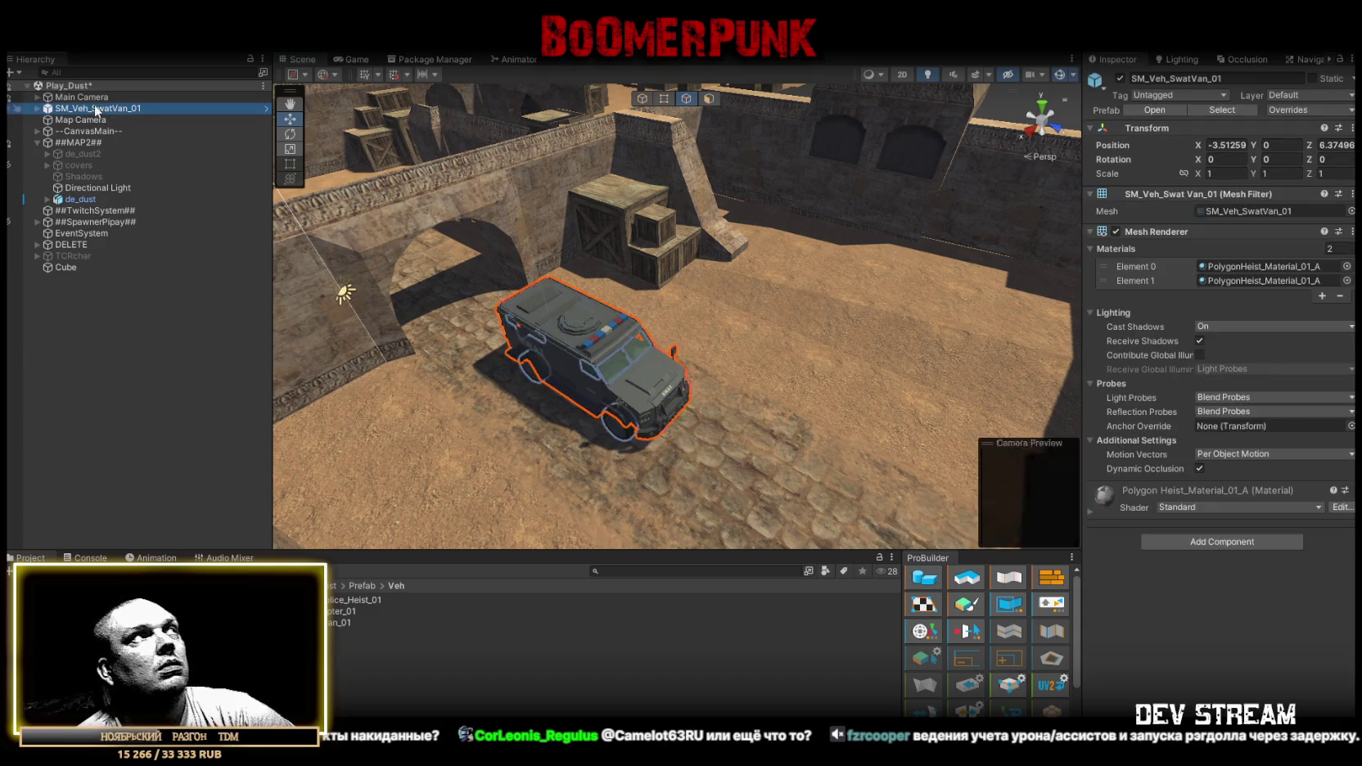
key("Delete")
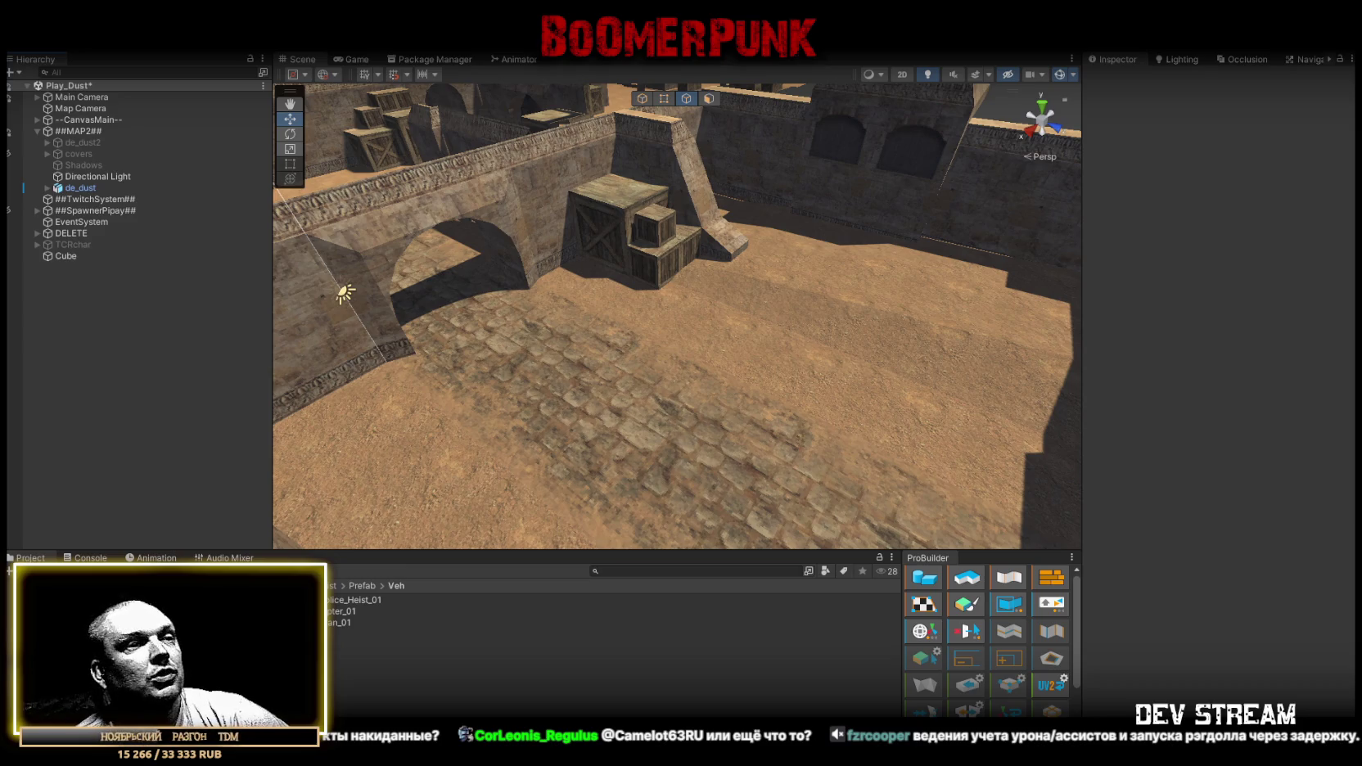
Stretch the Cube walkway along Z down the walled corridor to about 4 × 1.6 × 55.86.
mouse_move(668, 433)
left_mouse_down()
mouse_move(597, 431)
mouse_move(704, 360)
left_mouse_up()
left_click(714, 352)
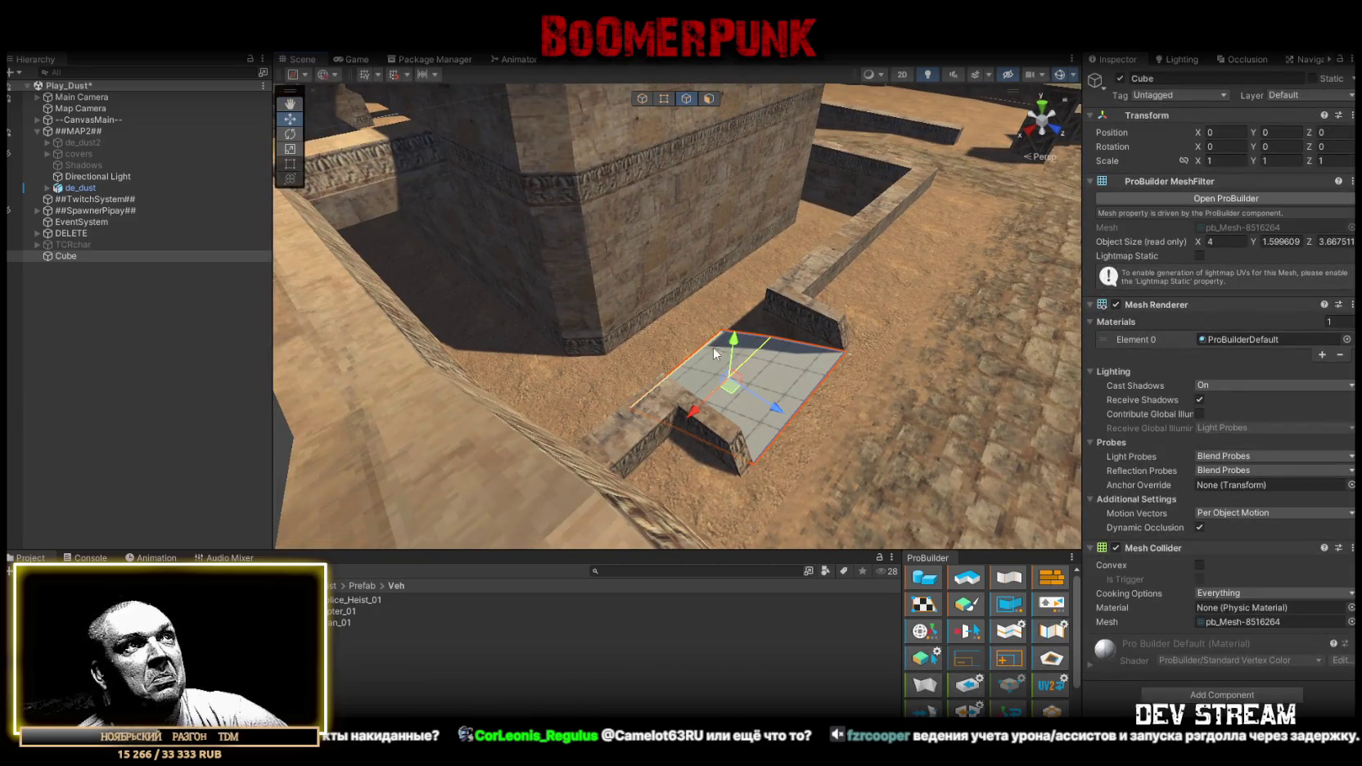
left_click_drag(713, 352, 1002, 370)
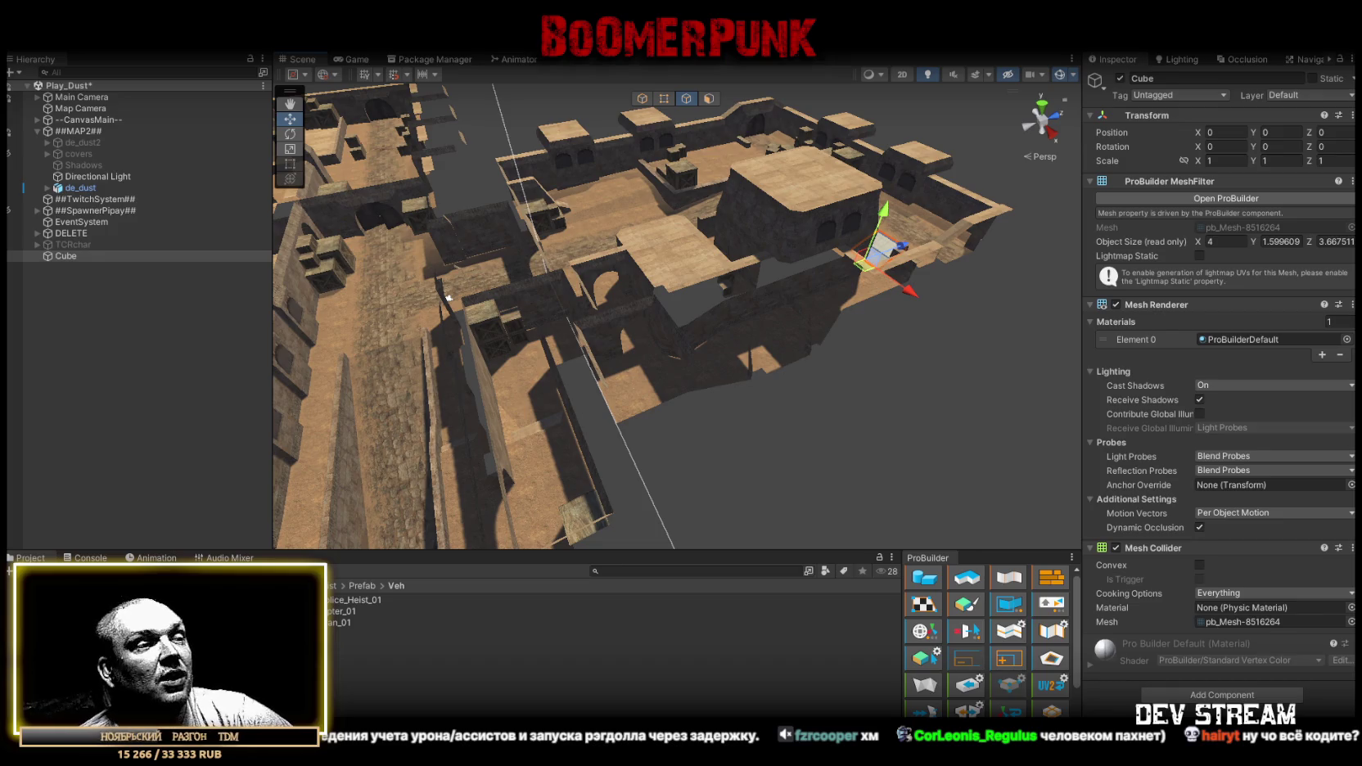
mouse_move(813, 446)
left_mouse_down()
mouse_move(956, 306)
mouse_move(1002, 311)
mouse_move(555, 344)
mouse_move(781, 398)
mouse_move(717, 399)
mouse_move(691, 439)
mouse_move(708, 271)
left_mouse_up()
left_click(710, 99)
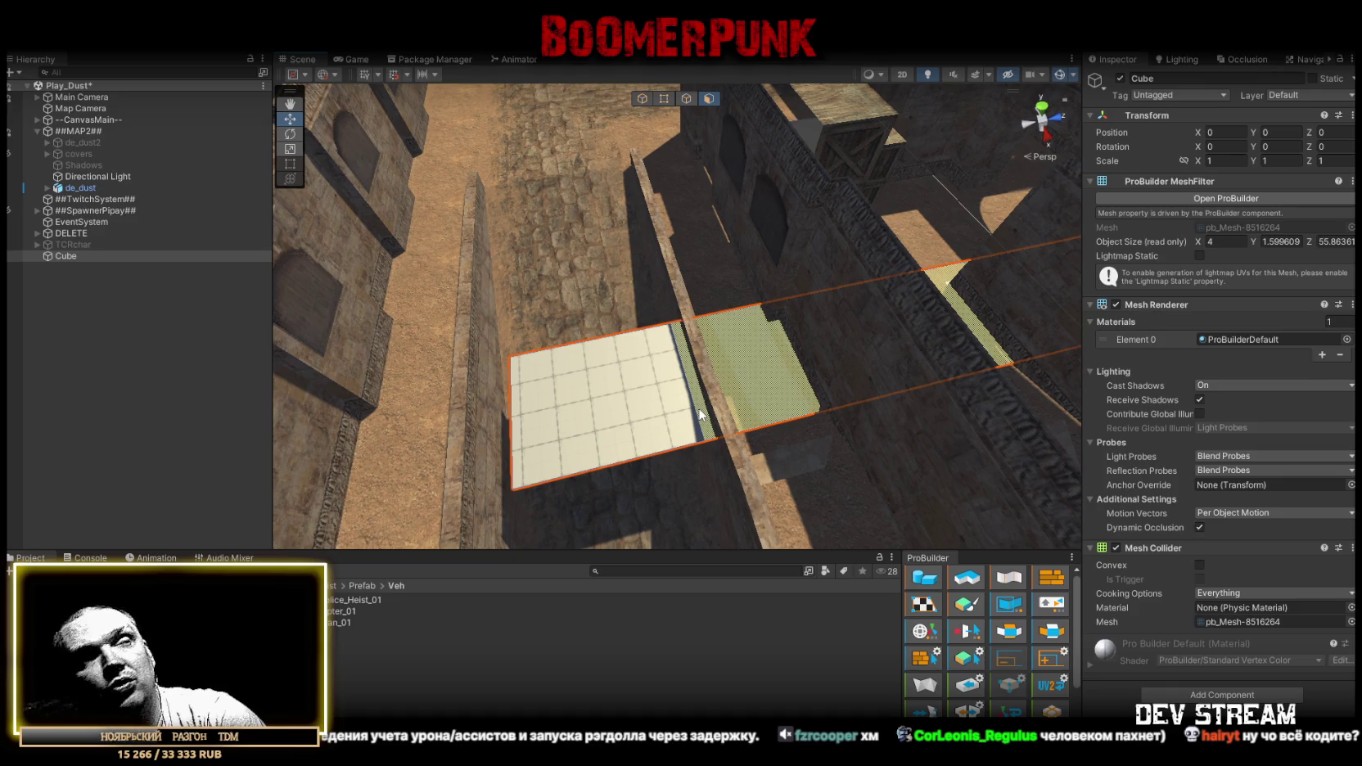
Stretch the grey plane further along the wall.
left_click(700, 415)
mouse_move(806, 340)
left_mouse_down()
mouse_move(528, 327)
mouse_move(718, 74)
left_mouse_up()
key("g")
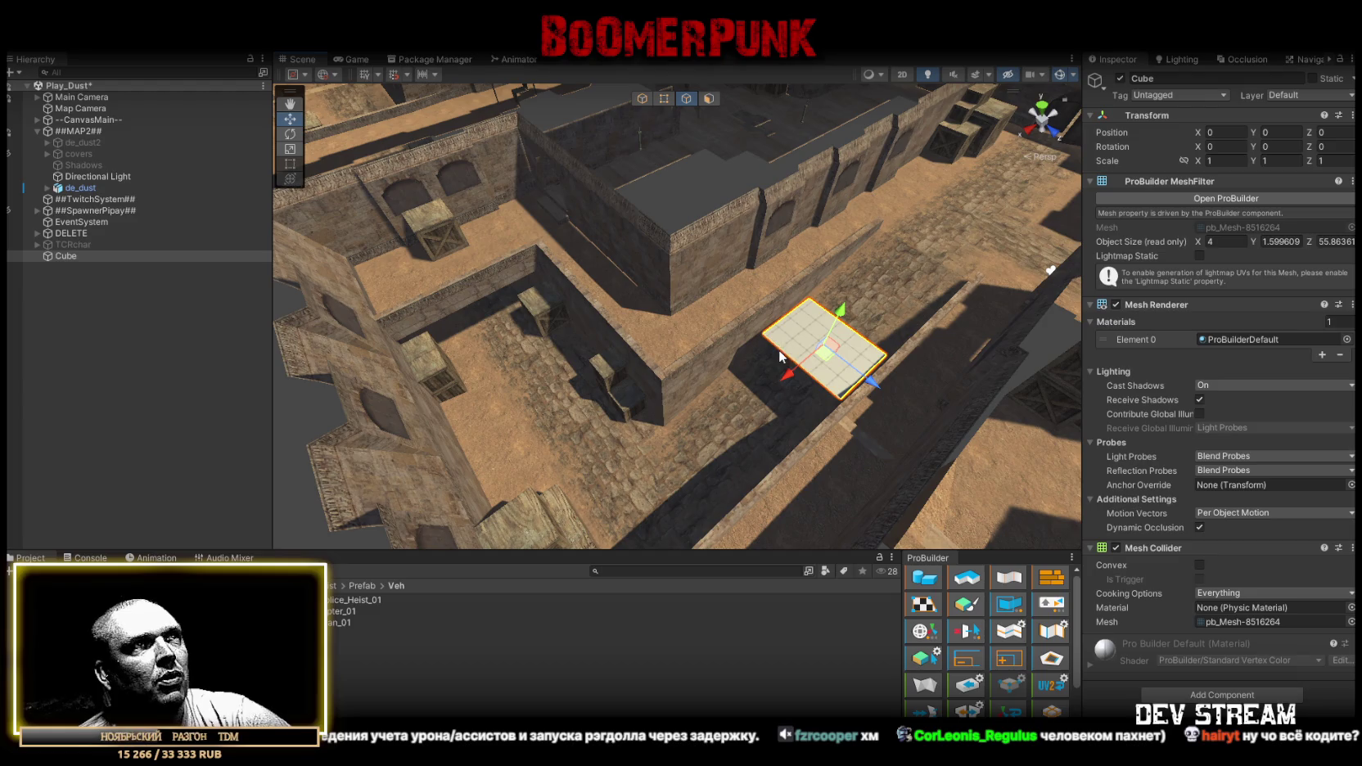
mouse_move(780, 349)
left_mouse_down()
mouse_move(788, 297)
mouse_move(502, 343)
mouse_move(490, 324)
left_mouse_up()
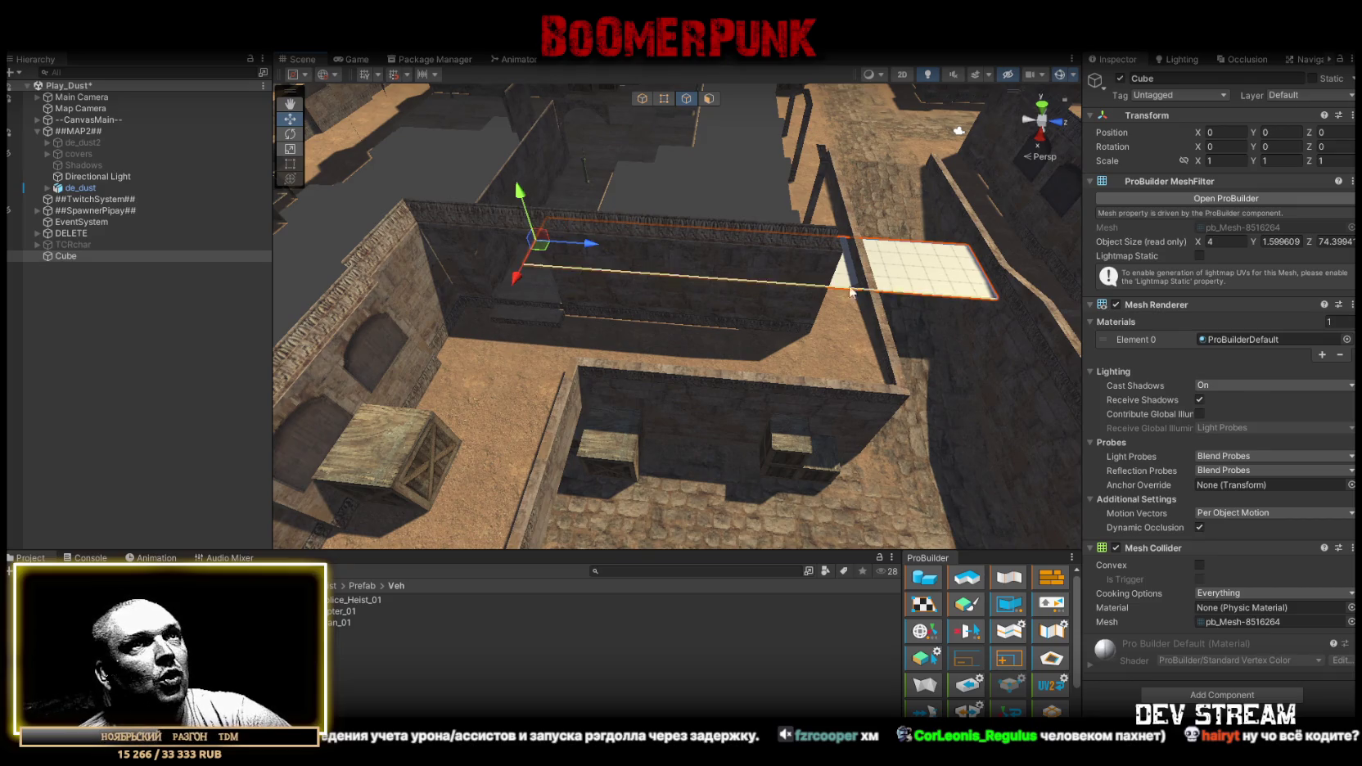
left_click(975, 280)
Raise the plane's end edge to tilt the step into a slanted ramp.
left_click_drag(578, 320, 617, 248)
left_click(800, 233)
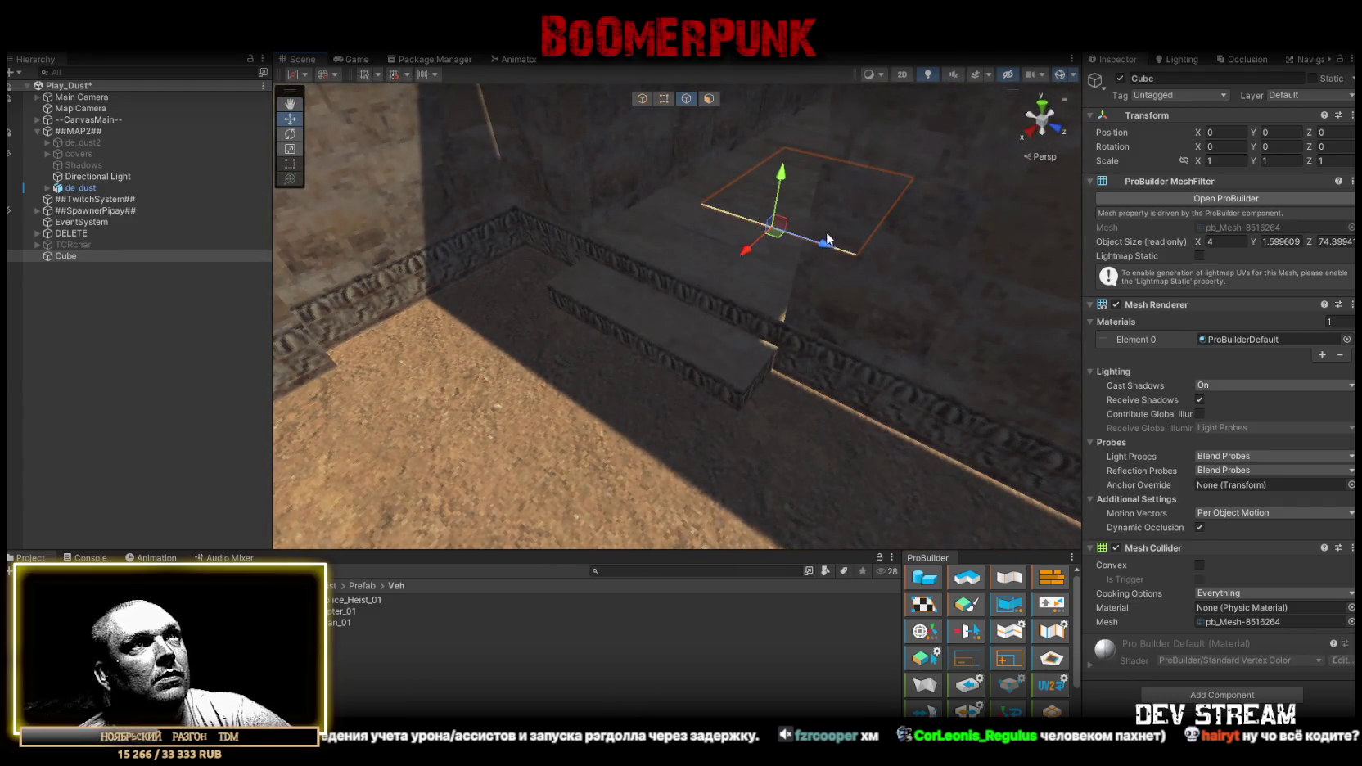
left_click_drag(745, 248, 720, 419)
left_click(852, 164)
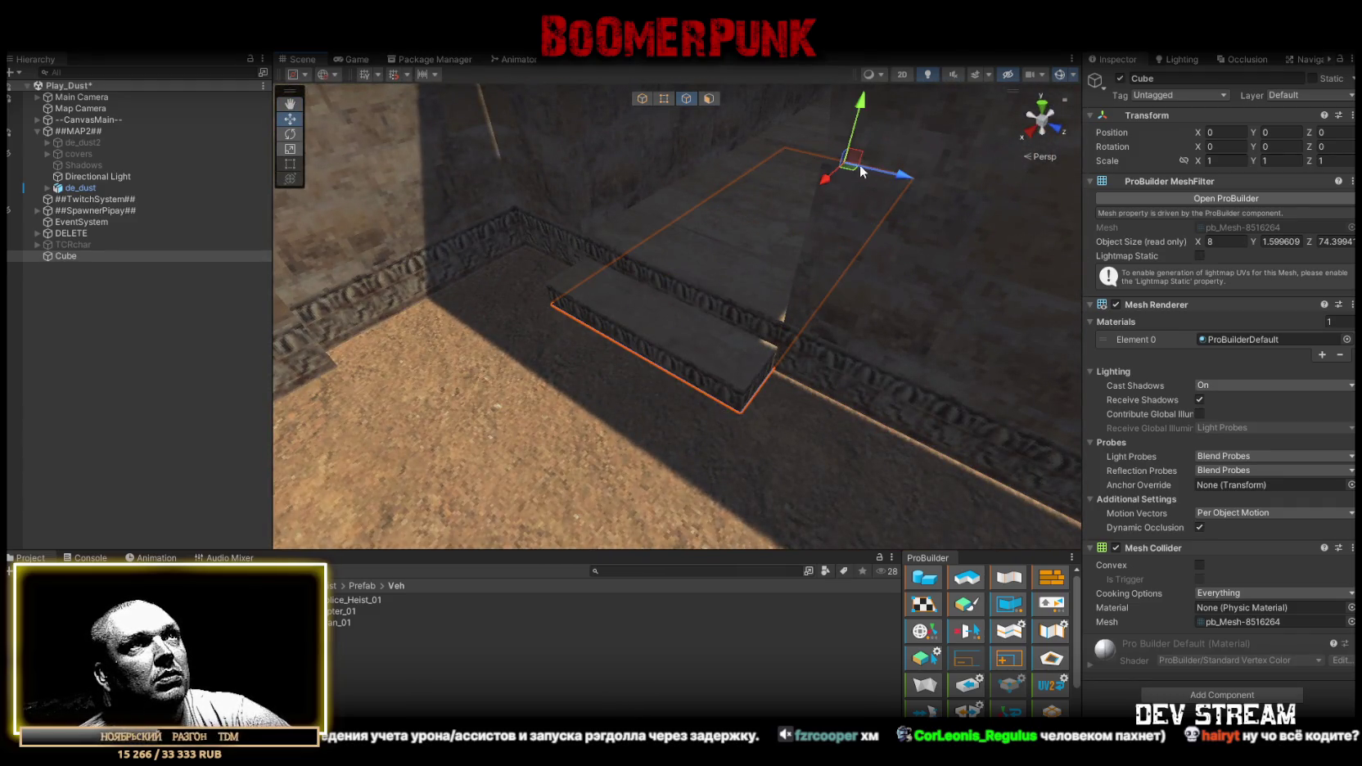
key("ctrl+z")
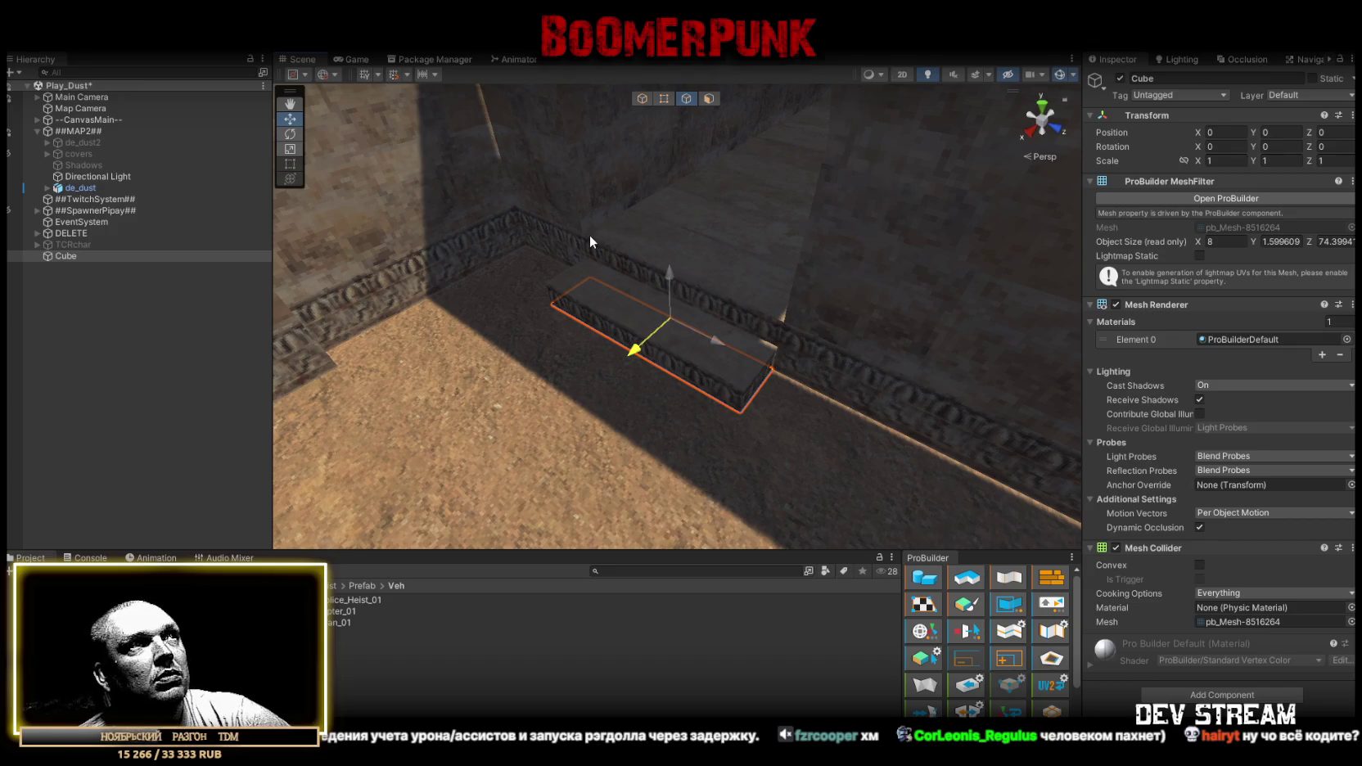
left_click_drag(668, 273, 612, 231)
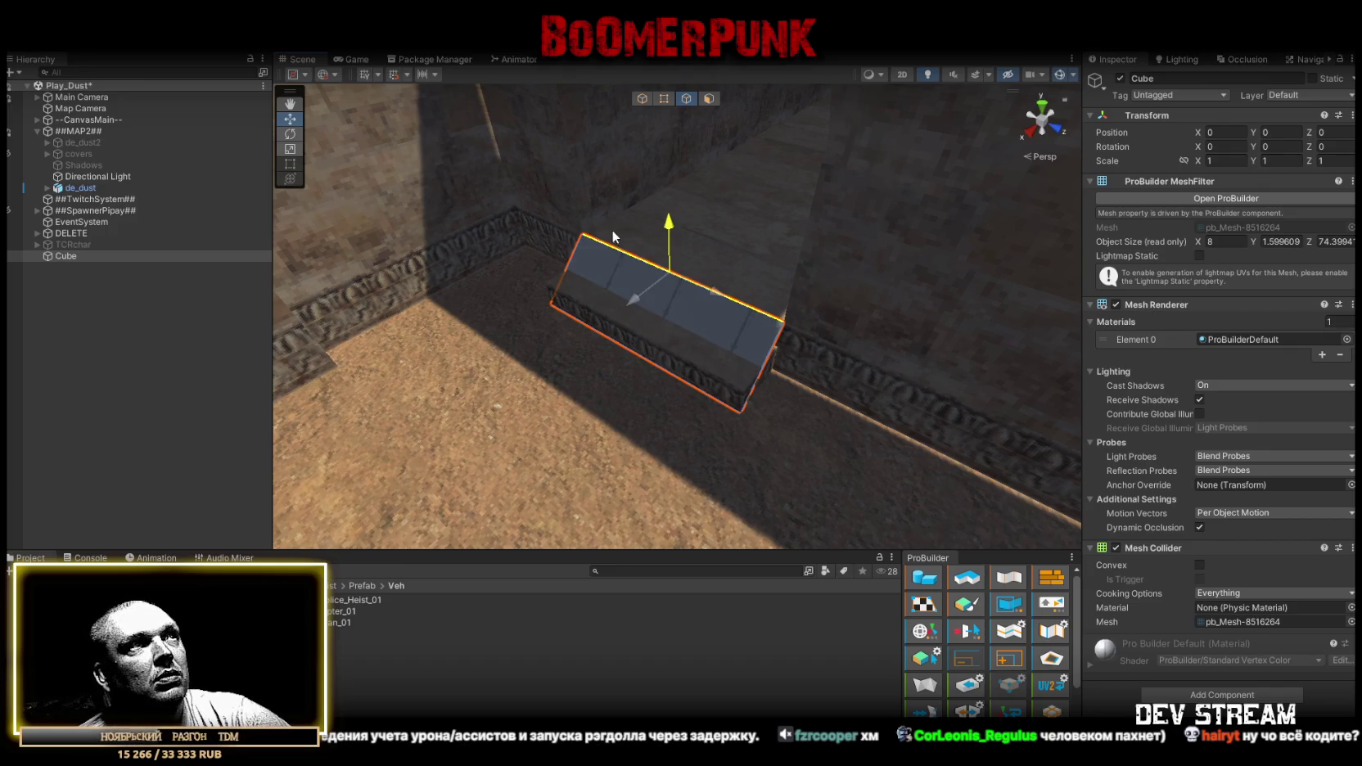
mouse_move(667, 357)
left_mouse_down()
mouse_move(735, 347)
mouse_move(605, 352)
mouse_move(517, 379)
left_mouse_up()
Widen the ramp sideways and lengthen the plane outward from its left edge.
left_click(594, 350)
left_click_drag(622, 352, 727, 348)
left_click(506, 337)
mouse_move(506, 337)
left_mouse_down()
mouse_move(643, 336)
mouse_move(477, 353)
left_mouse_up()
scroll(703, 365, "up", 5)
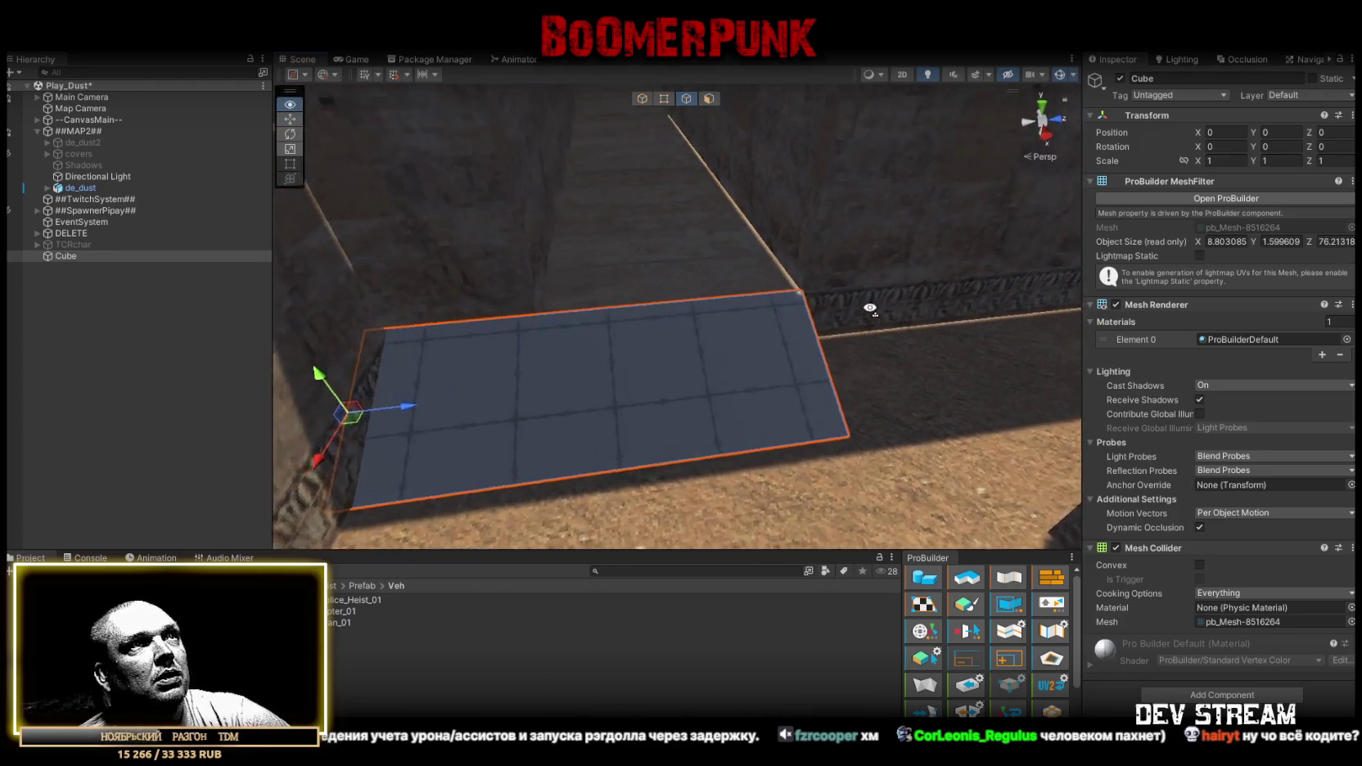
key("f")
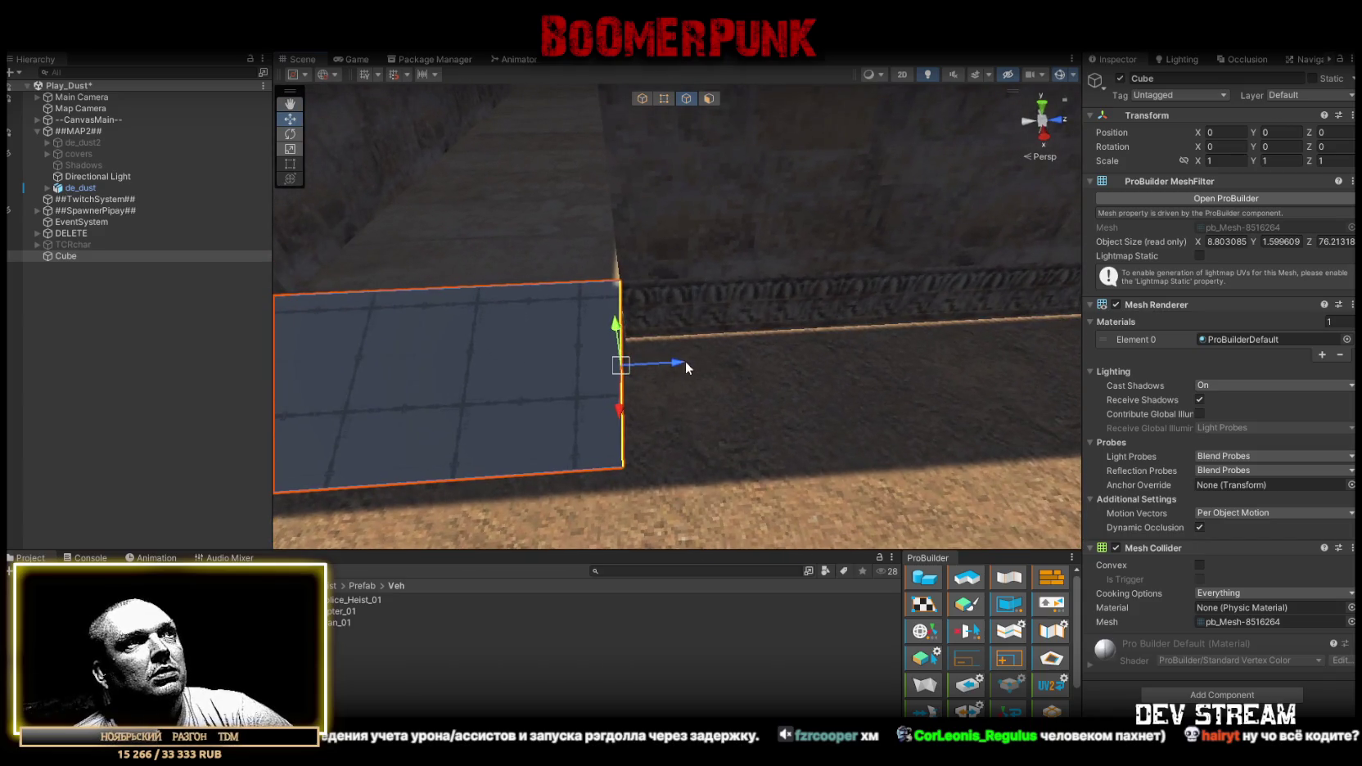
left_click(774, 365)
left_click_drag(880, 343, 868, 331)
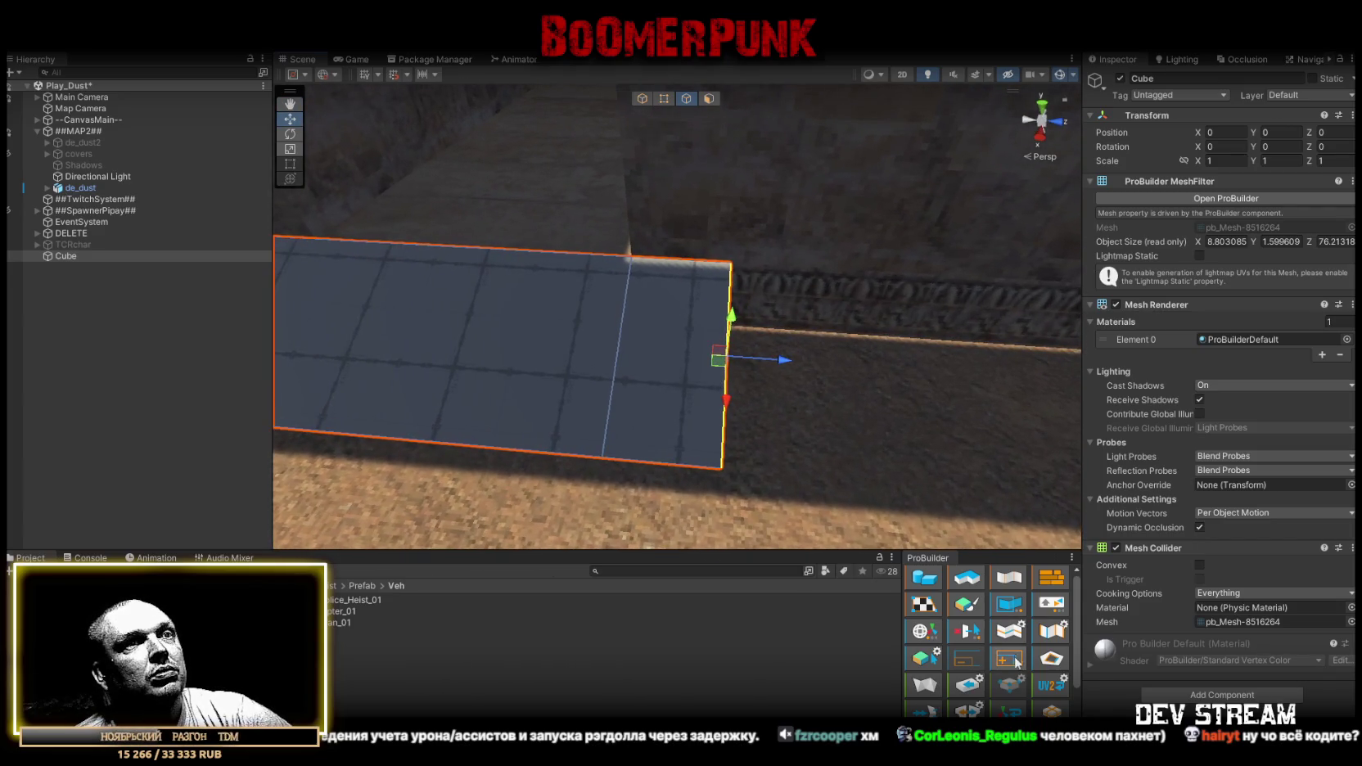
scroll(1009, 663, "down", 3)
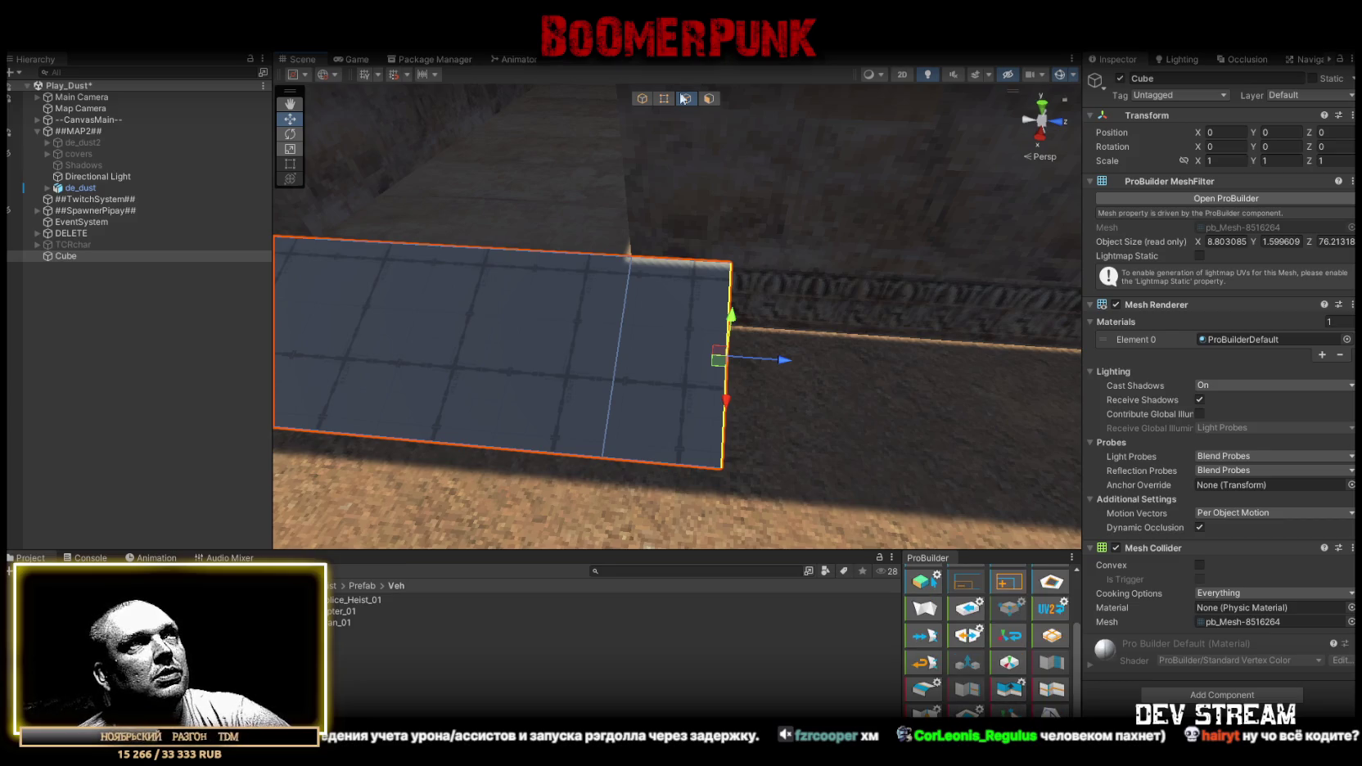
scroll(1009, 647, "down", 2)
Split the end edge and pull a pointed tip along the wall, reaching about 8.8 × 1.6 × 78.21.
left_click(959, 702)
left_click_drag(886, 340, 843, 324)
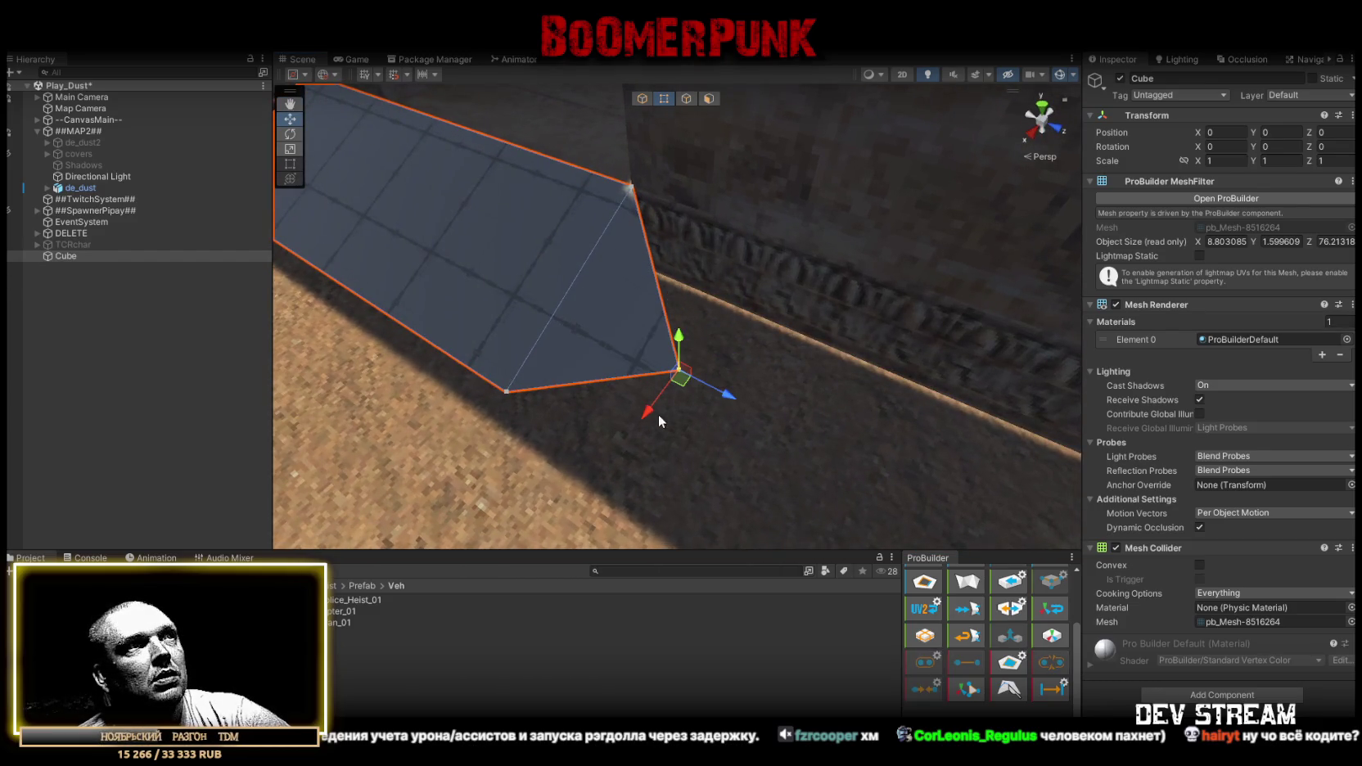
mouse_move(667, 285)
left_mouse_down()
mouse_move(720, 295)
mouse_move(762, 327)
mouse_move(1067, 389)
mouse_move(1067, 525)
mouse_move(893, 436)
mouse_move(772, 422)
mouse_move(591, 370)
mouse_move(208, 338)
mouse_move(175, 318)
mouse_move(369, 369)
mouse_move(512, 386)
mouse_move(575, 351)
mouse_move(989, 378)
mouse_move(950, 232)
mouse_move(676, 250)
mouse_move(645, 223)
mouse_move(566, 207)
mouse_move(638, 195)
mouse_move(642, 145)
mouse_move(1092, 259)
mouse_move(779, 363)
mouse_move(556, 350)
mouse_move(369, 245)
mouse_move(114, 302)
mouse_move(31, 292)
mouse_move(253, 285)
mouse_move(579, 310)
mouse_move(435, 401)
mouse_move(664, 373)
mouse_move(208, 244)
mouse_move(255, 185)
mouse_move(190, 188)
mouse_move(942, 374)
mouse_move(639, 366)
left_mouse_up()
key("f")
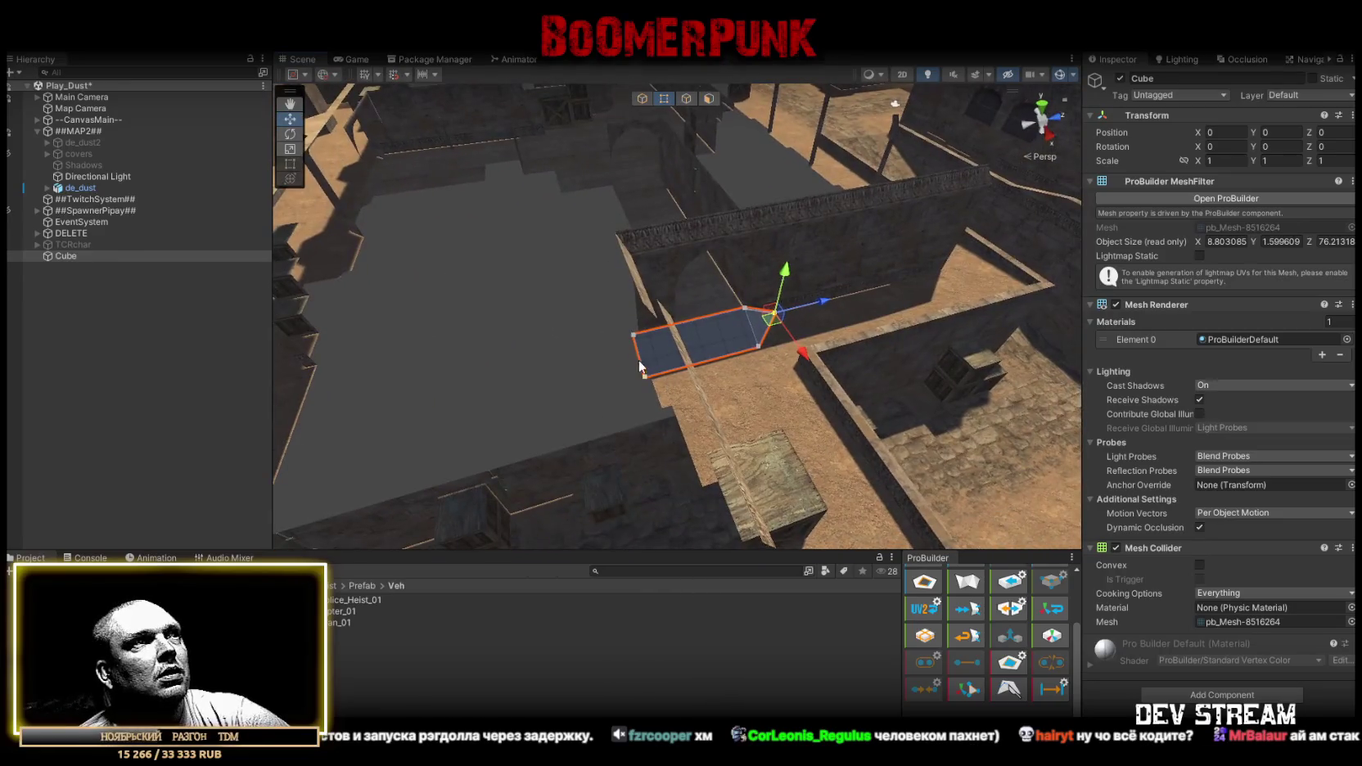
Delete the walkway's angled middle and right faces, keeping only the two end pieces.
mouse_move(652, 360)
left_mouse_down("alt")
mouse_move(657, 373)
mouse_move(885, 307)
mouse_move(796, 296)
mouse_move(471, 370)
mouse_move(544, 382)
mouse_move(491, 361)
left_mouse_up("alt")
left_click(709, 98)
left_click_drag(653, 347, 858, 290)
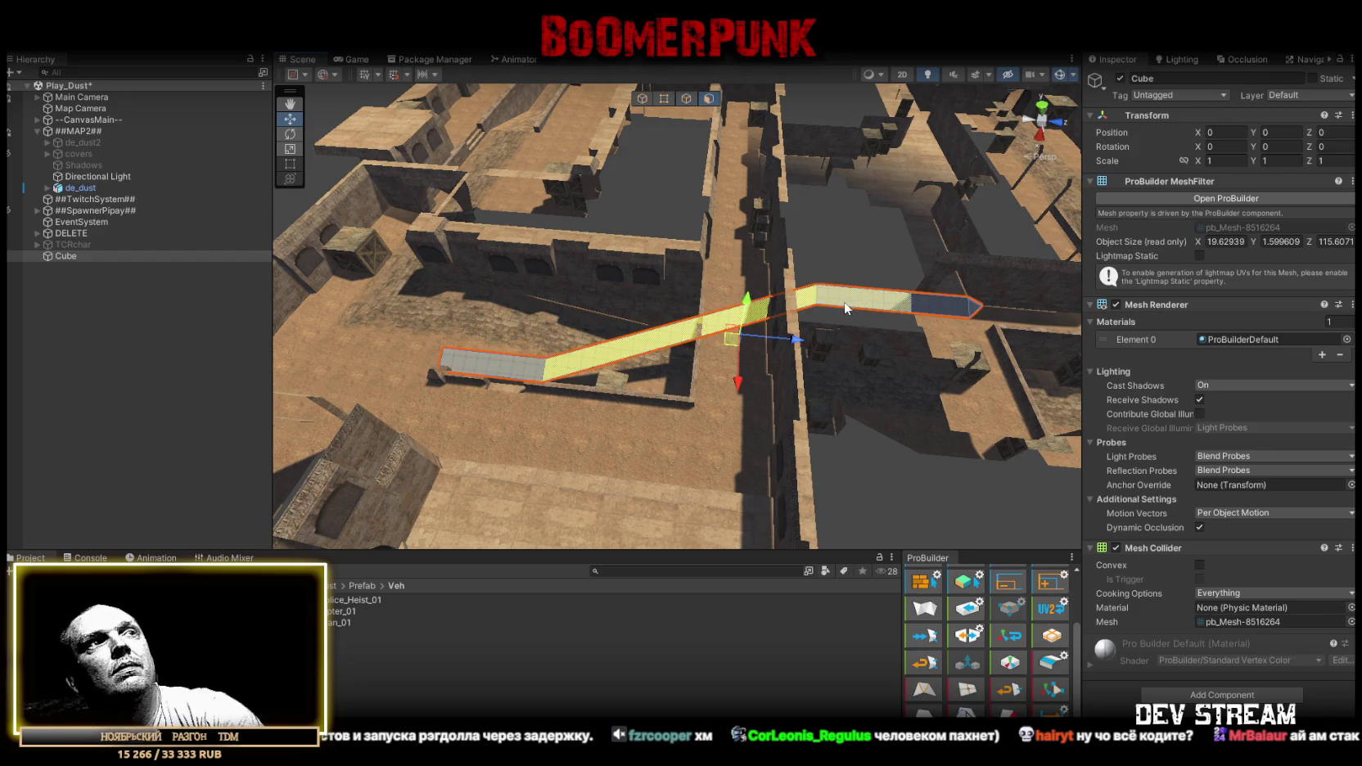
key("Delete")
left_click(686, 98)
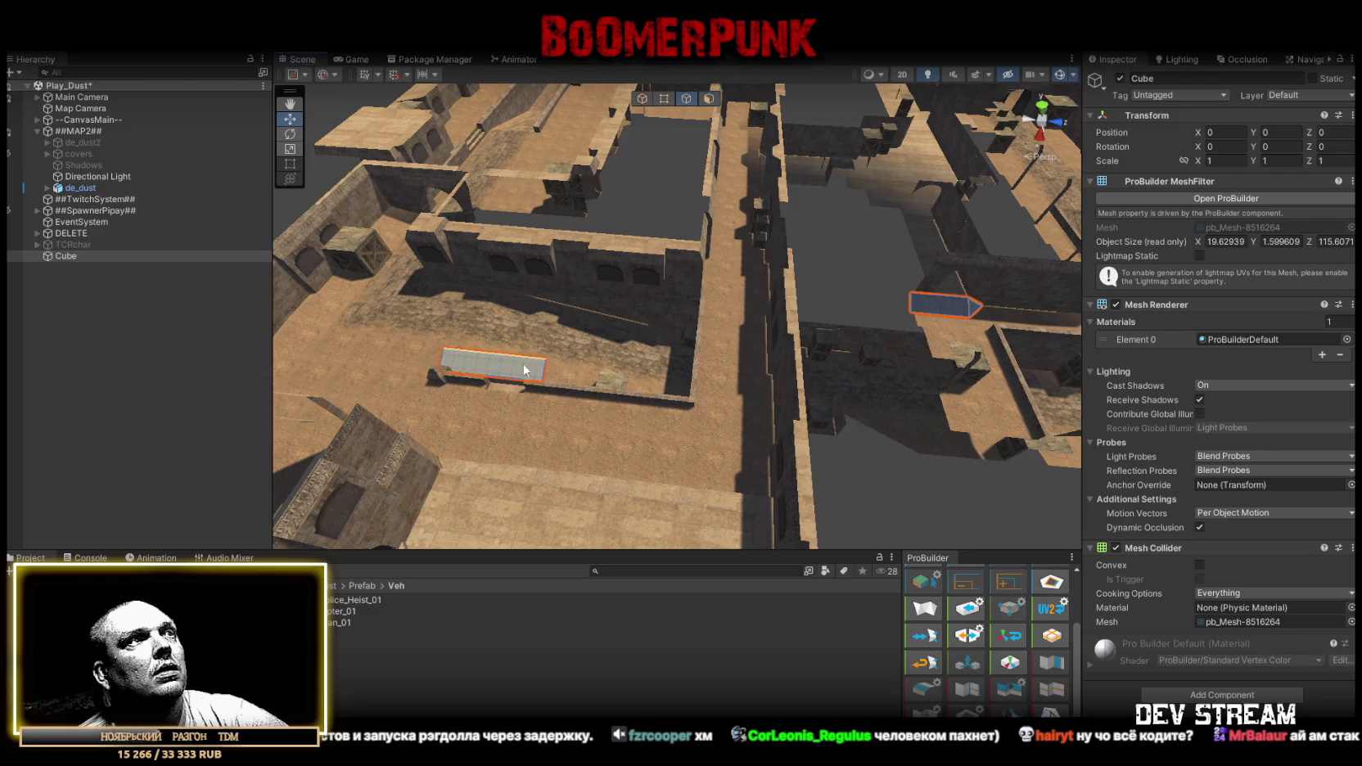
Pull the ramp slab's corner and edges outward to extend it sideways.
left_click(491, 364)
mouse_move(491, 364)
left_mouse_down("alt")
mouse_move(577, 324)
mouse_move(678, 387)
left_mouse_up("alt")
key("f")
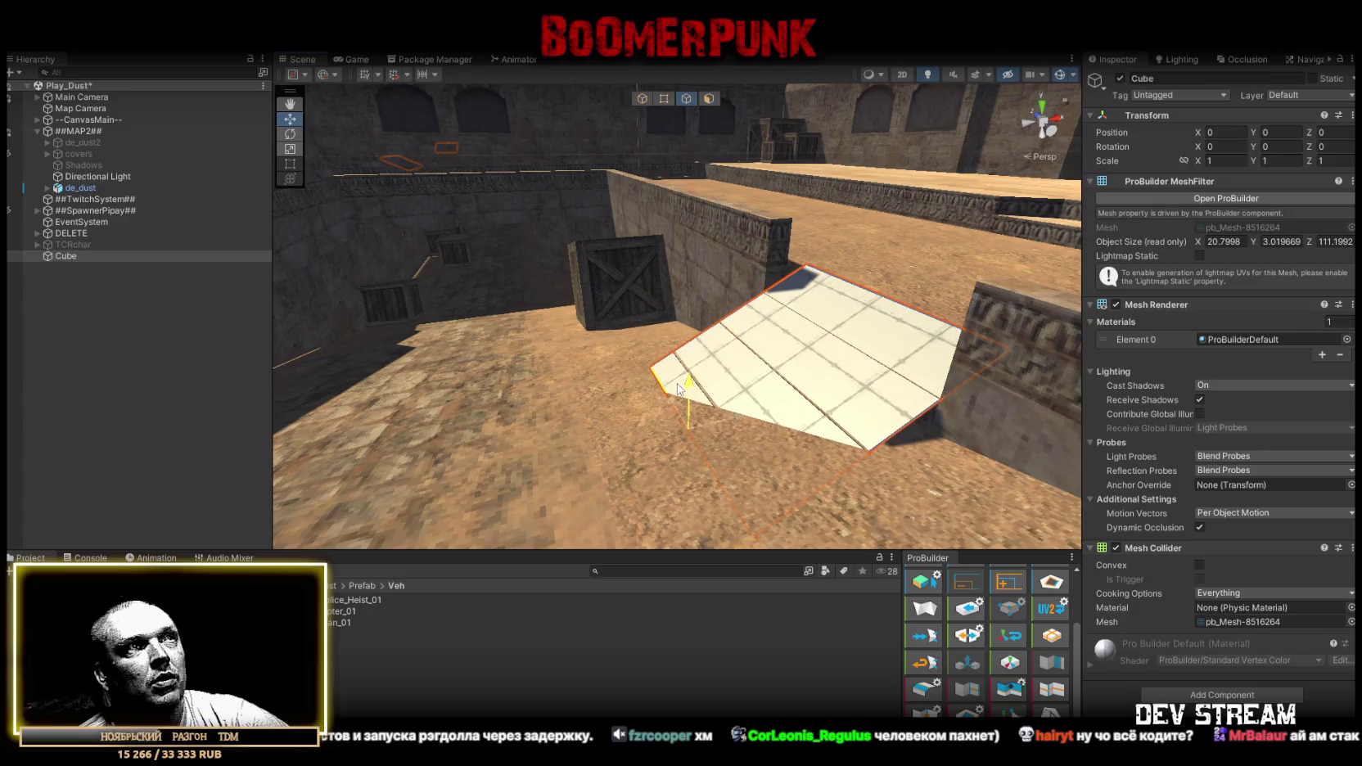
mouse_move(739, 419)
left_mouse_down()
mouse_move(700, 430)
mouse_move(647, 399)
mouse_move(776, 387)
mouse_move(830, 355)
mouse_move(810, 360)
left_mouse_up()
left_click_drag(638, 377, 901, 357)
left_click_drag(740, 341, 625, 365)
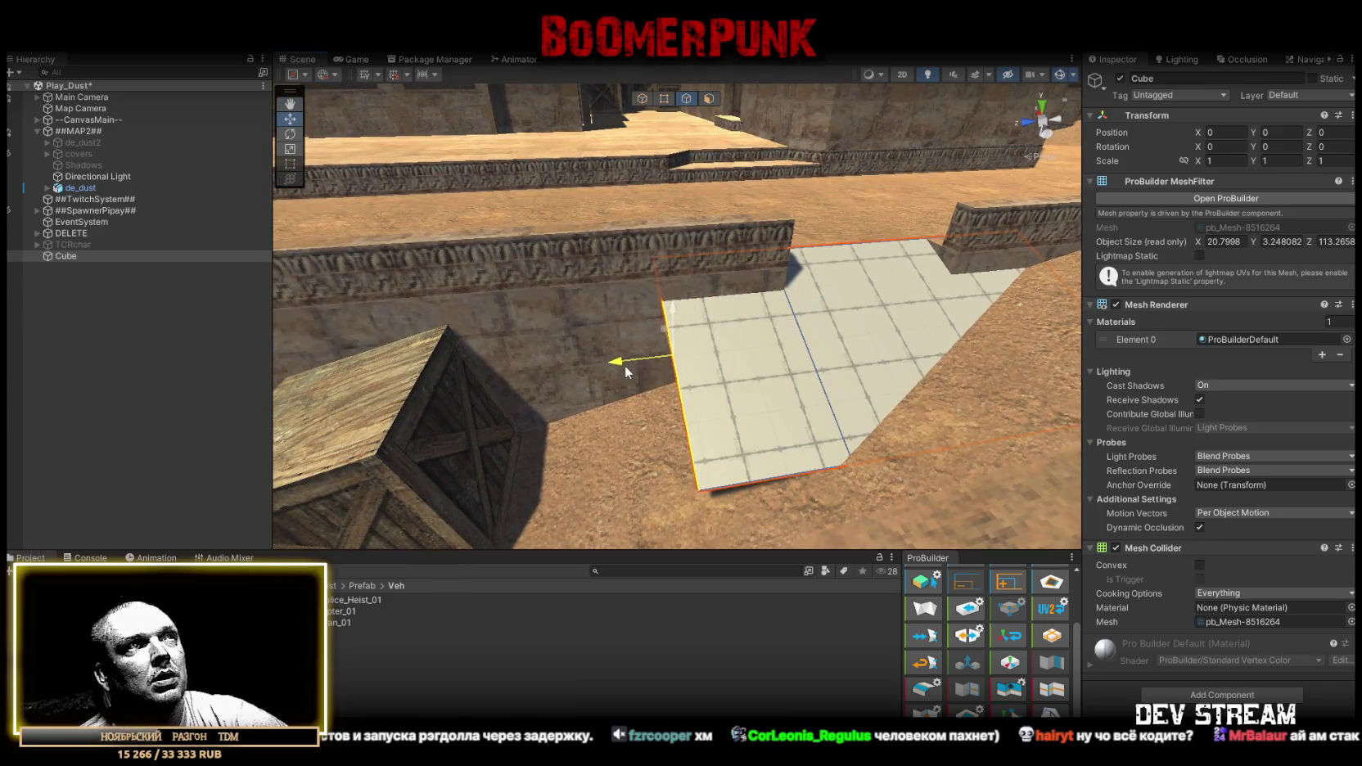
Adjust the ramp's corner vertices so its corner meets the ground.
left_click(664, 98)
left_click_drag(761, 376, 801, 373)
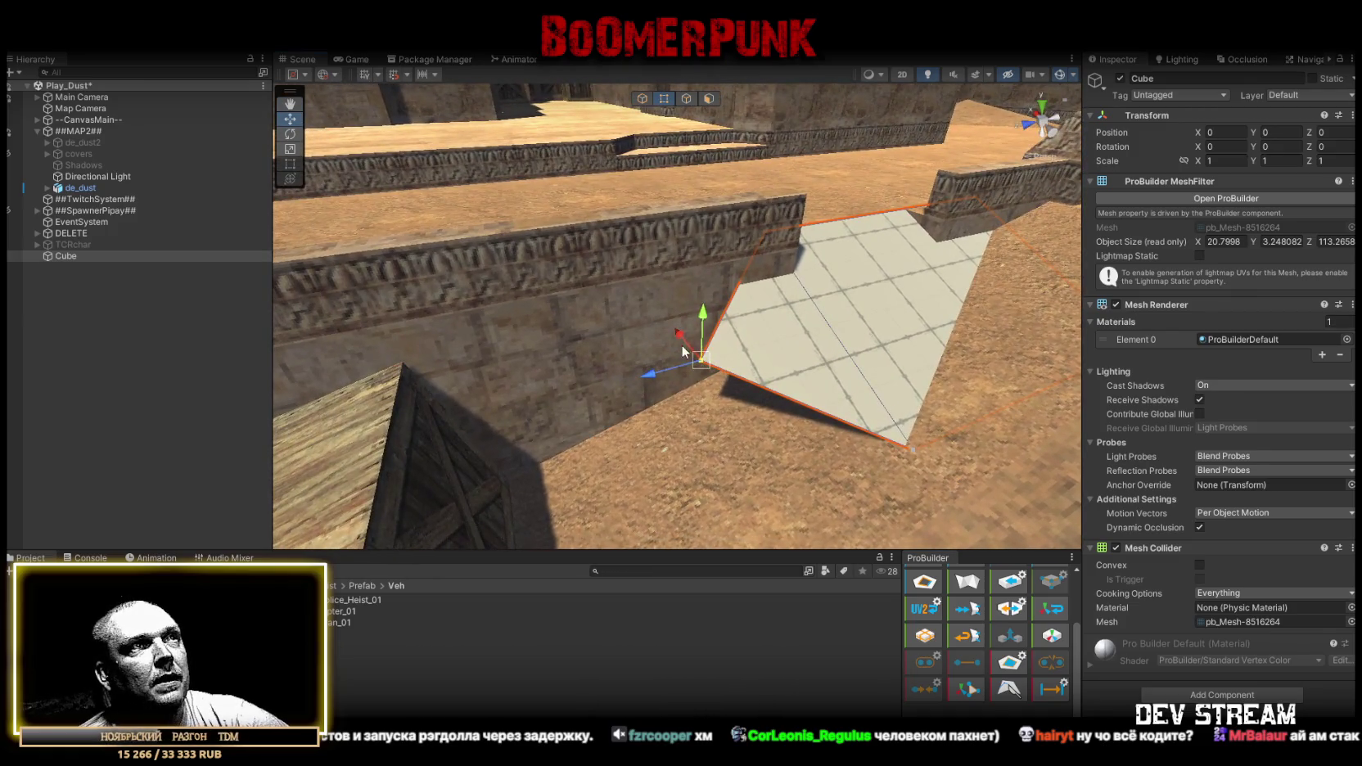
mouse_move(694, 365)
left_mouse_down()
mouse_move(787, 342)
mouse_move(701, 366)
left_mouse_up()
scroll(788, 345, "down", 3)
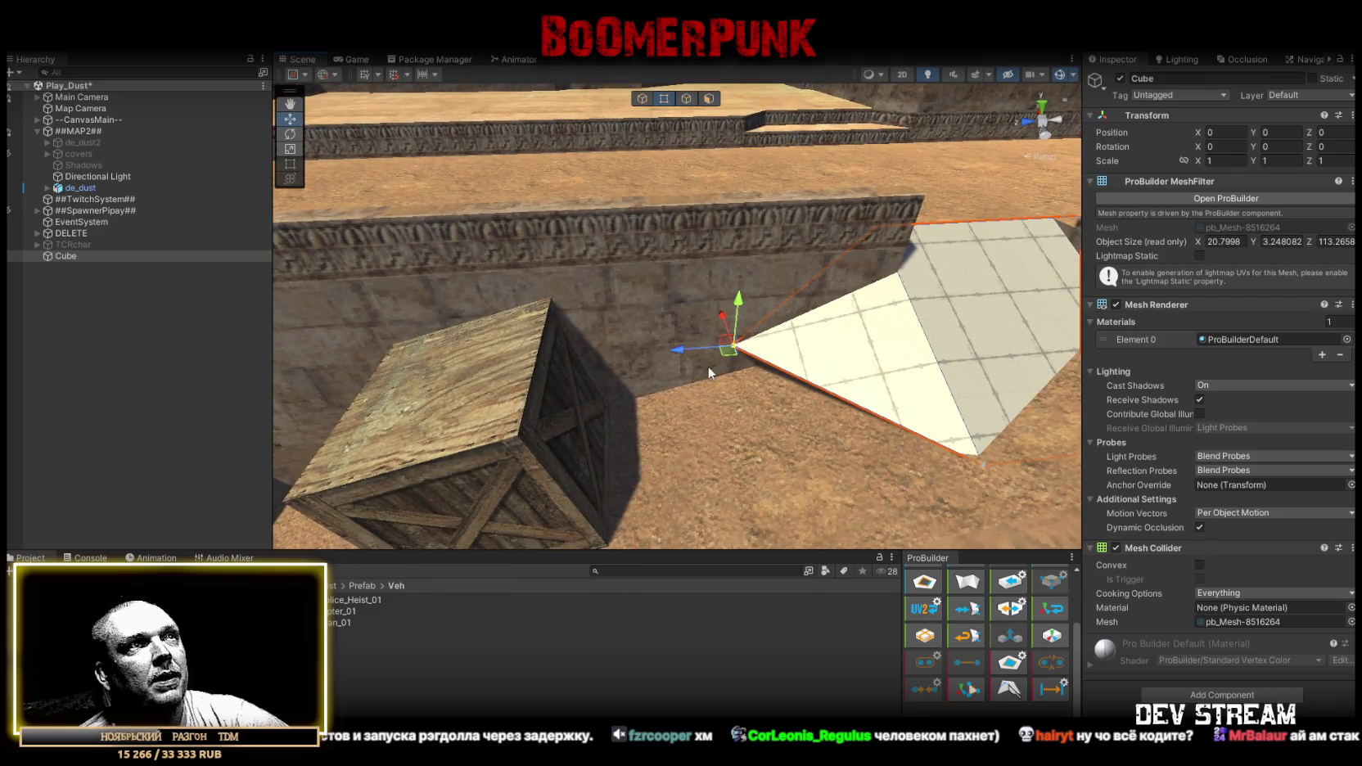
mouse_move(739, 308)
left_mouse_down()
mouse_move(741, 339)
mouse_move(697, 375)
mouse_move(765, 372)
mouse_move(737, 370)
mouse_move(761, 429)
mouse_move(674, 410)
mouse_move(713, 427)
mouse_move(748, 121)
left_mouse_up()
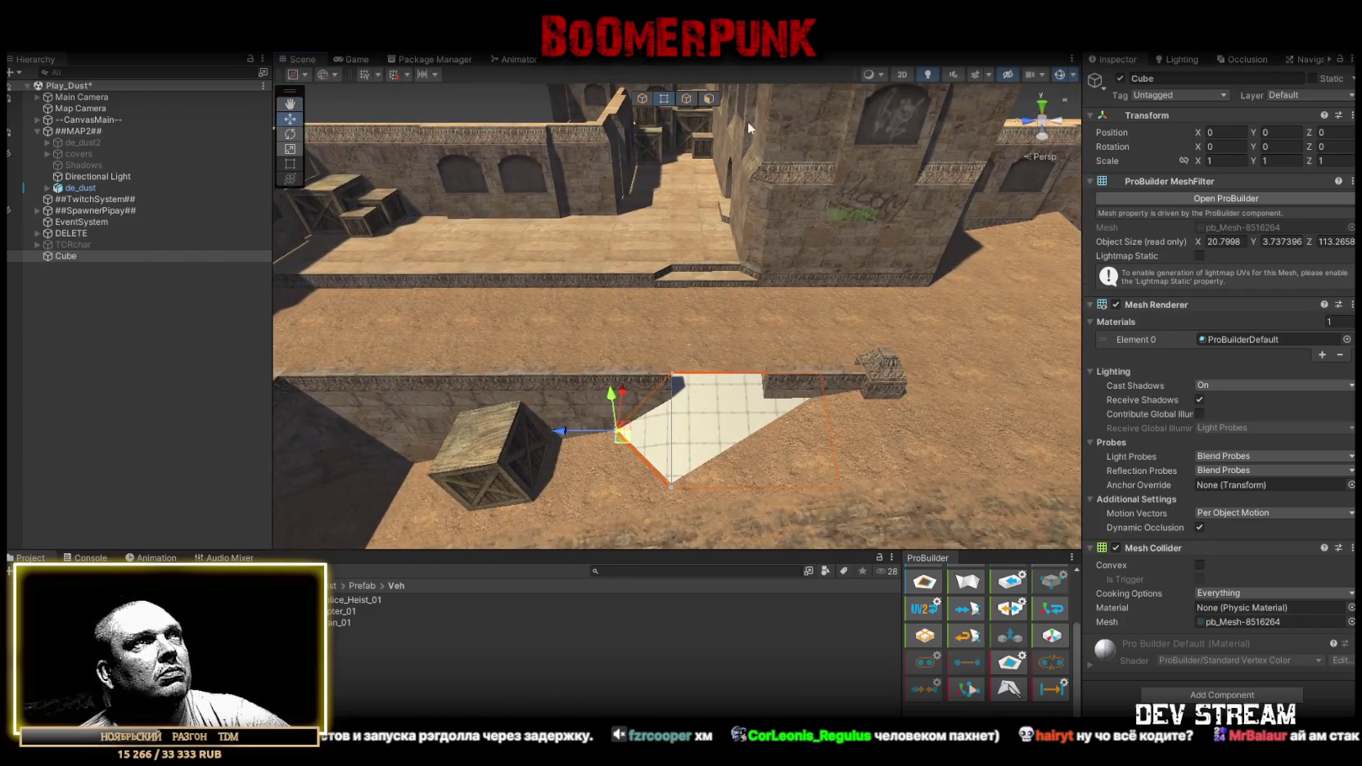
Drag the ramp's face along X toward the tower wall, reaching about 27.2 × 3.74 × 113.27.
left_click(688, 99)
left_click(710, 374)
left_click_drag(710, 374, 844, 356)
mouse_move(754, 355)
left_mouse_down()
mouse_move(709, 353)
mouse_move(591, 276)
mouse_move(577, 294)
mouse_move(531, 292)
left_mouse_up()
scroll(779, 374, "up", 5)
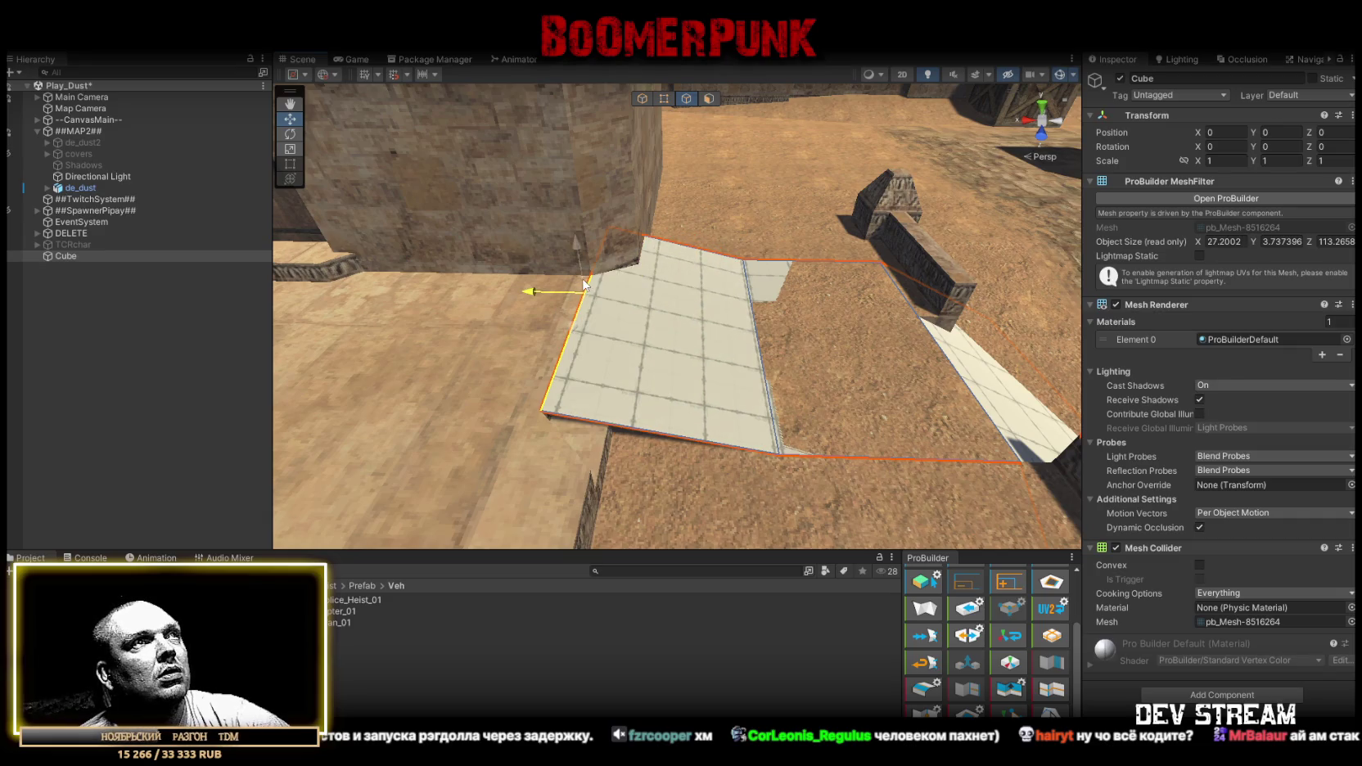
Delete the ramp's right-hand face.
left_click(709, 99)
left_click(771, 280)
key("Delete")
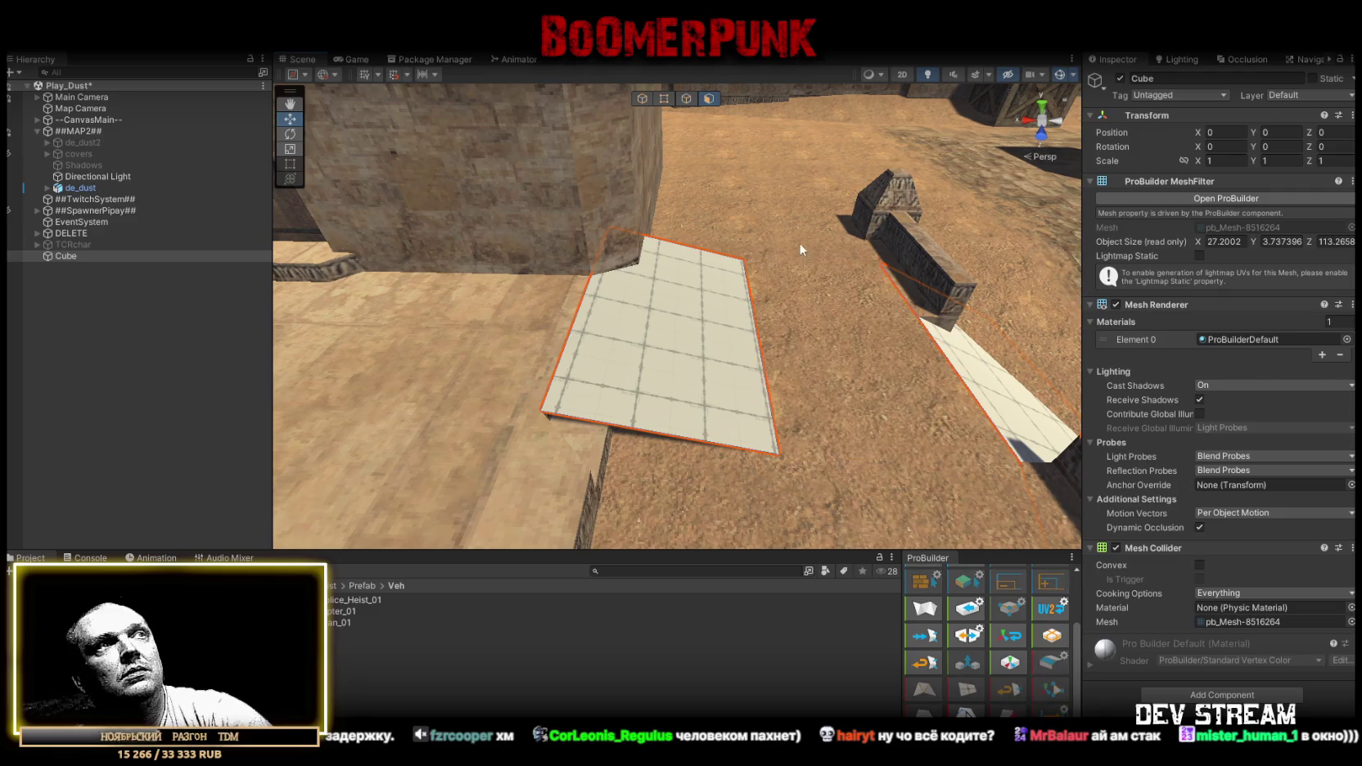
Drag the ramp's right edge left along X so the piece ends without a notch.
left_click(689, 99)
left_click(760, 340)
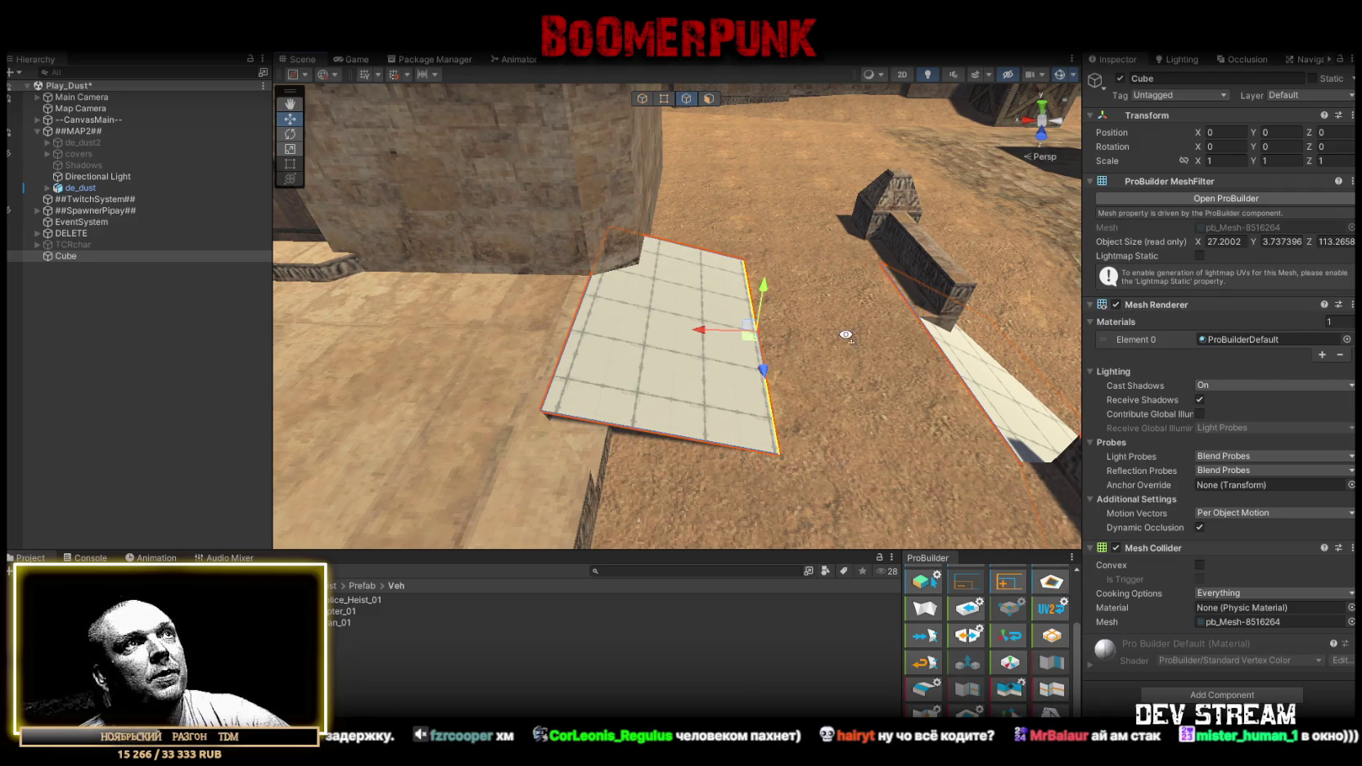
key("f")
mouse_move(673, 319)
left_mouse_down()
mouse_move(643, 317)
mouse_move(700, 313)
mouse_move(694, 281)
mouse_move(733, 390)
mouse_move(623, 399)
mouse_move(971, 302)
mouse_move(888, 292)
left_mouse_up()
left_click(1018, 293)
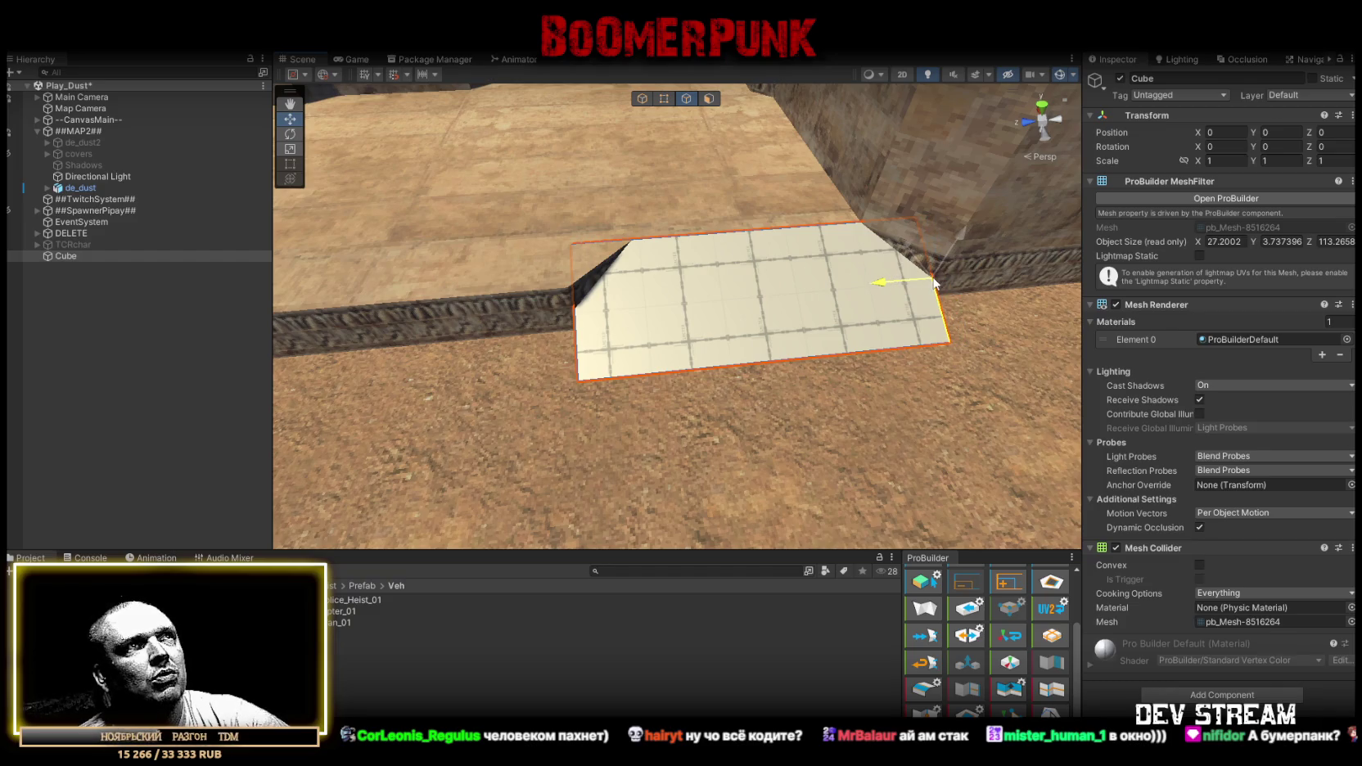
left_click(578, 323)
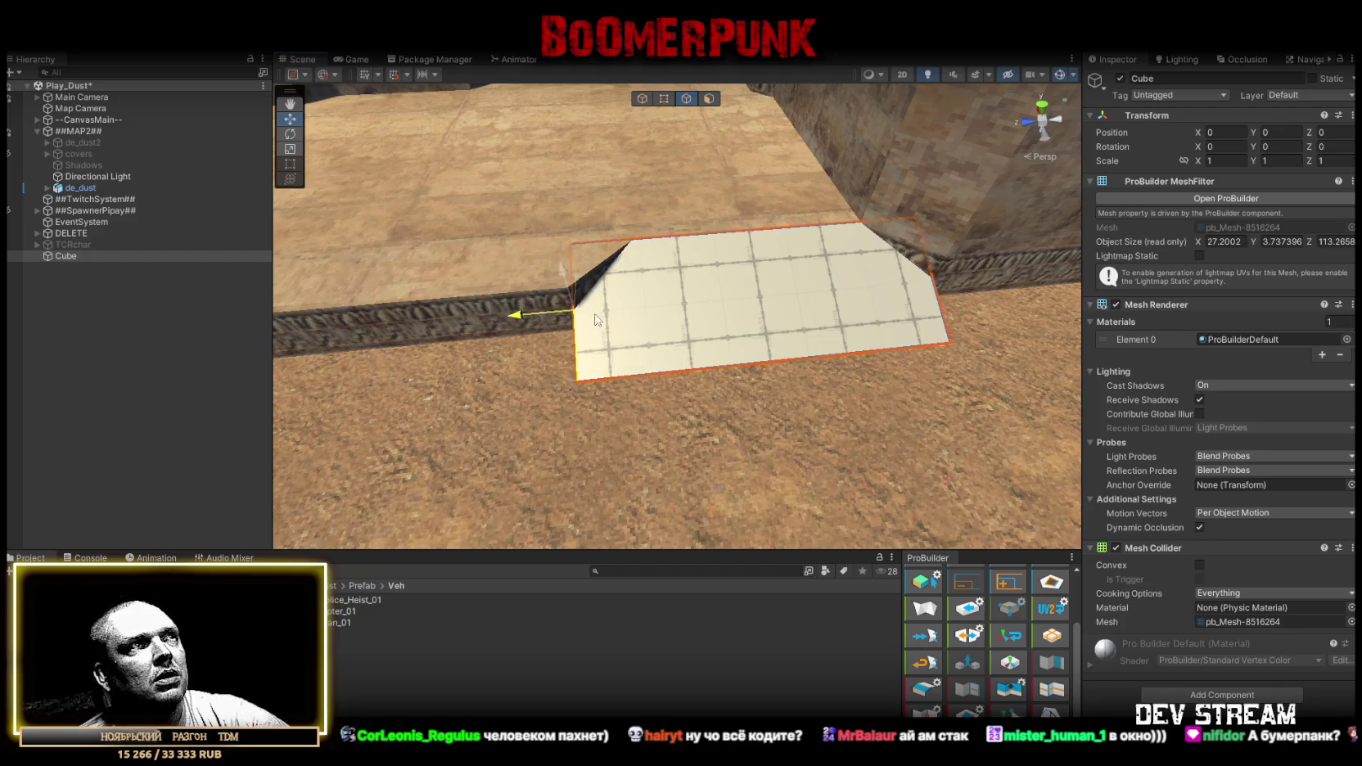
mouse_move(526, 318)
left_mouse_down()
mouse_move(435, 266)
mouse_move(663, 277)
left_mouse_up()
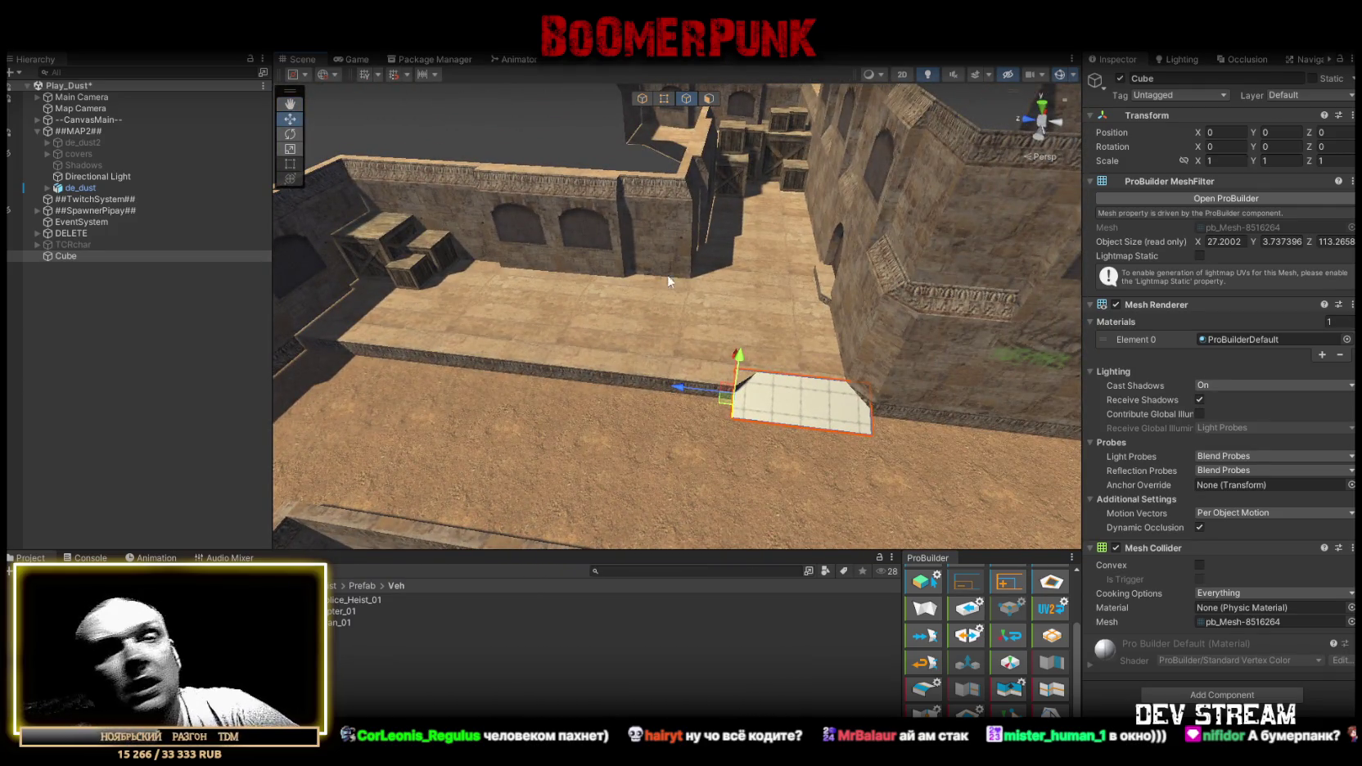
Drag the ramp plane's top edge along X until it sits against the courtyard wall.
left_click_drag(837, 268, 913, 329)
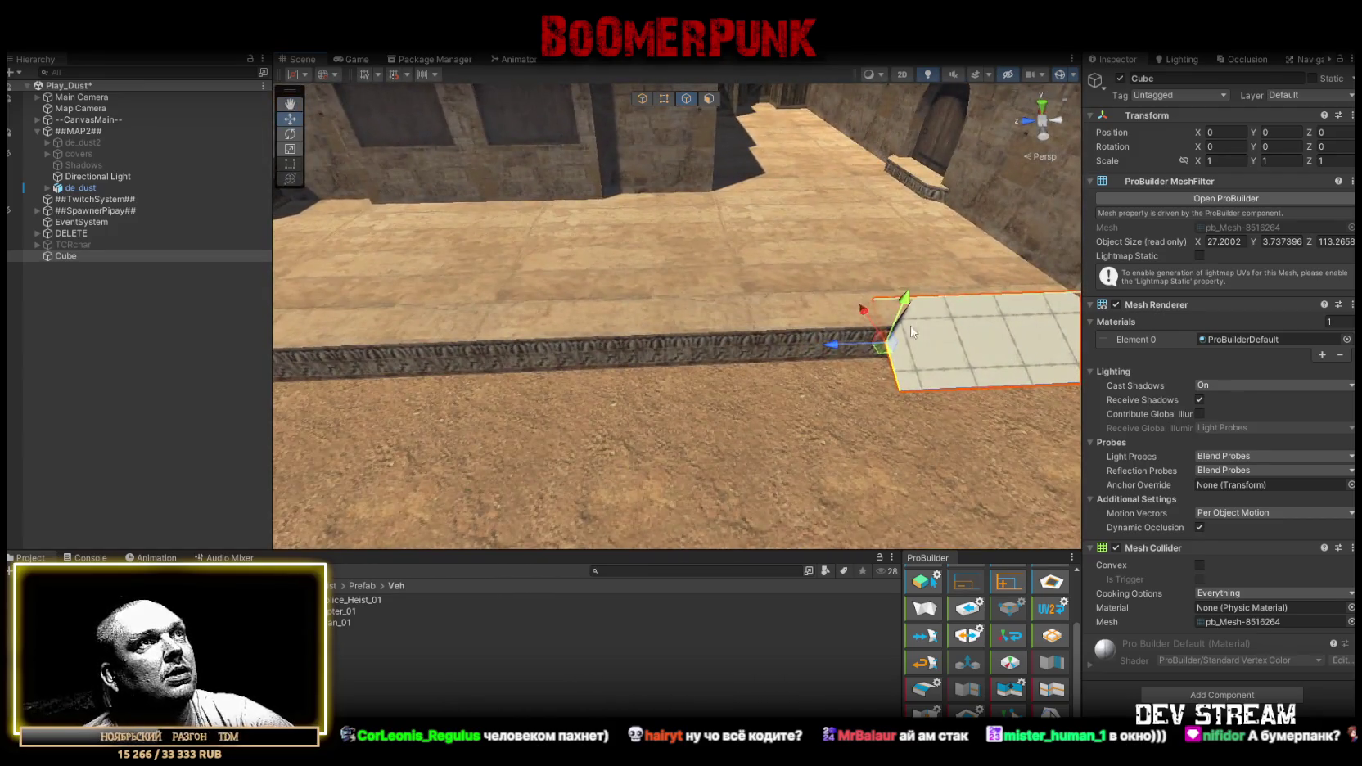
mouse_move(664, 334)
left_mouse_down()
mouse_move(536, 307)
mouse_move(595, 180)
mouse_move(984, 224)
mouse_move(1050, 280)
mouse_move(975, 251)
mouse_move(776, 278)
left_mouse_up()
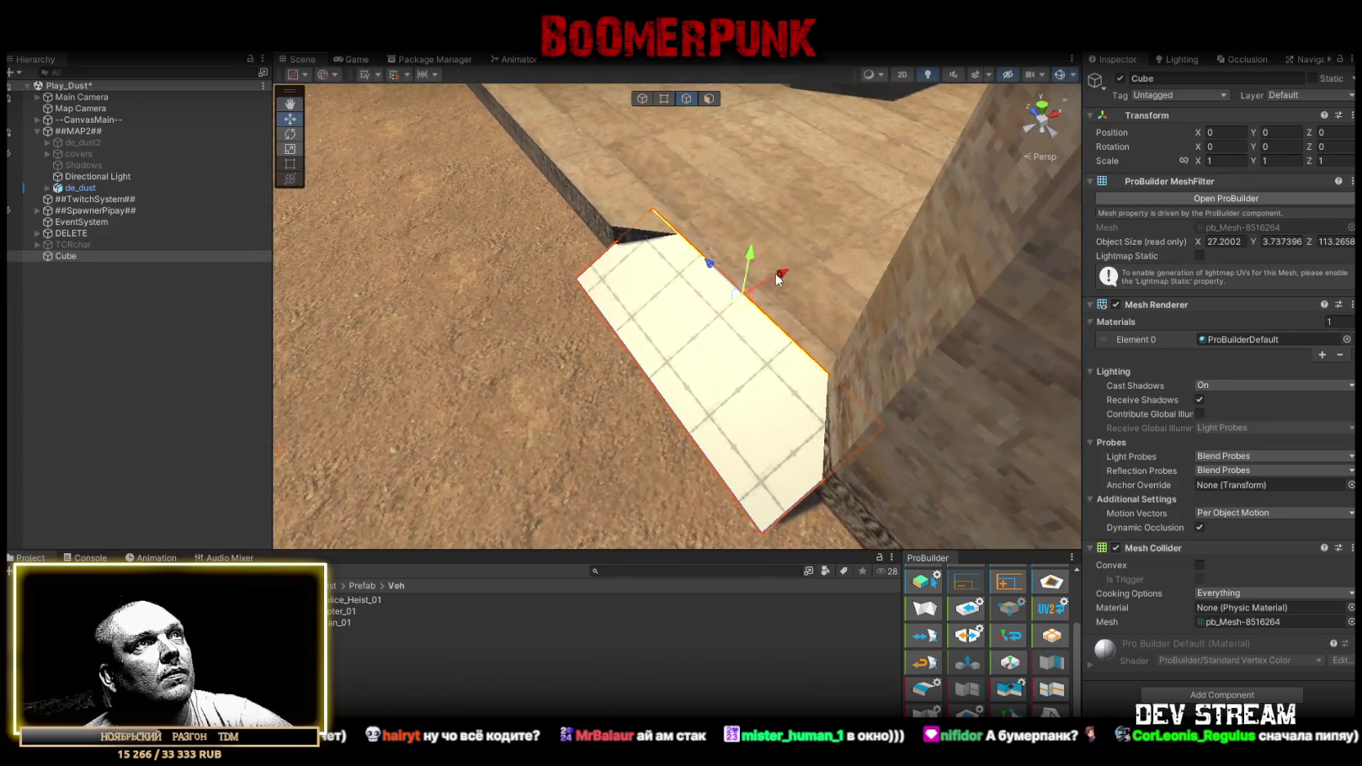
left_click_drag(653, 245, 622, 242)
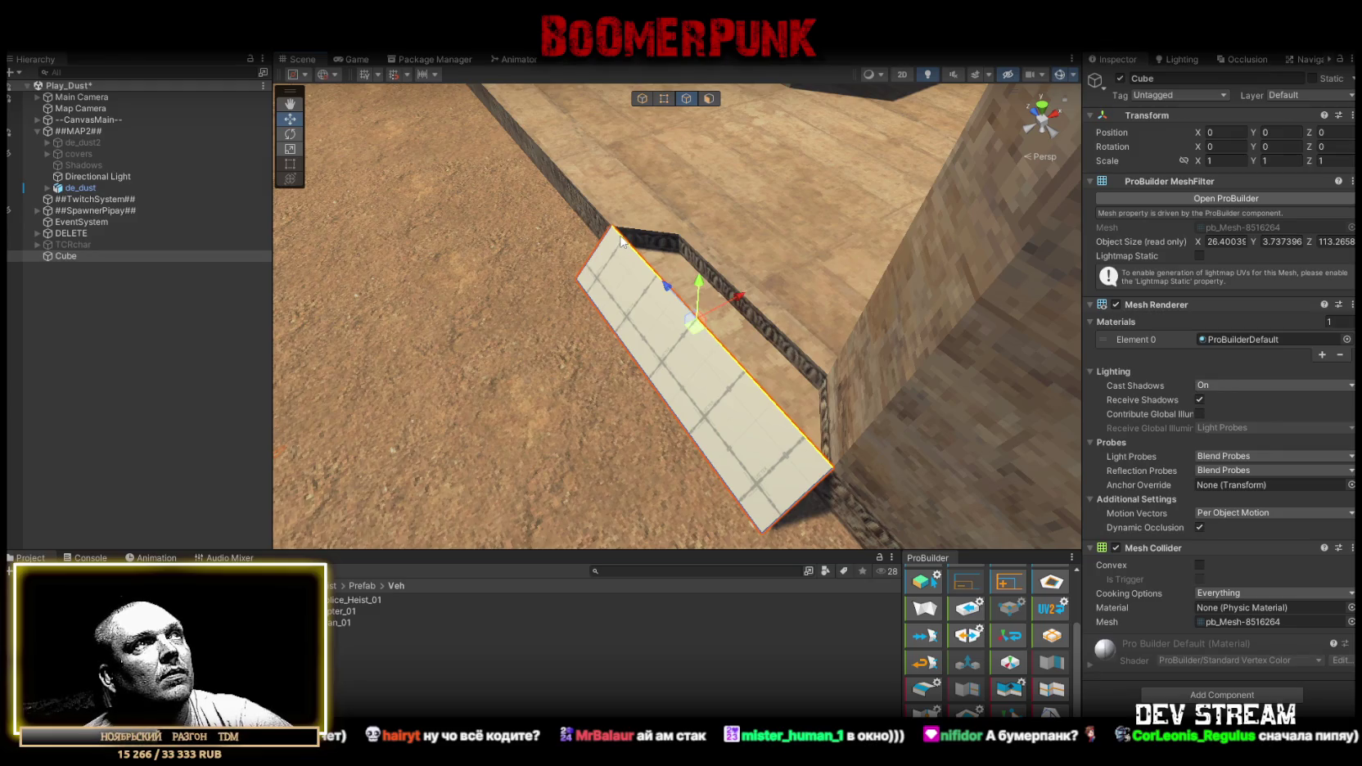
mouse_move(653, 343)
left_mouse_down()
mouse_move(802, 362)
mouse_move(785, 372)
left_mouse_up()
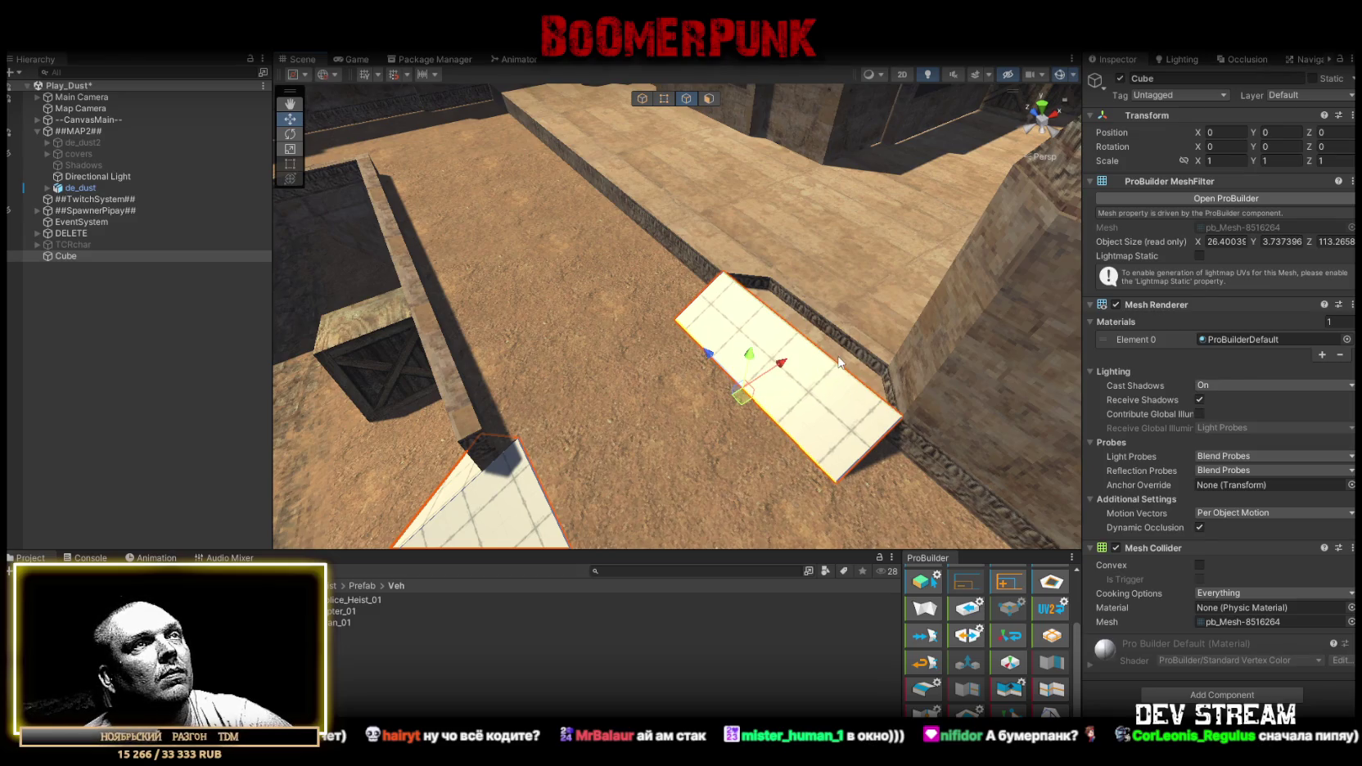
key("ctrl+z")
left_click(828, 326)
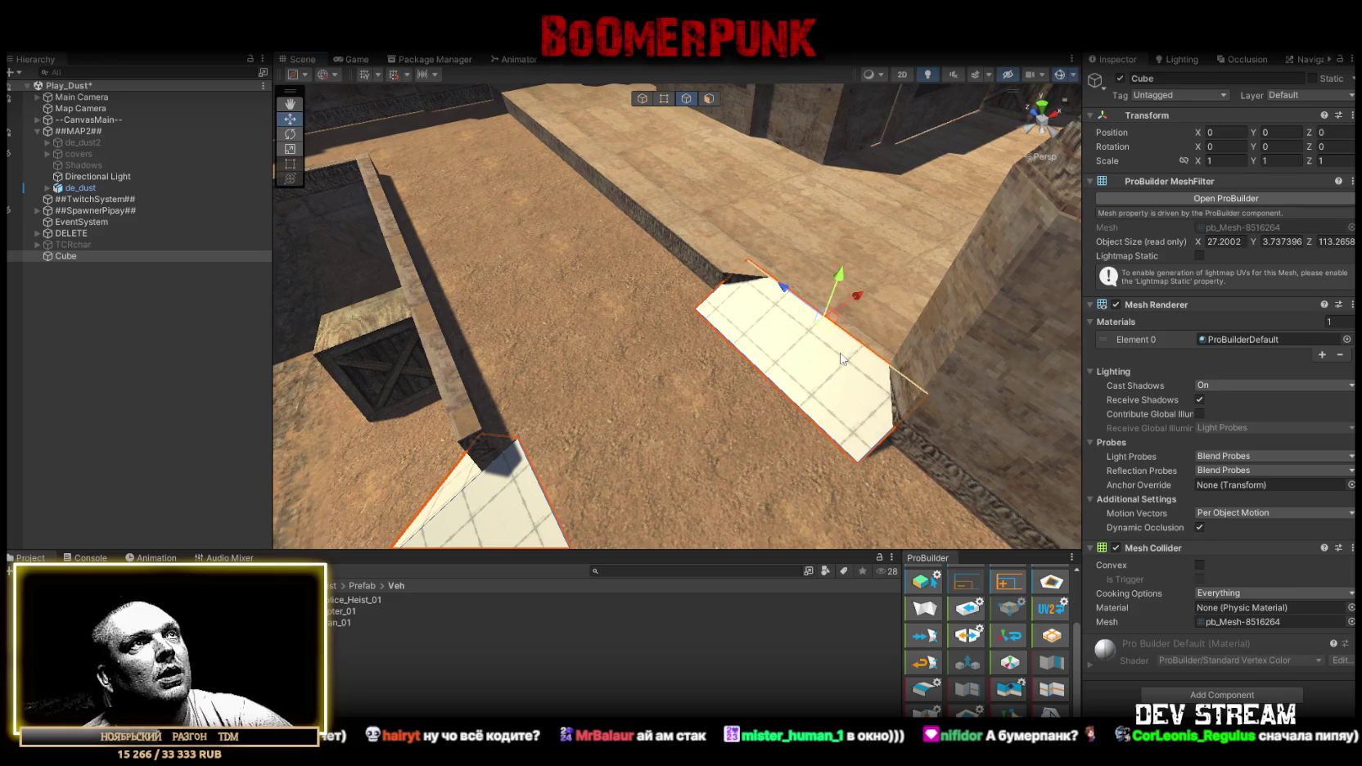
mouse_move(828, 326)
left_mouse_down()
mouse_move(755, 200)
mouse_move(1159, 305)
mouse_move(986, 296)
left_mouse_up()
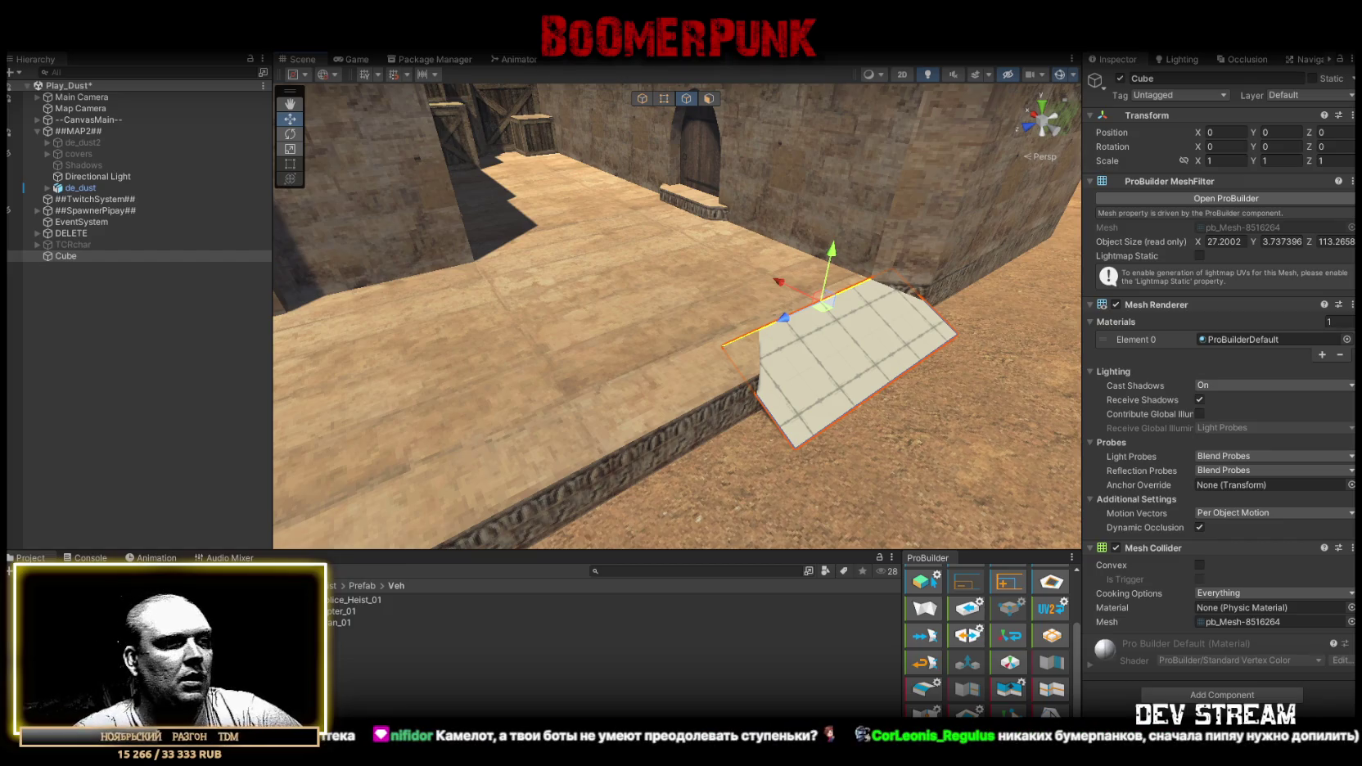
mouse_move(615, 444)
left_mouse_down()
mouse_move(566, 368)
mouse_move(748, 361)
mouse_move(803, 375)
mouse_move(860, 350)
left_mouse_up()
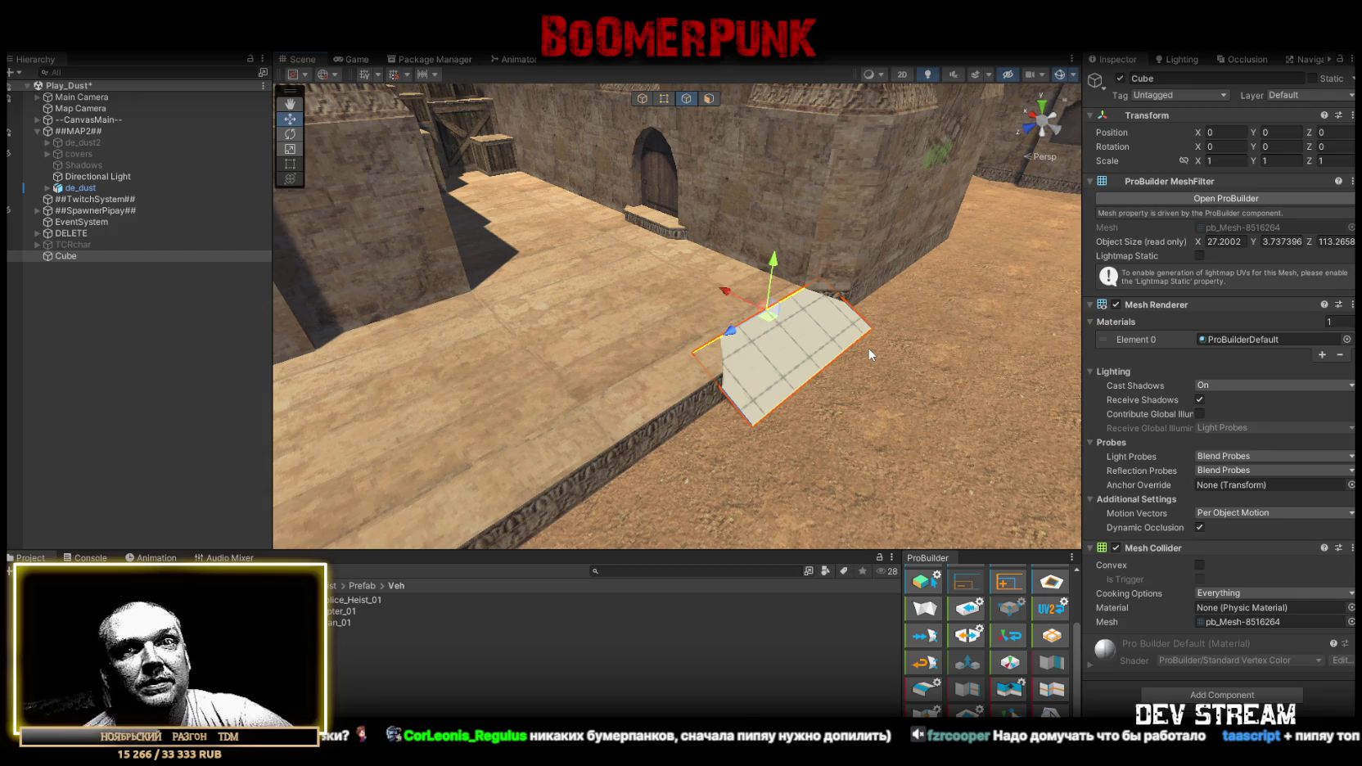
left_click_drag(814, 348, 738, 403)
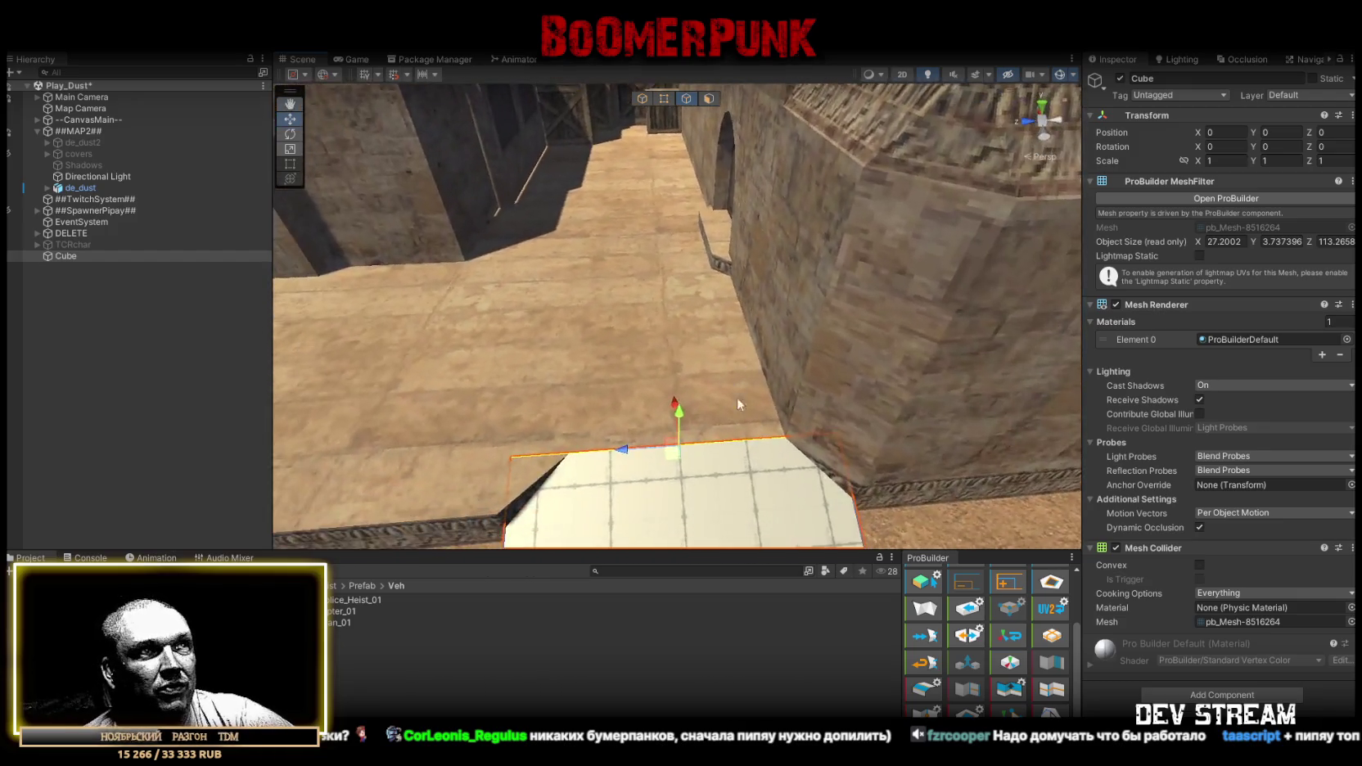
mouse_move(850, 524)
left_mouse_down()
mouse_move(673, 393)
mouse_move(712, 401)
mouse_move(654, 381)
mouse_move(954, 436)
mouse_move(643, 271)
mouse_move(547, 353)
left_mouse_up()
mouse_move(652, 324)
left_mouse_down()
mouse_move(721, 411)
mouse_move(631, 403)
mouse_move(577, 347)
mouse_move(530, 370)
mouse_move(741, 385)
left_mouse_up()
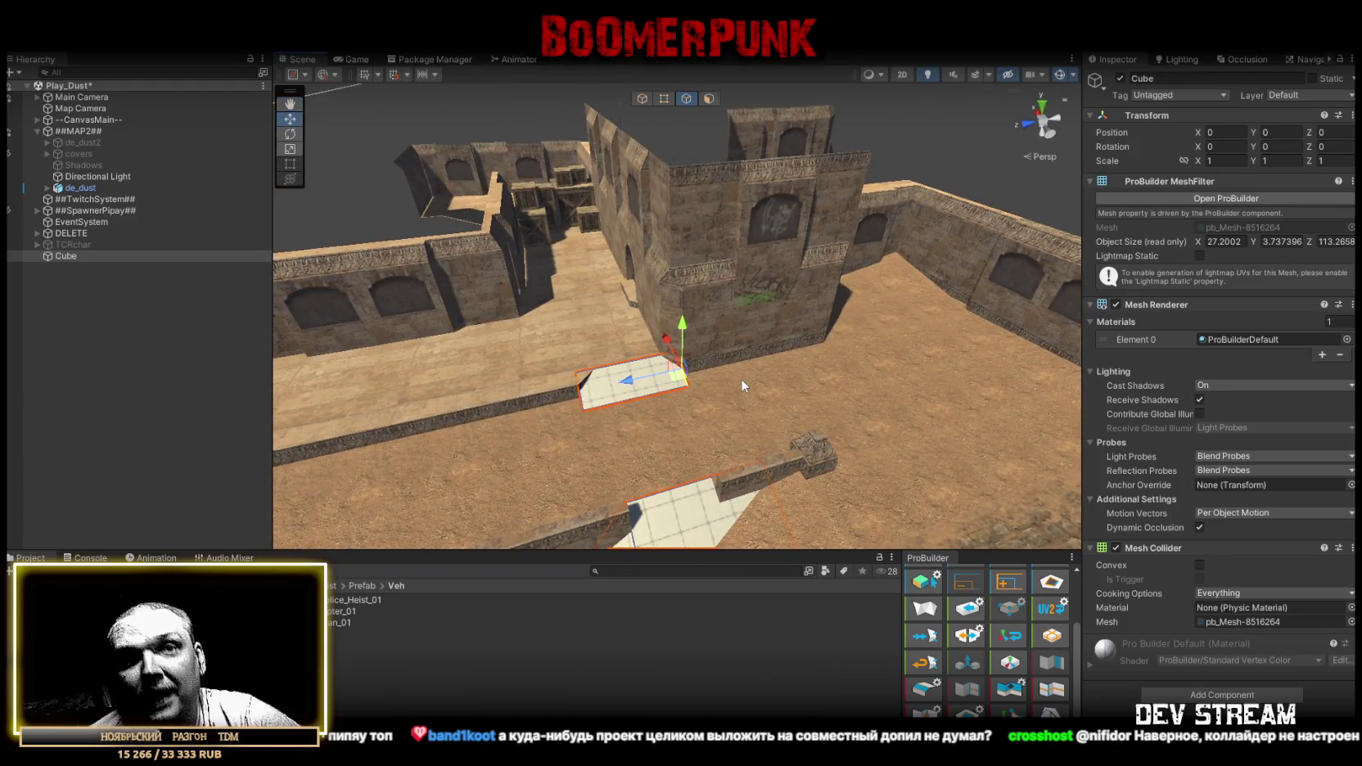
Stretch the platform's end face far to the left across the map.
mouse_move(741, 379)
left_mouse_down()
mouse_move(667, 392)
mouse_move(906, 377)
mouse_move(56, 391)
mouse_move(463, 426)
mouse_move(822, 364)
mouse_move(507, 410)
mouse_move(558, 348)
mouse_move(828, 355)
mouse_move(843, 340)
mouse_move(739, 348)
mouse_move(710, 312)
mouse_move(684, 311)
left_mouse_up()
left_click(709, 99)
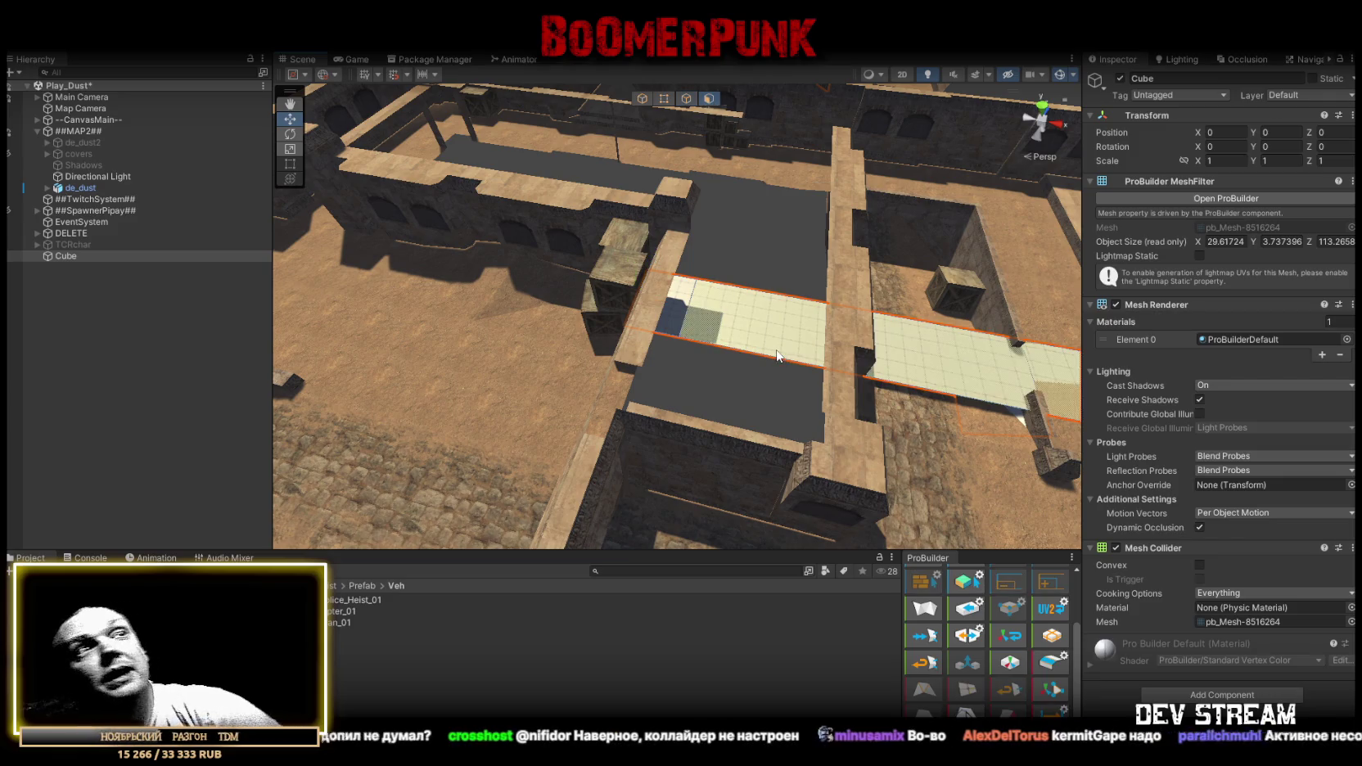
left_click(684, 315)
left_click_drag(673, 319, 381, 413)
mouse_move(508, 391)
left_mouse_down()
mouse_move(983, 322)
mouse_move(694, 369)
left_mouse_up()
mouse_move(538, 396)
left_mouse_down()
mouse_move(667, 388)
mouse_move(684, 360)
mouse_move(709, 107)
left_mouse_up()
Drag the plane's edge out to the ledge, making Size Z 128.
left_click(686, 98)
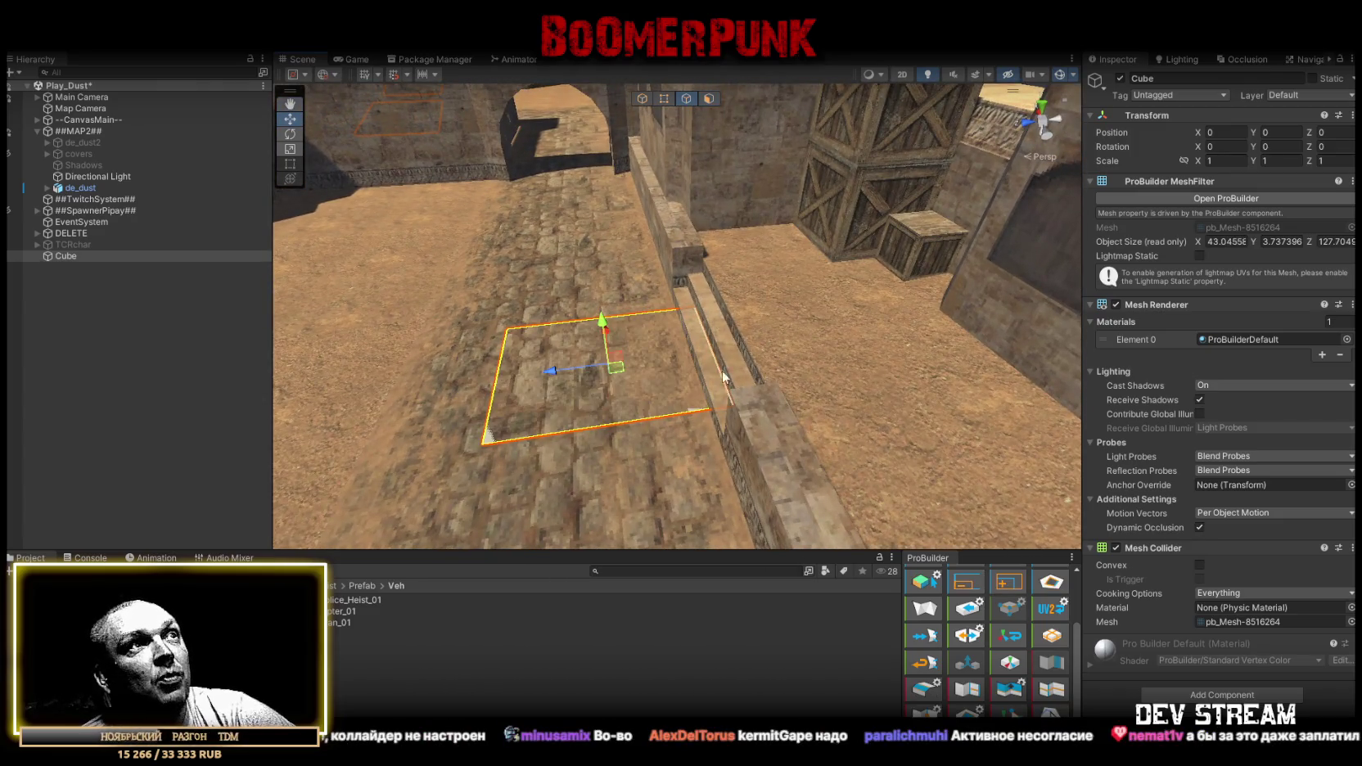
scroll(737, 357, "up", 3)
mouse_move(715, 341)
left_mouse_down()
mouse_move(734, 238)
mouse_move(782, 368)
left_mouse_up()
left_click_drag(659, 342, 724, 229)
mouse_move(677, 301)
left_mouse_down()
mouse_move(710, 252)
mouse_move(712, 367)
mouse_move(598, 321)
mouse_move(516, 343)
mouse_move(697, 395)
mouse_move(590, 324)
mouse_move(493, 301)
mouse_move(732, 316)
mouse_move(709, 414)
mouse_move(935, 404)
mouse_move(580, 463)
mouse_move(982, 389)
left_mouse_up()
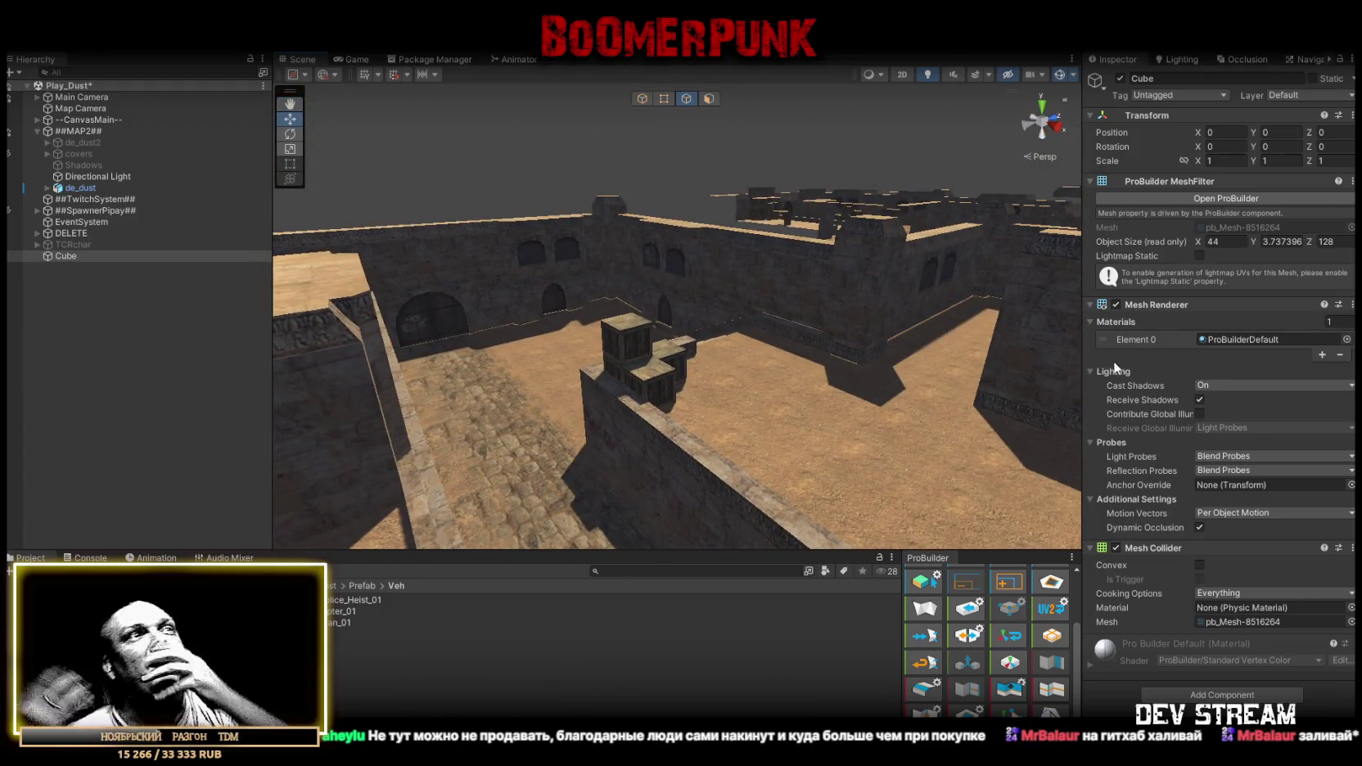
Extrude the walkway's floor face left across the sand toward the raised walled block.
left_click_drag(623, 358, 475, 427)
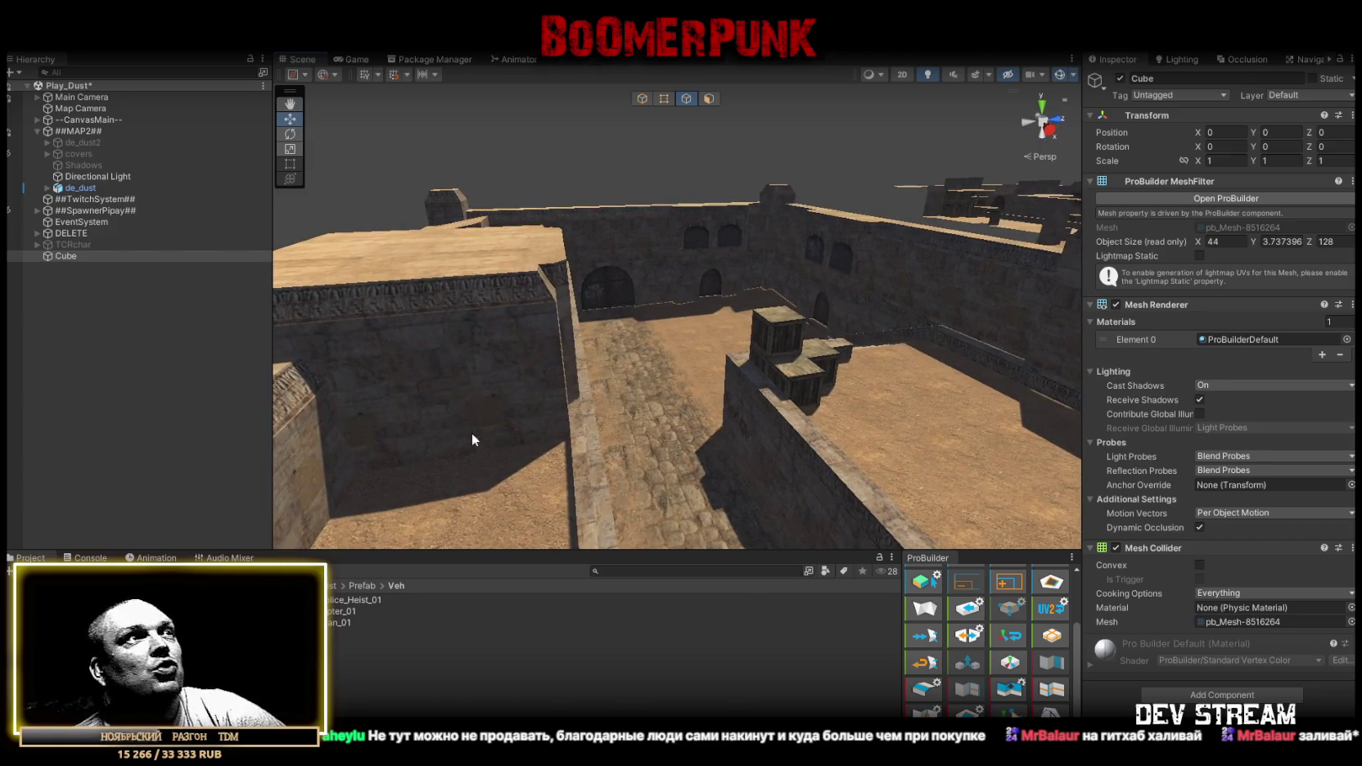
mouse_move(703, 295)
left_mouse_down()
mouse_move(291, 354)
mouse_move(554, 356)
mouse_move(569, 369)
mouse_move(611, 329)
mouse_move(916, 303)
mouse_move(873, 386)
mouse_move(664, 344)
mouse_move(538, 284)
mouse_move(448, 328)
mouse_move(375, 328)
left_mouse_up()
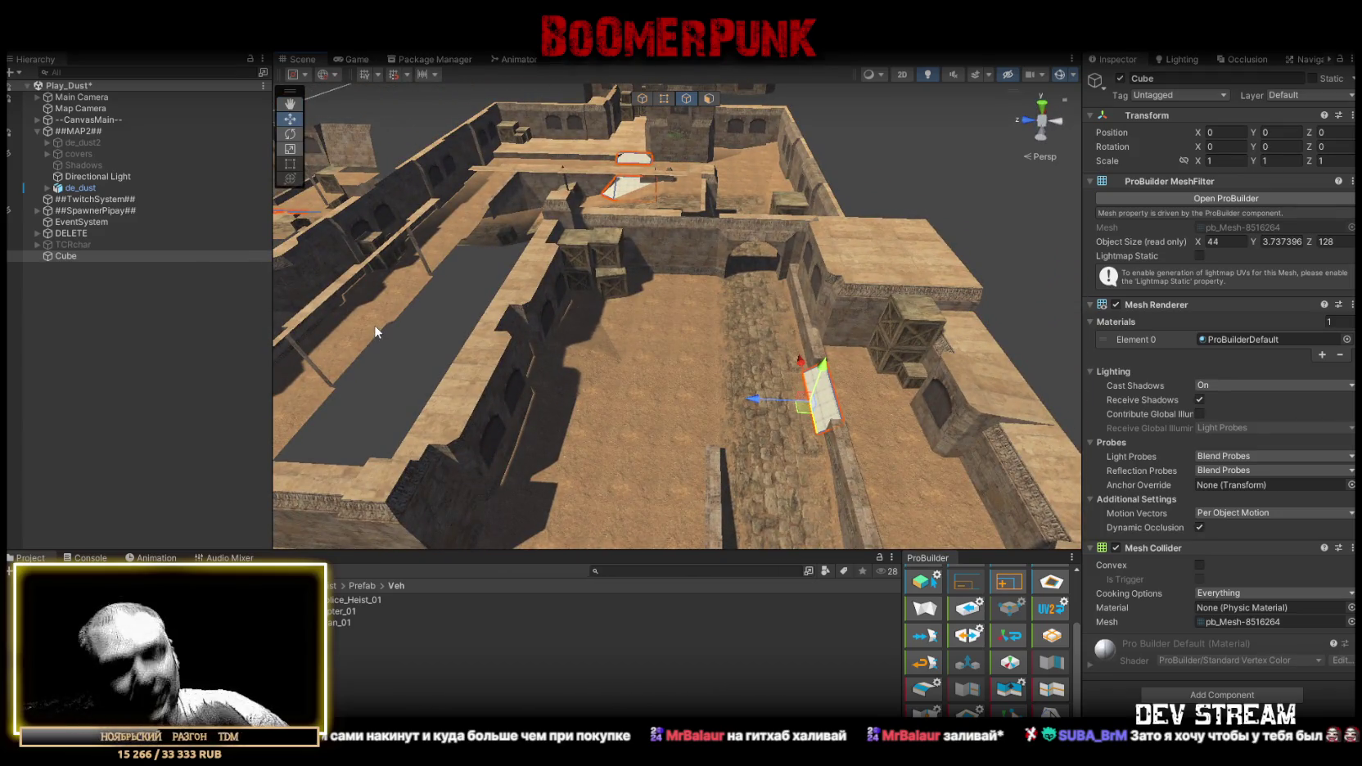
mouse_move(467, 343)
left_mouse_down()
mouse_move(669, 358)
mouse_move(459, 325)
mouse_move(402, 342)
mouse_move(295, 298)
mouse_move(682, 307)
mouse_move(683, 337)
left_mouse_up()
scroll(683, 337, "down", 5)
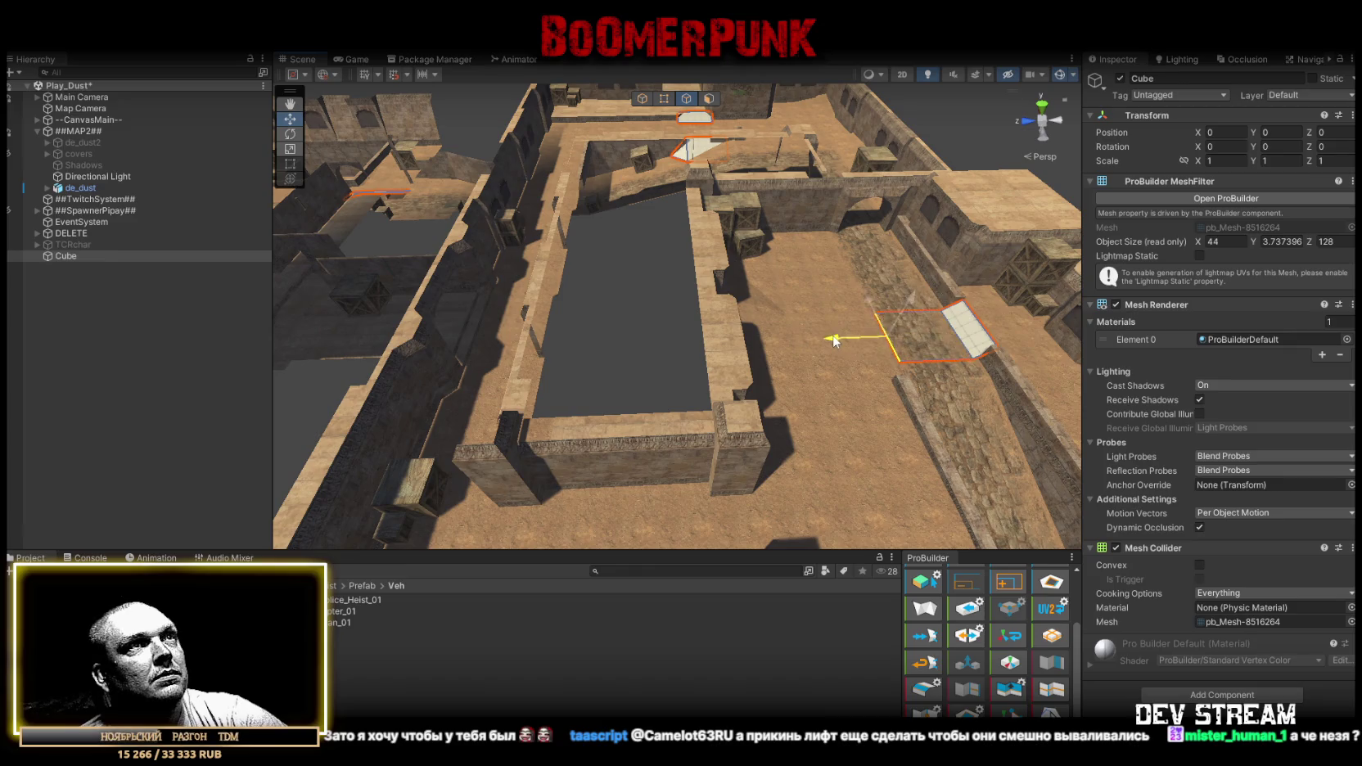
left_click_drag(671, 348, 551, 350)
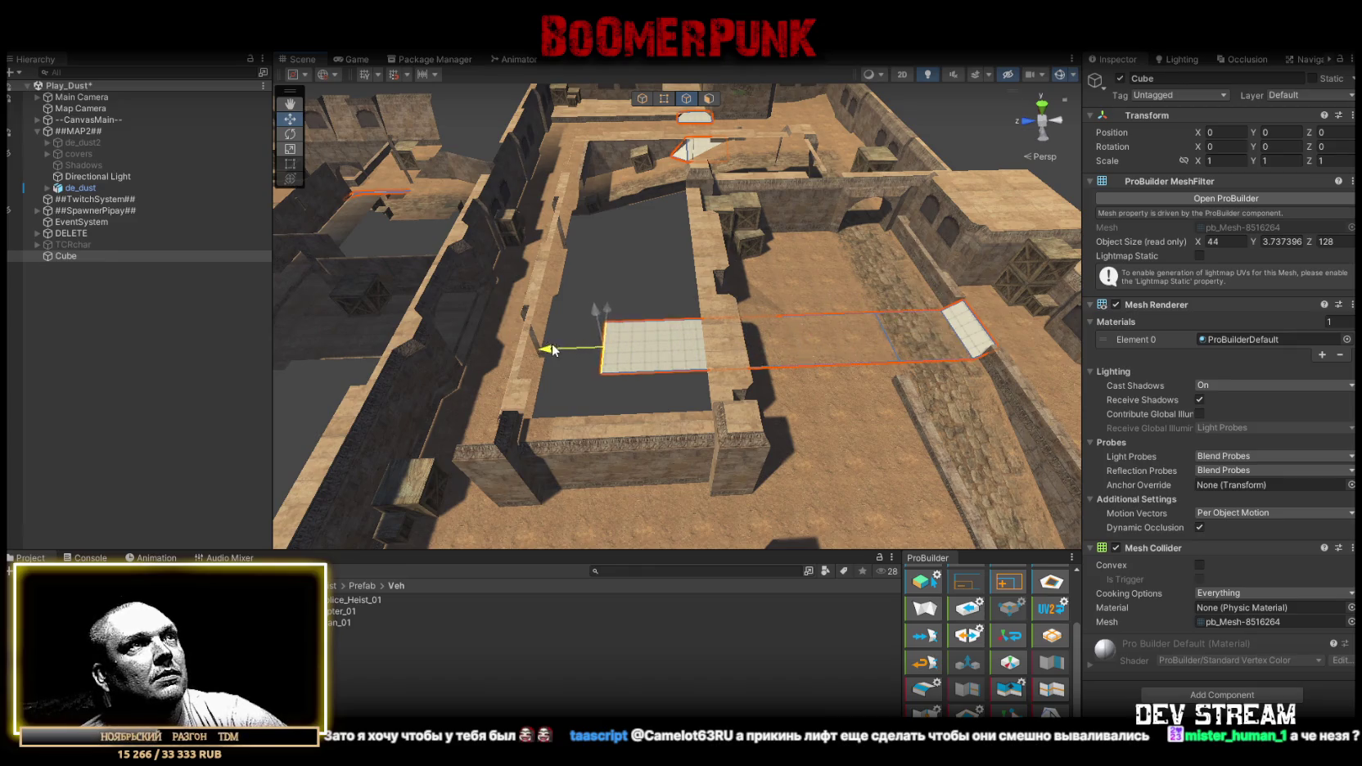
Select the left and right courtyard floor faces, then clear the selection.
left_click(710, 99)
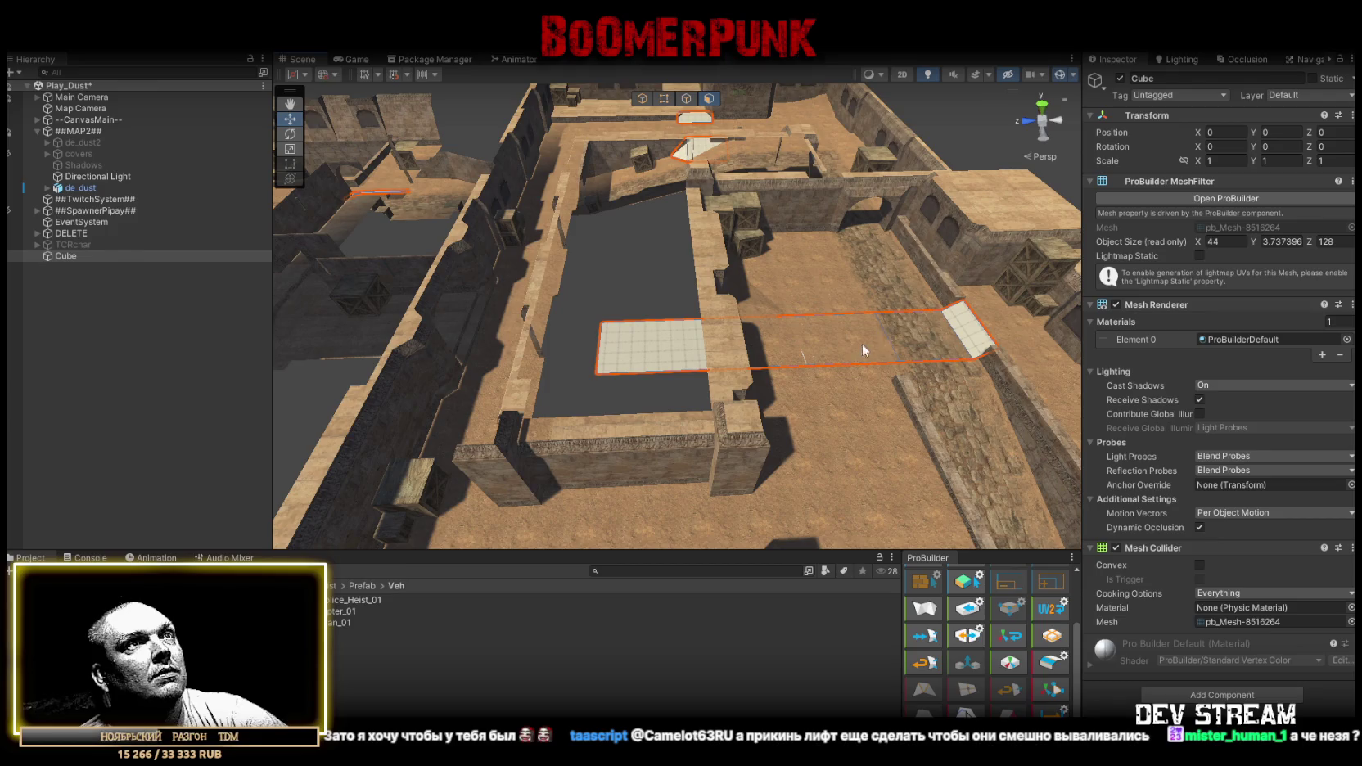
left_click(845, 352, "shift")
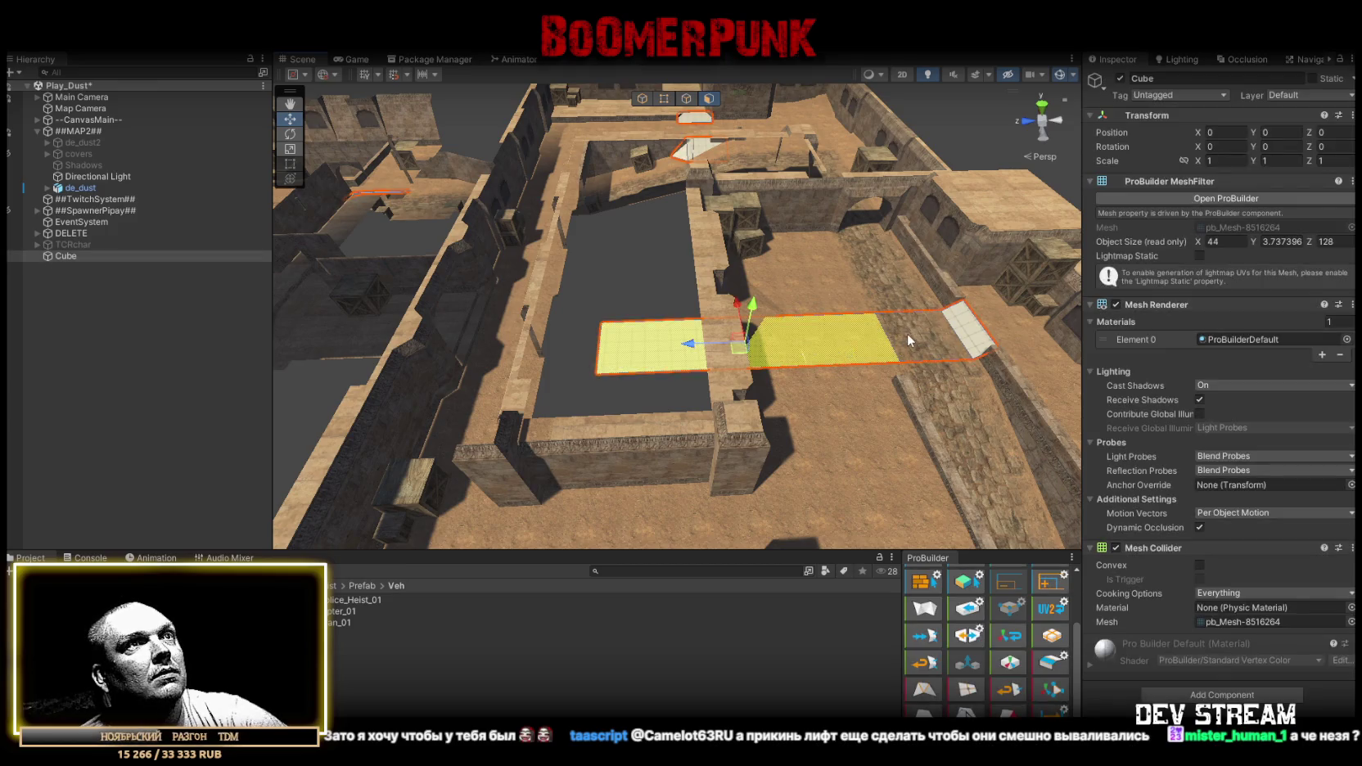
left_click(908, 334)
left_click_drag(599, 330, 651, 164)
Drag the floor's left edge further left, then undo the extruded floor strips.
left_click(686, 99)
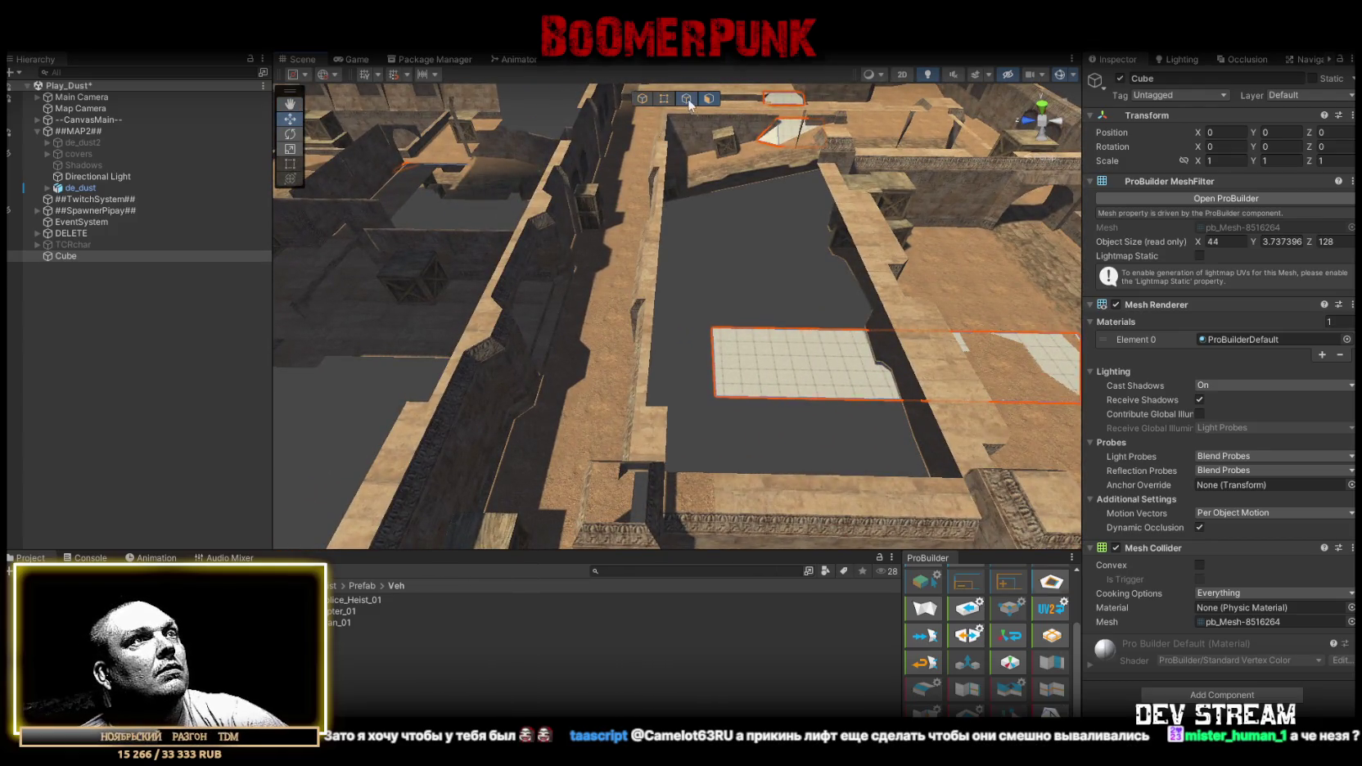
left_click(714, 364)
mouse_move(706, 327)
left_mouse_down()
mouse_move(539, 320)
mouse_move(536, 275)
mouse_move(492, 271)
mouse_move(554, 312)
mouse_move(524, 361)
mouse_move(843, 385)
mouse_move(982, 266)
left_mouse_up()
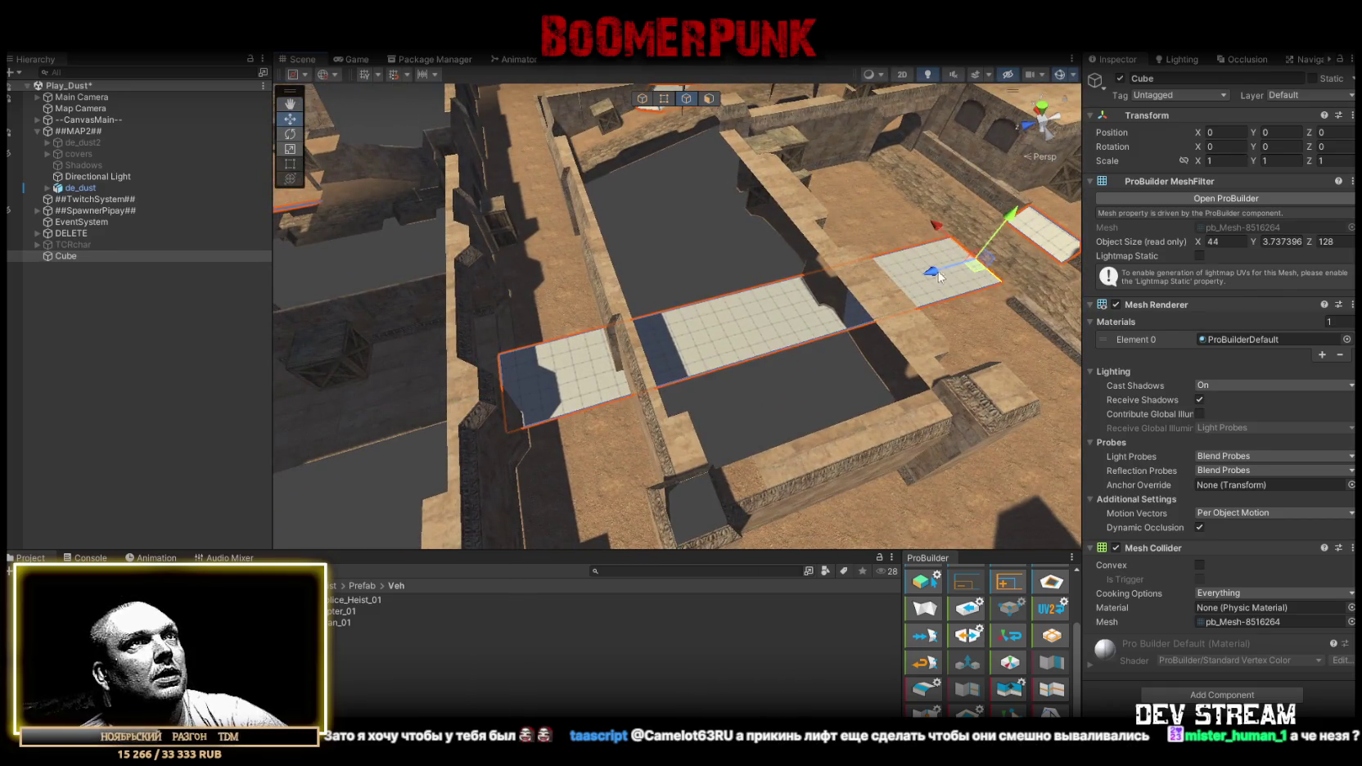
key("ctrl+z")
key("ctrl+z")
mouse_move(532, 439)
left_mouse_down()
mouse_move(551, 348)
mouse_move(327, 347)
mouse_move(278, 325)
mouse_move(809, 410)
mouse_move(775, 383)
mouse_move(718, 383)
mouse_move(748, 383)
mouse_move(715, 364)
mouse_move(903, 352)
mouse_move(995, 397)
left_mouse_up()
left_click(531, 358)
Undo a left-edge stretch and collapse the quad's outer vertices into a single point.
key("f")
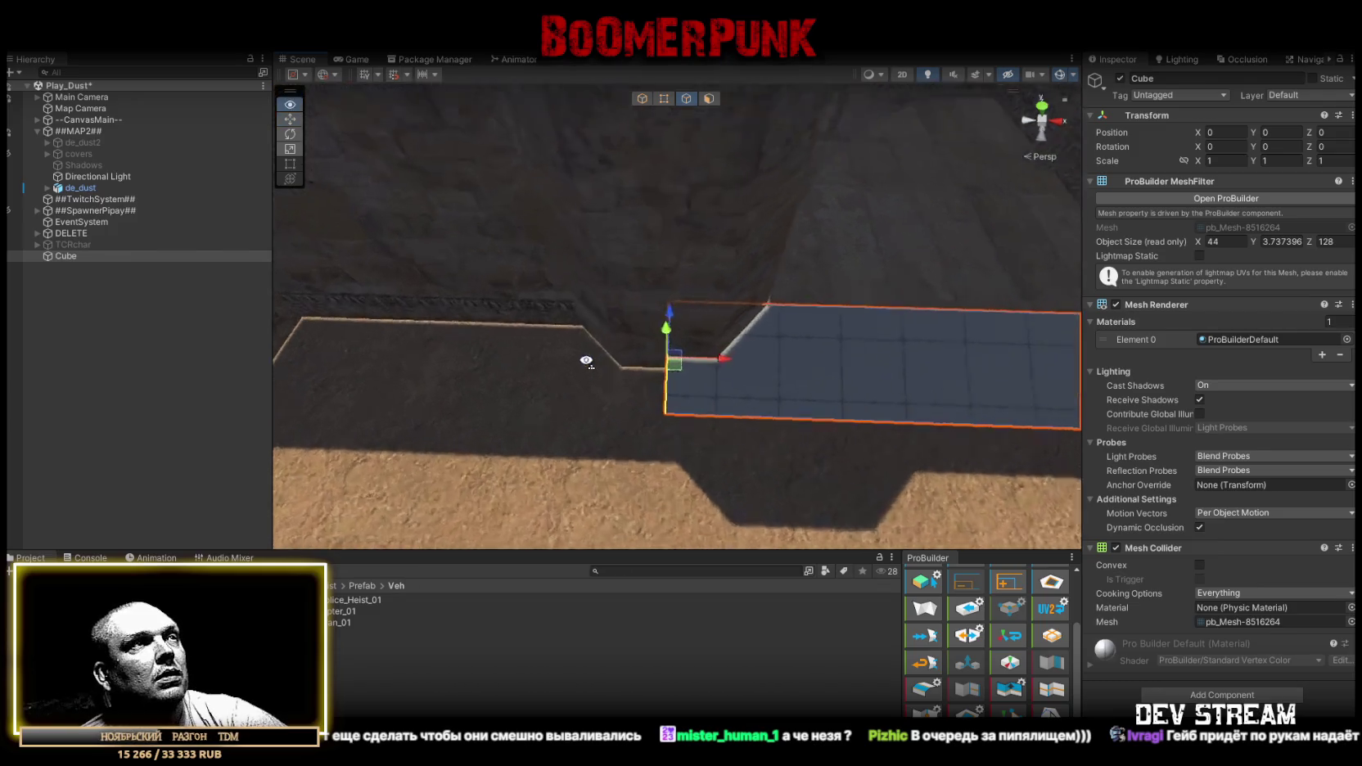
mouse_move(746, 371)
left_mouse_down()
mouse_move(695, 383)
mouse_move(866, 336)
mouse_move(784, 389)
mouse_move(813, 343)
mouse_move(656, 313)
left_mouse_up()
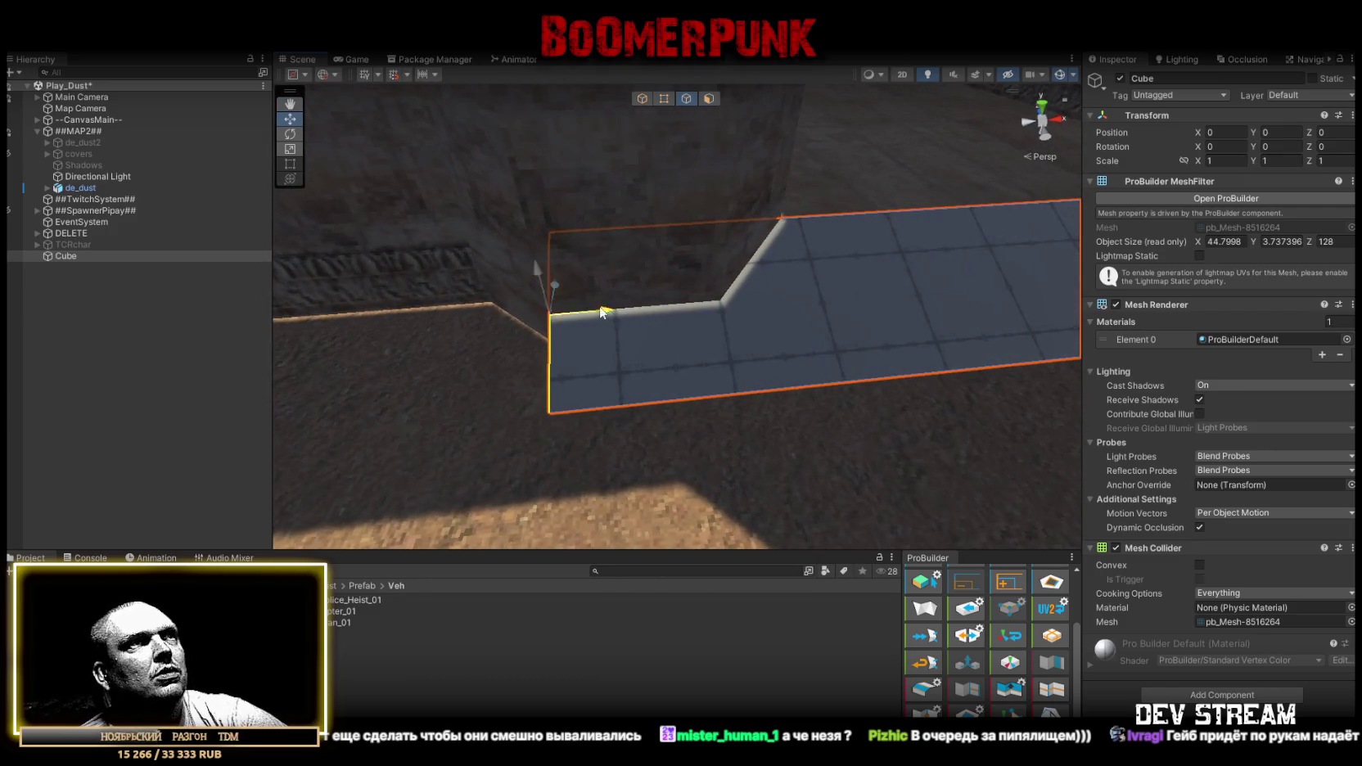
key("ctrl+z")
mouse_move(758, 313)
left_mouse_down()
mouse_move(866, 322)
mouse_move(784, 323)
mouse_move(890, 341)
mouse_move(693, 316)
mouse_move(1070, 280)
mouse_move(967, 314)
mouse_move(816, 276)
mouse_move(915, 286)
left_mouse_up()
key("h")
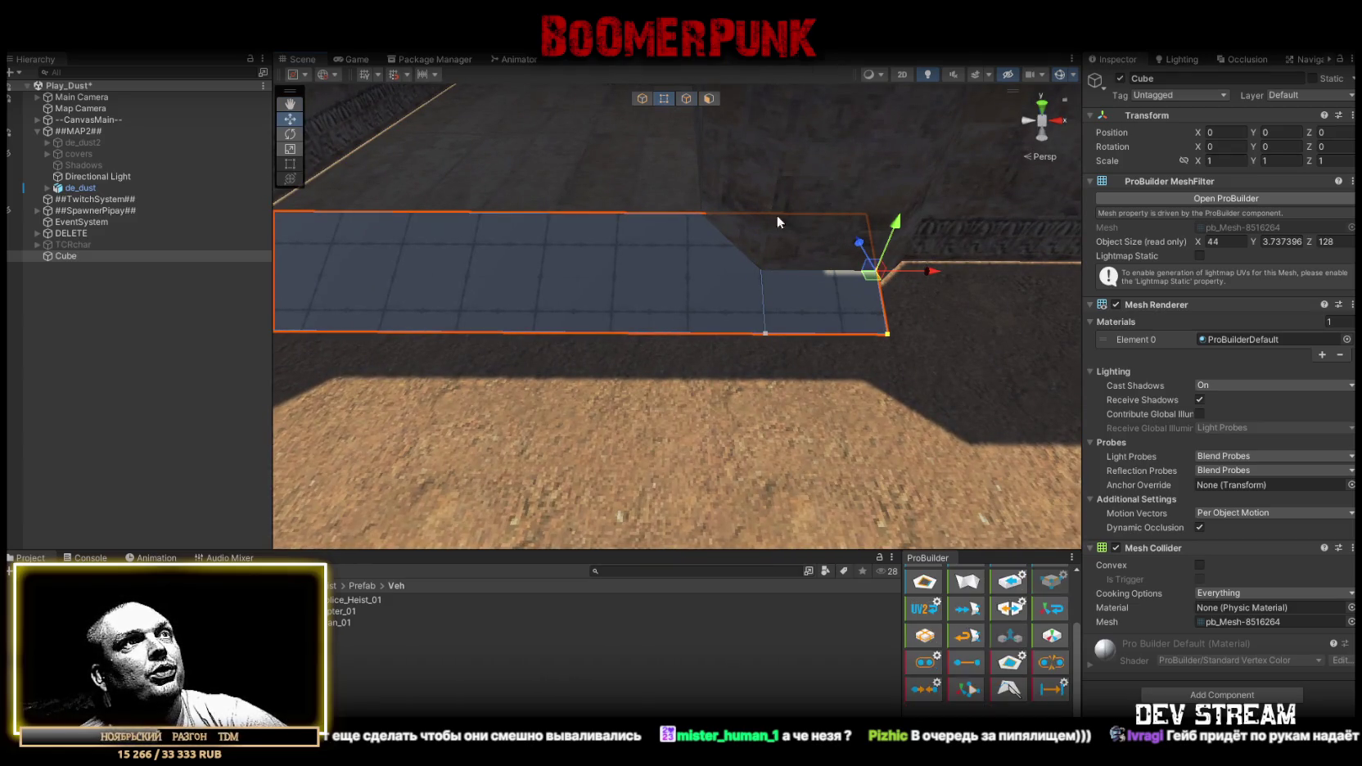
left_click(969, 662)
key("f")
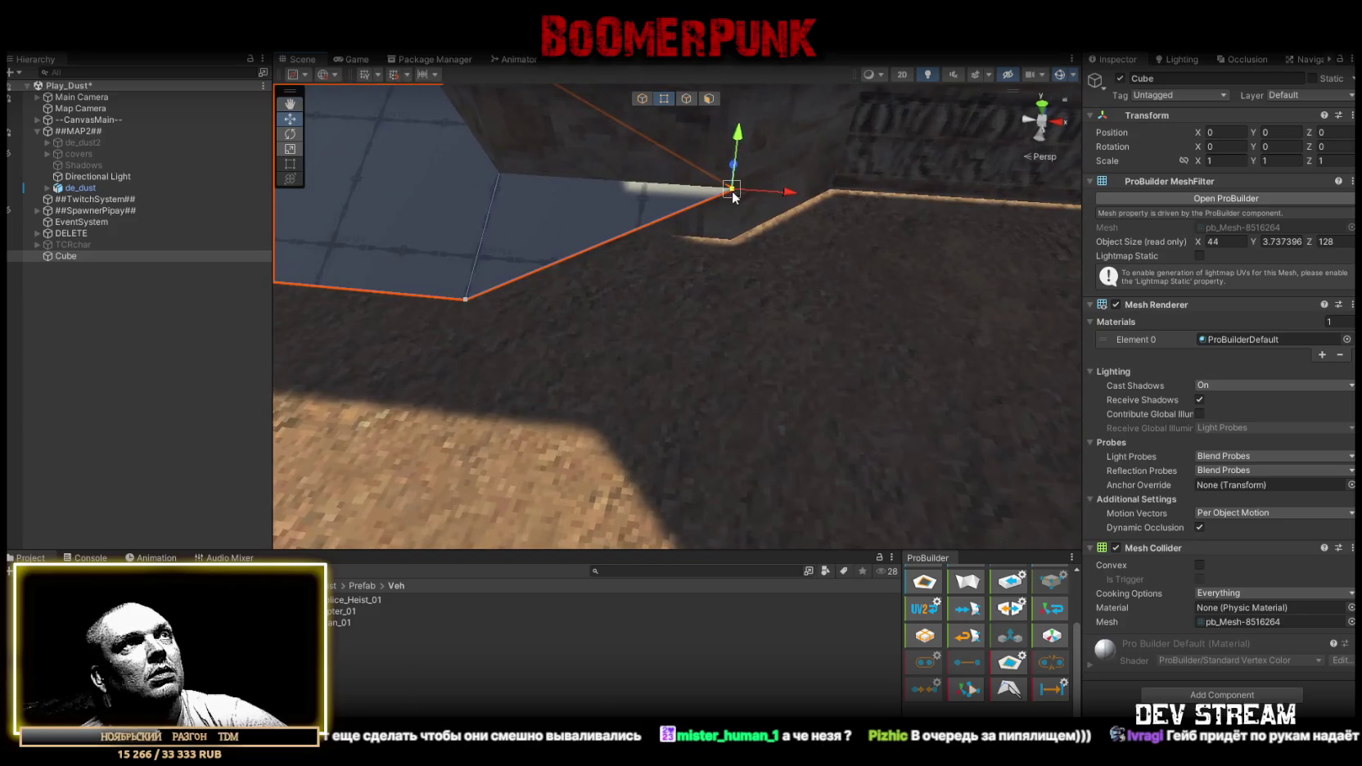
mouse_move(731, 246)
left_mouse_down()
mouse_move(869, 358)
mouse_move(791, 224)
left_mouse_up()
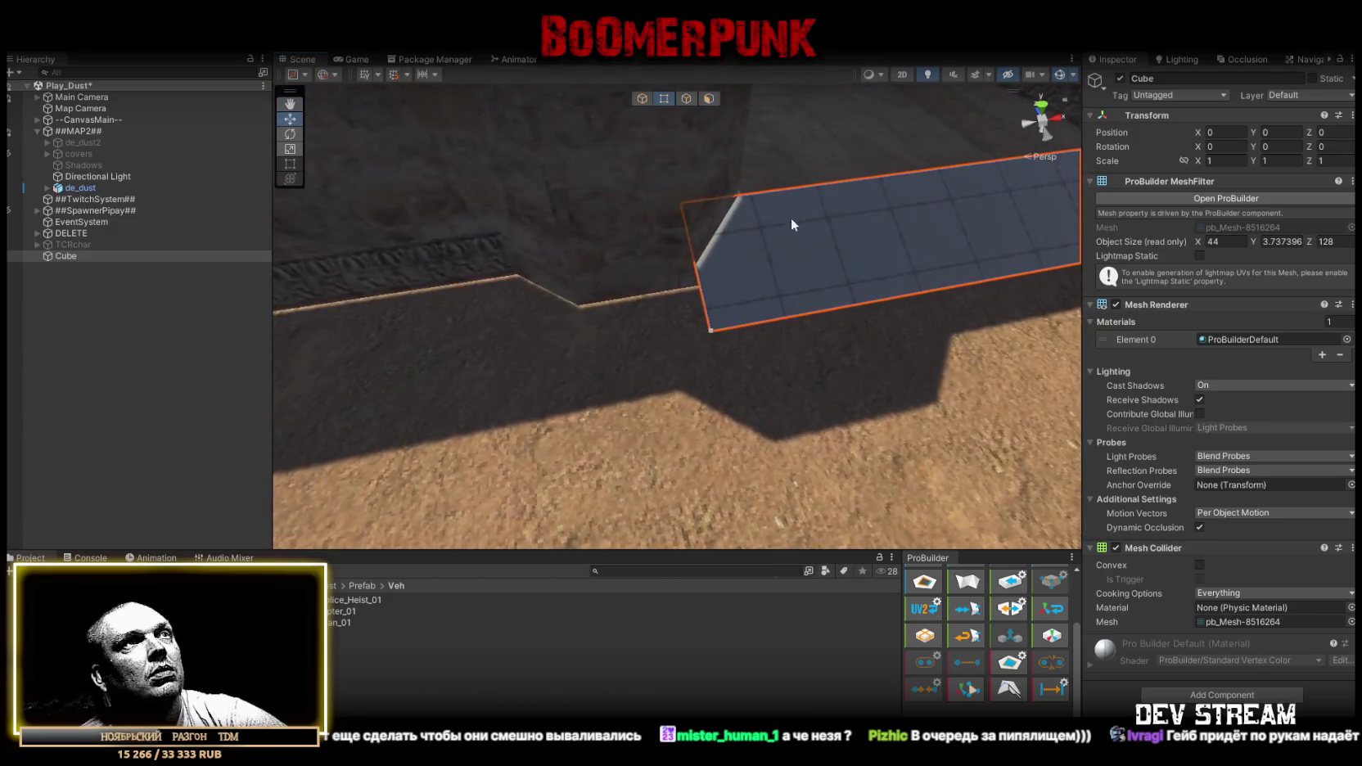
Move the mesh's corner vertex up and to the left instead of stretching the left edge.
left_click(687, 99)
left_click(699, 270)
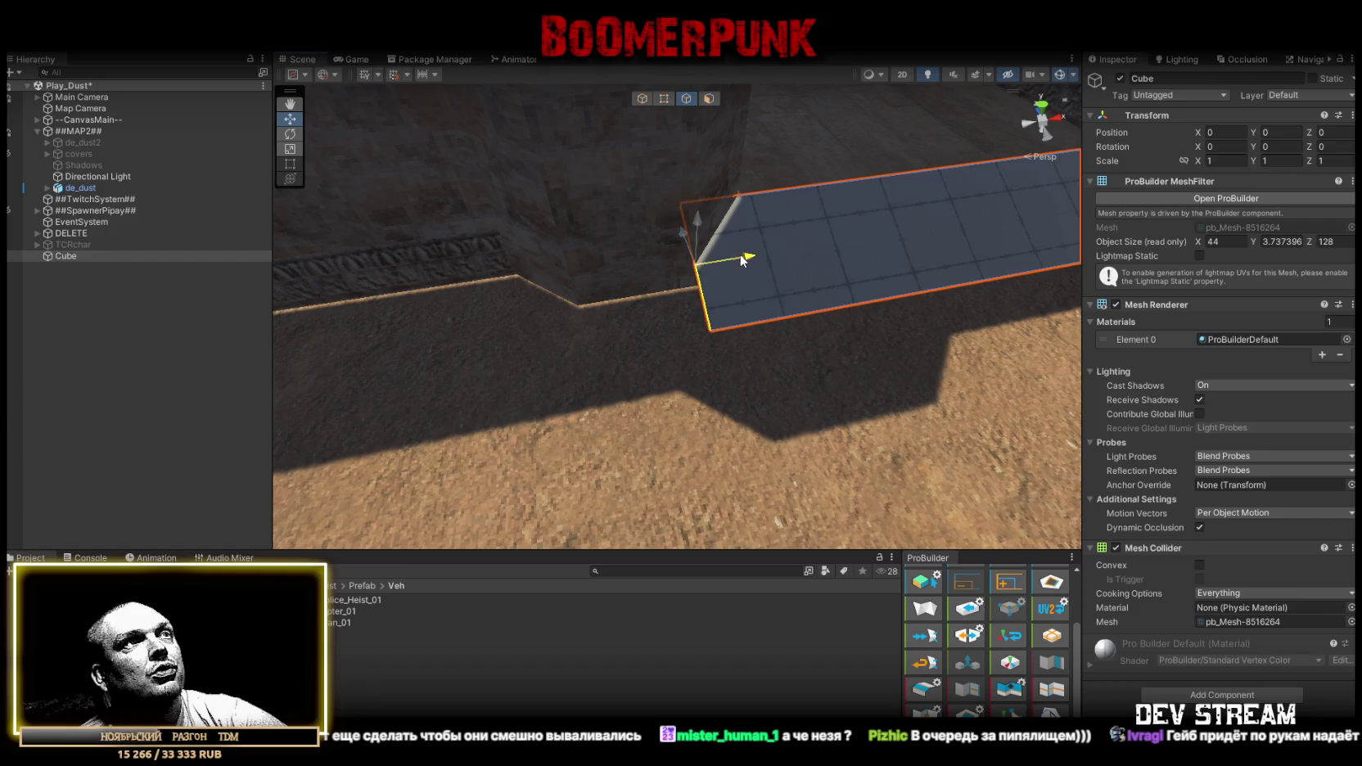
left_click_drag(741, 260, 662, 221)
left_click(664, 98)
key("ctrl+z")
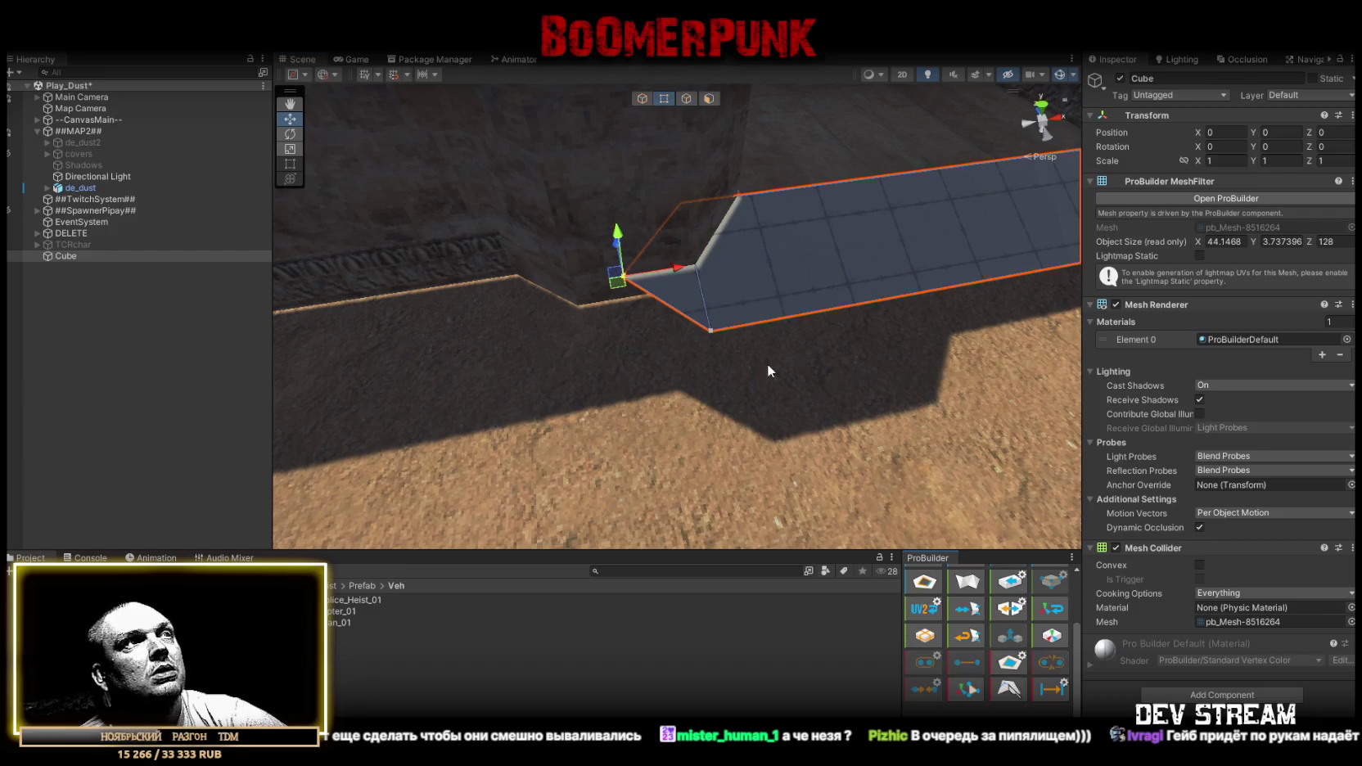
mouse_move(626, 283)
left_mouse_down()
mouse_move(611, 274)
mouse_move(573, 304)
mouse_move(172, 329)
mouse_move(441, 319)
mouse_move(898, 264)
mouse_move(785, 300)
mouse_move(686, 101)
left_mouse_up()
Extrude the small end face into a long strip, then delete that extra strip.
left_click(686, 98)
left_click(988, 199)
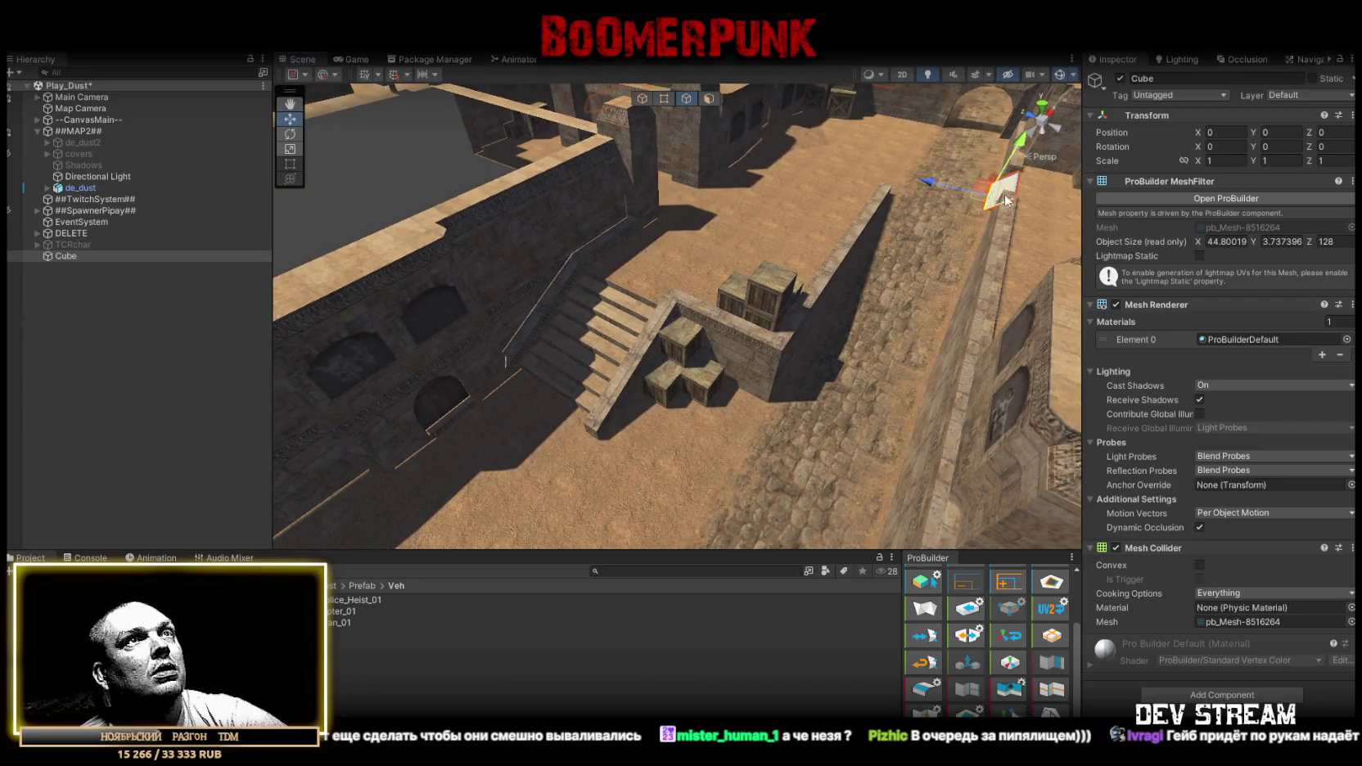
mouse_move(912, 196)
left_mouse_down()
mouse_move(737, 460)
mouse_move(689, 404)
mouse_move(573, 323)
left_mouse_up()
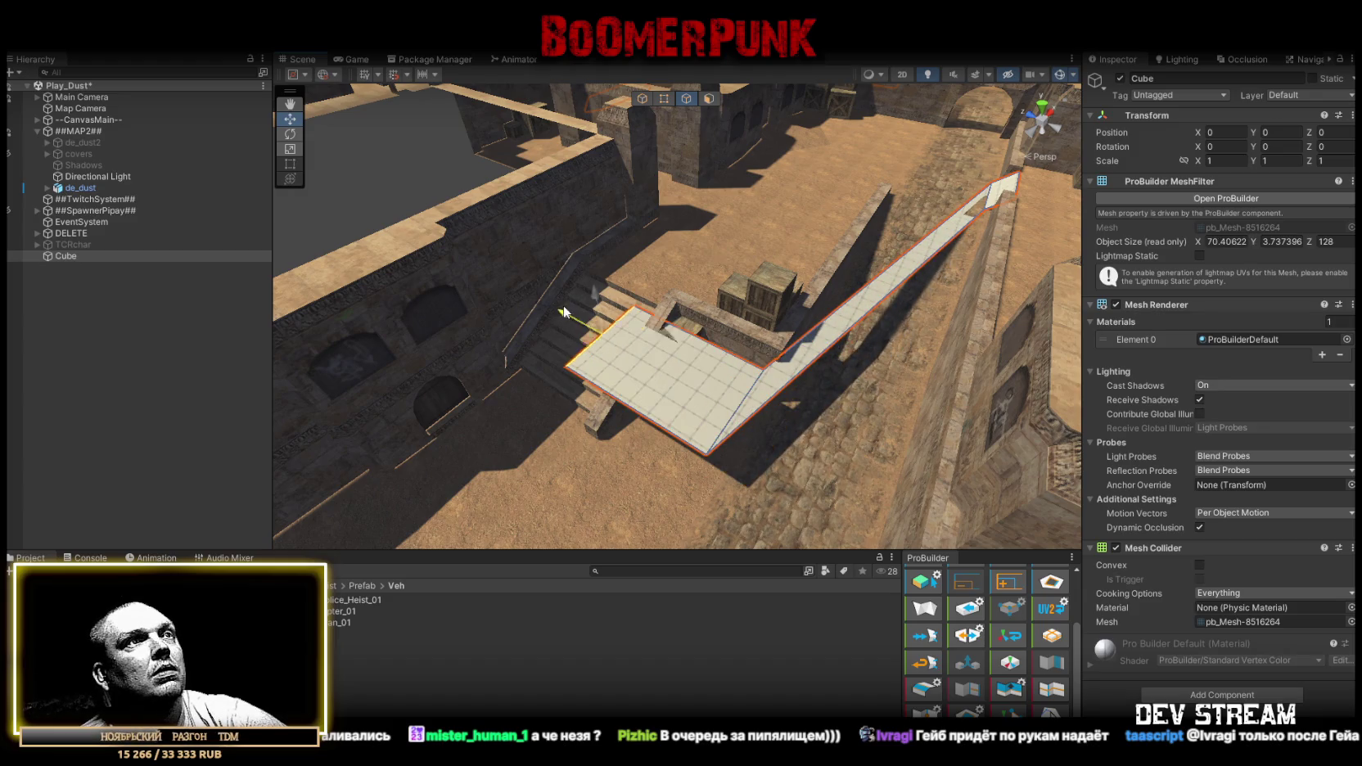
left_click(709, 98)
left_click(772, 387)
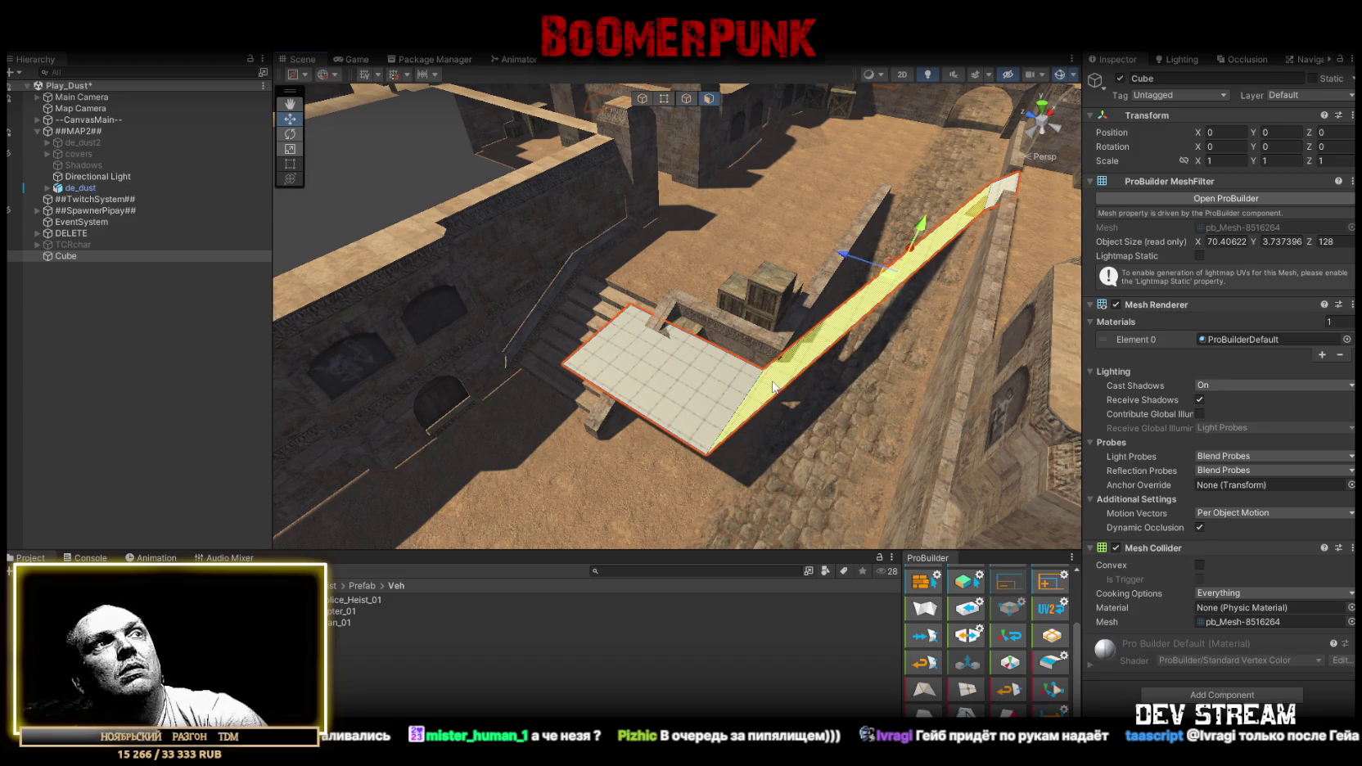
key("Delete")
Widen the floor section's left edge and pull its right edge in to fit the stairs.
left_click(686, 99)
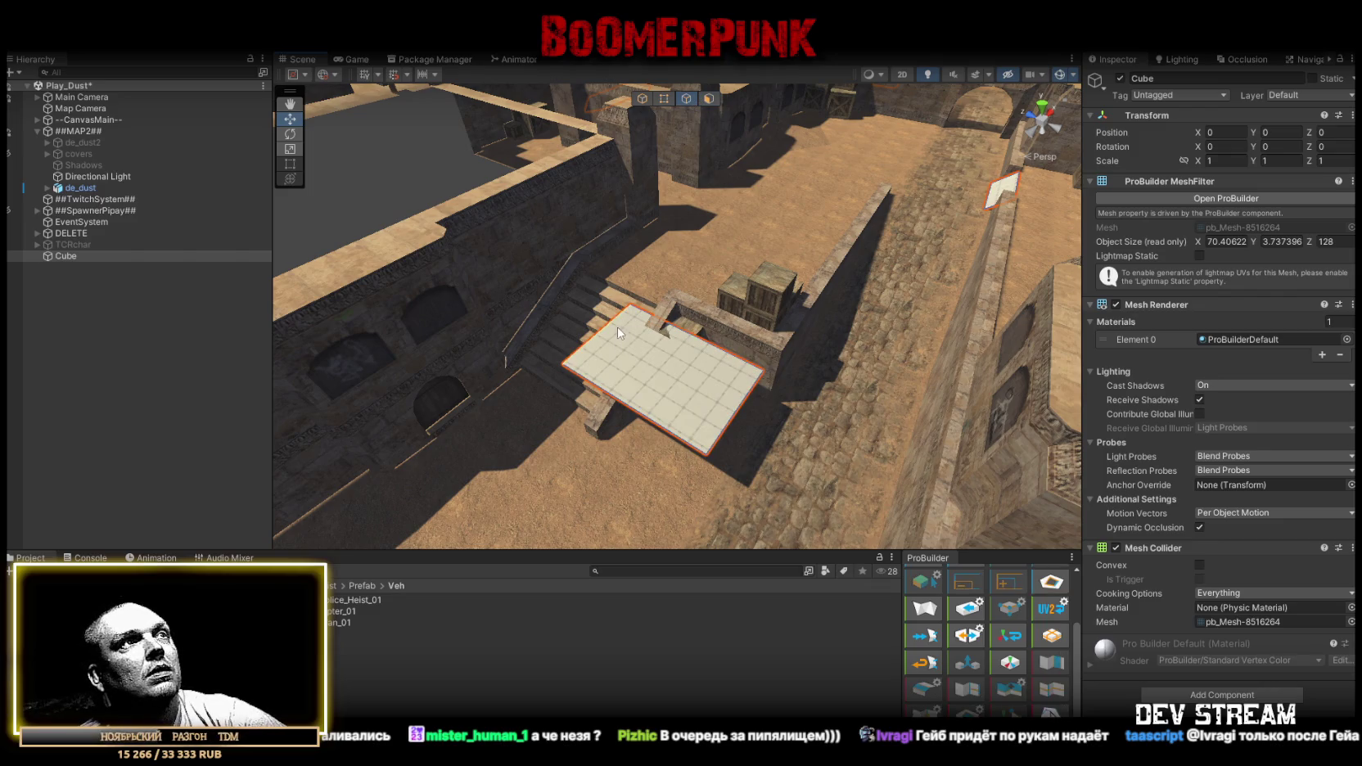
key("f")
left_click_drag(570, 360, 473, 349)
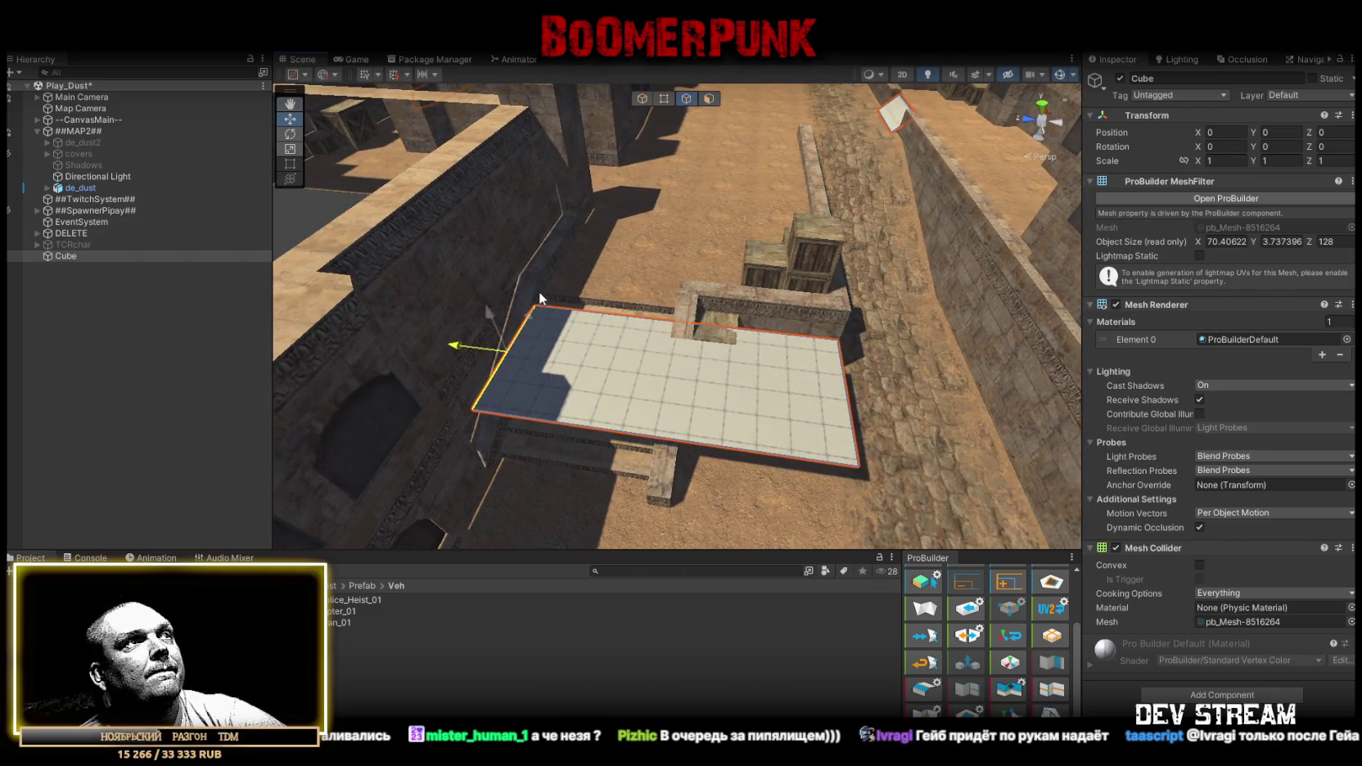
left_click(852, 410)
left_click_drag(800, 401, 645, 344)
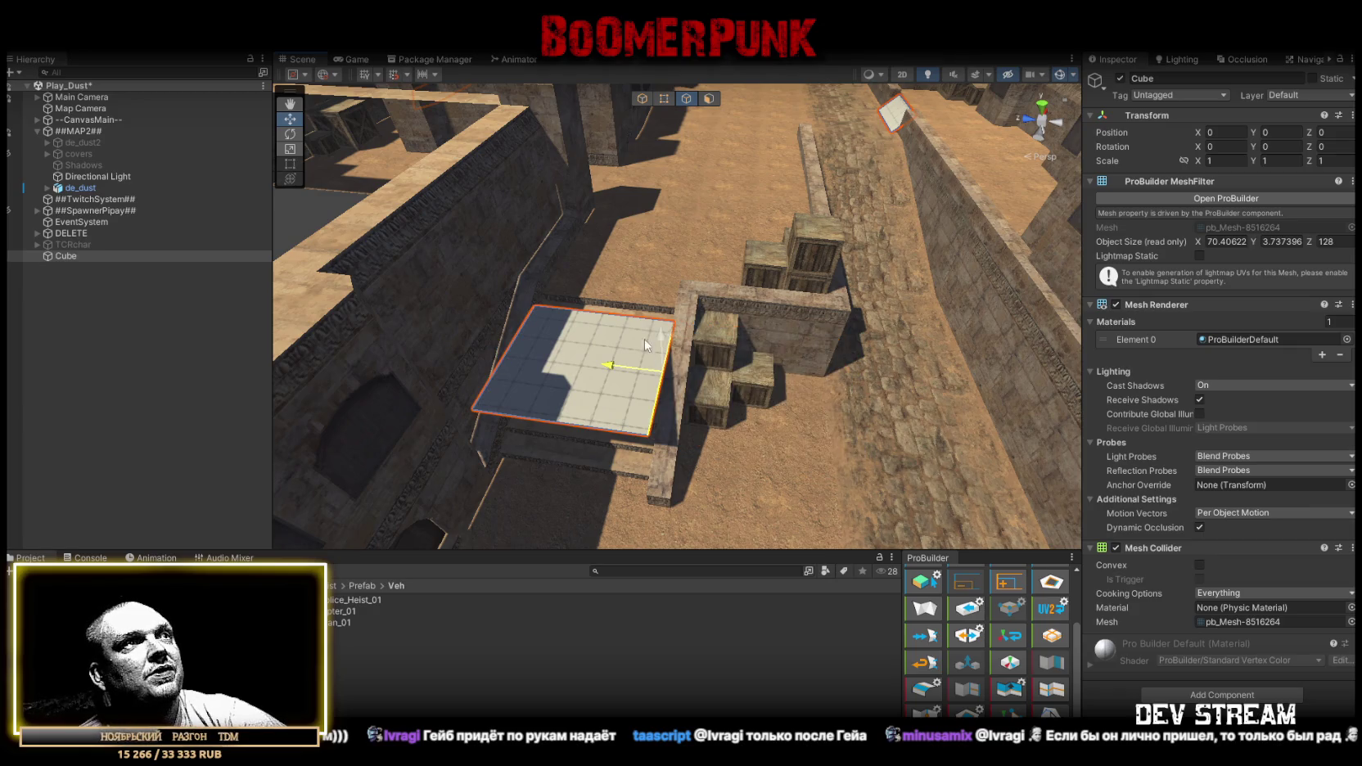
Lower and shift the floor's edge so it slopes down over the stairs.
mouse_move(755, 317)
left_mouse_down()
mouse_move(665, 296)
mouse_move(643, 326)
mouse_move(643, 243)
mouse_move(593, 282)
mouse_move(742, 318)
mouse_move(730, 199)
left_mouse_up()
left_click_drag(653, 133, 596, 322)
mouse_move(709, 344)
left_mouse_down()
mouse_move(676, 357)
mouse_move(1040, 337)
mouse_move(763, 368)
mouse_move(799, 435)
mouse_move(547, 231)
mouse_move(517, 257)
mouse_move(654, 380)
mouse_move(608, 289)
mouse_move(696, 298)
mouse_move(781, 371)
mouse_move(803, 358)
mouse_move(820, 391)
mouse_move(733, 404)
mouse_move(521, 401)
mouse_move(463, 350)
mouse_move(491, 403)
mouse_move(641, 365)
mouse_move(635, 294)
mouse_move(596, 379)
mouse_move(1072, 400)
mouse_move(1021, 387)
left_mouse_up()
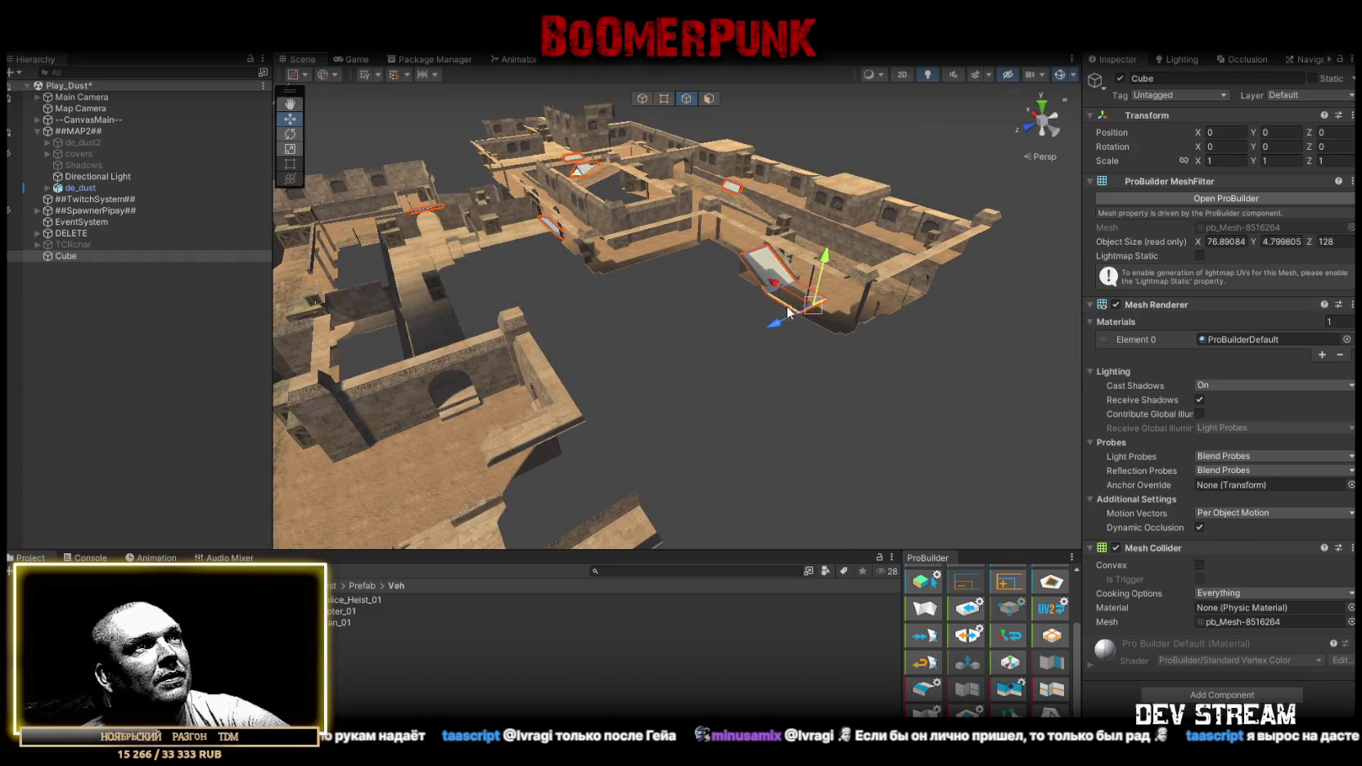
Pull a ramp face into a thin strip and move the quad plane right, slanting the connector.
mouse_move(812, 318)
left_mouse_down()
mouse_move(634, 350)
mouse_move(670, 372)
left_mouse_up()
left_click(709, 98)
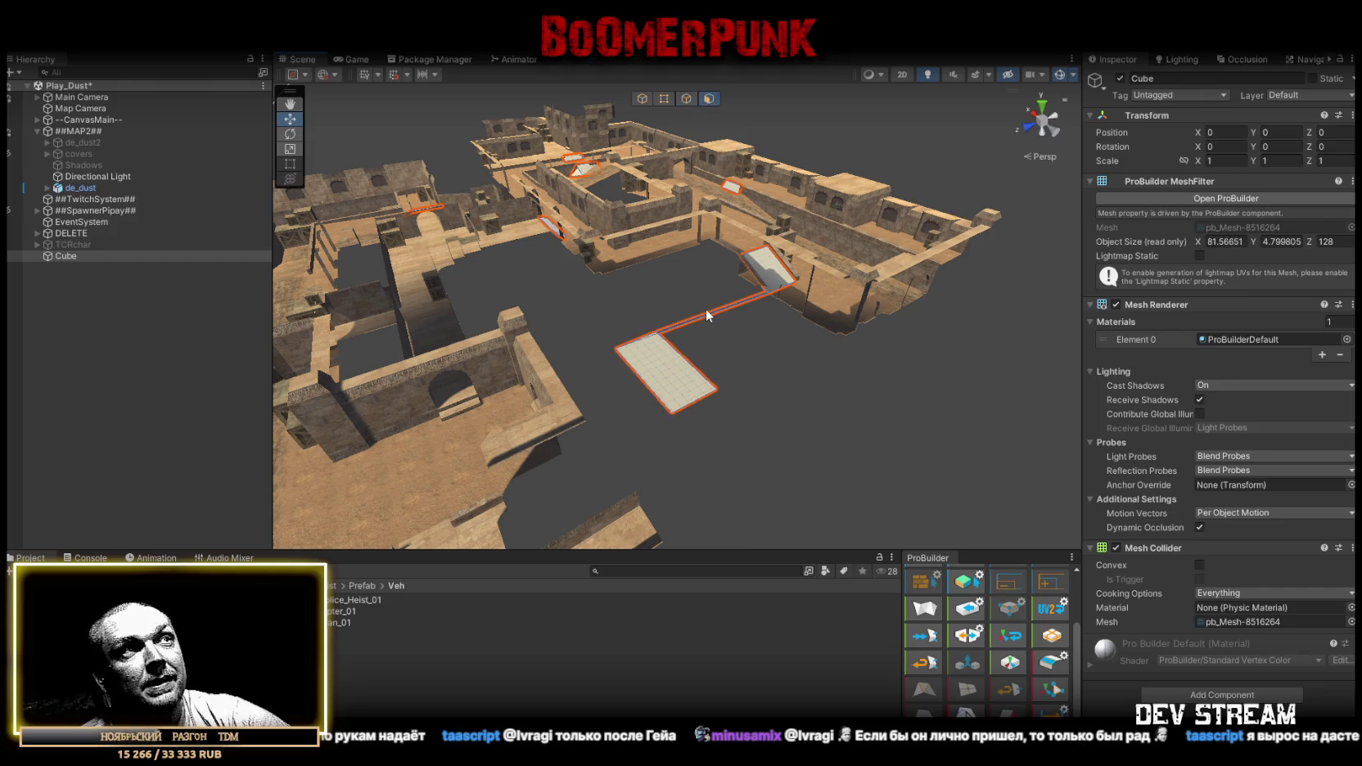
left_click(706, 312)
left_click_drag(691, 345, 673, 357)
scroll(673, 357, "up", 5)
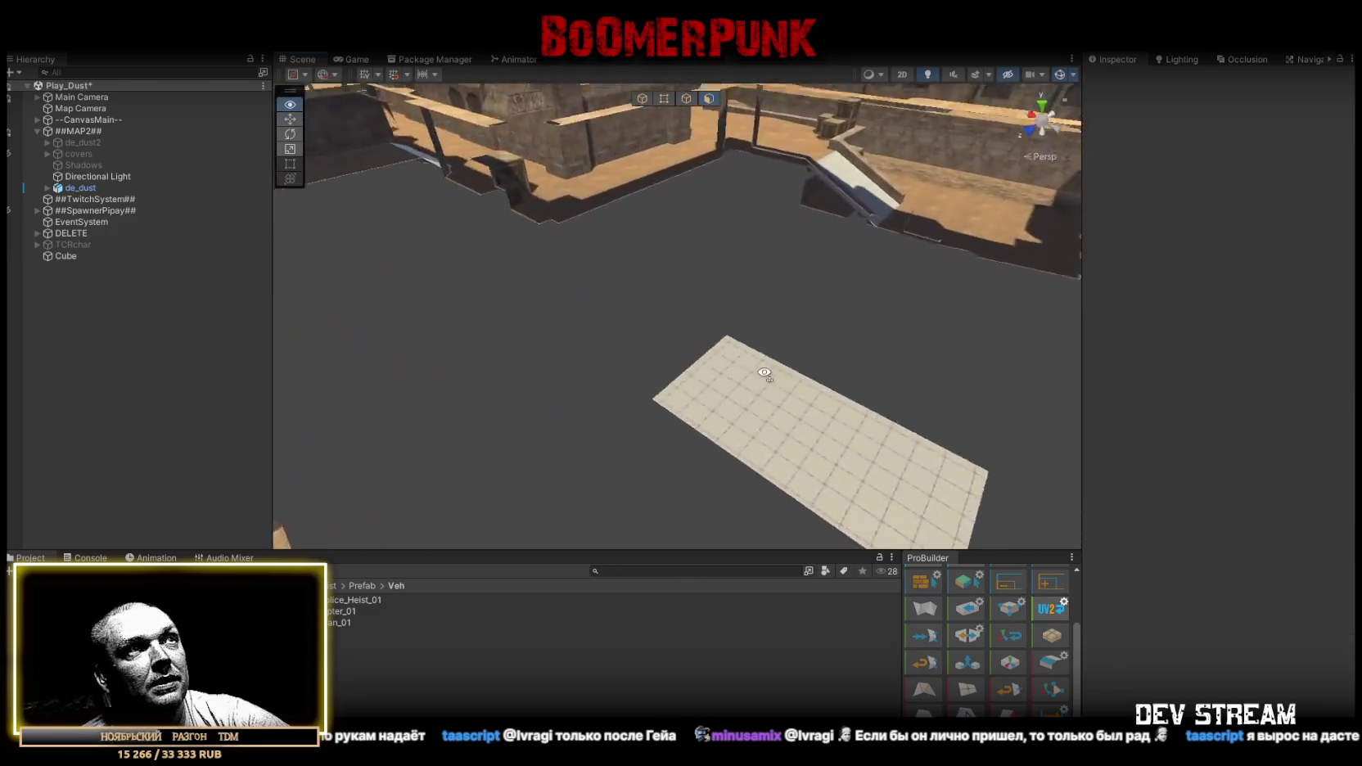
left_click(753, 409)
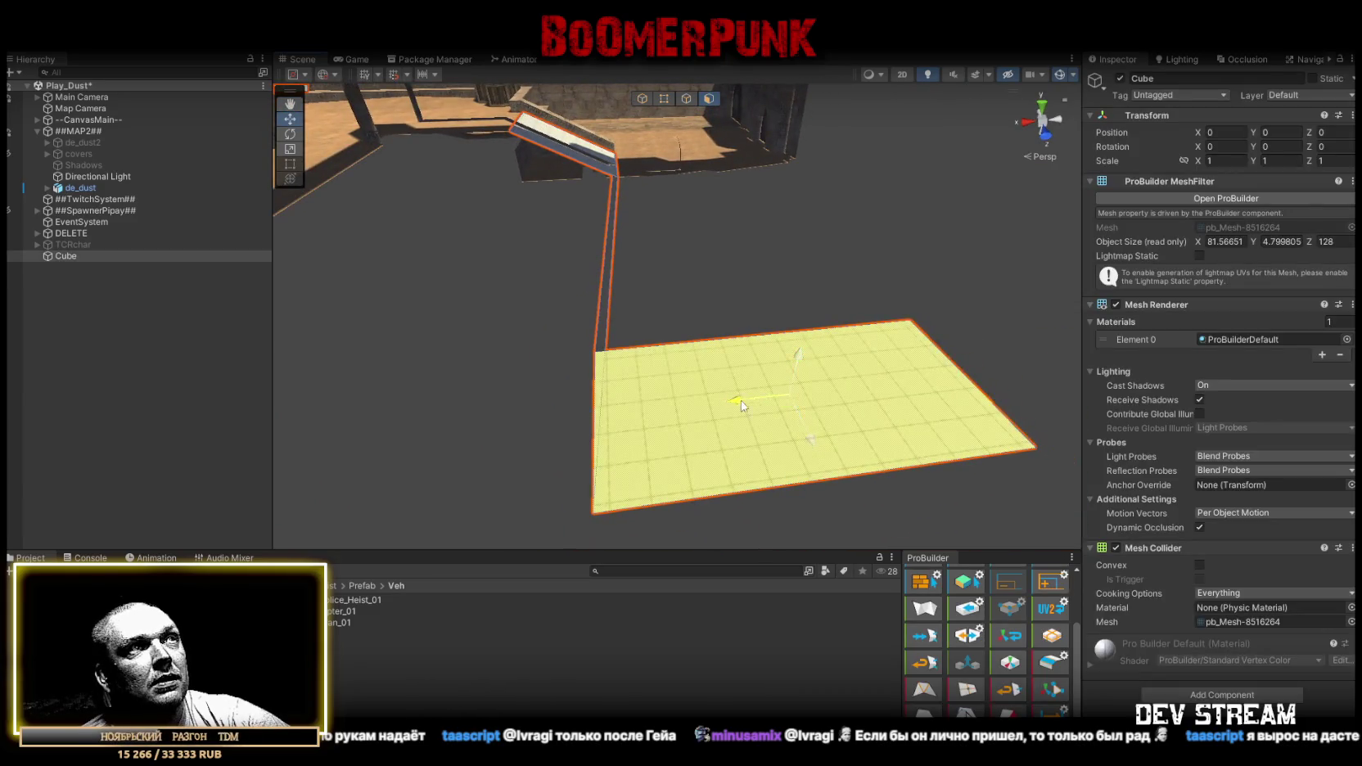
left_click_drag(734, 400, 811, 393)
Select and frame the courtyard floor face, then pick its left edge in Edge mode.
left_click(659, 331)
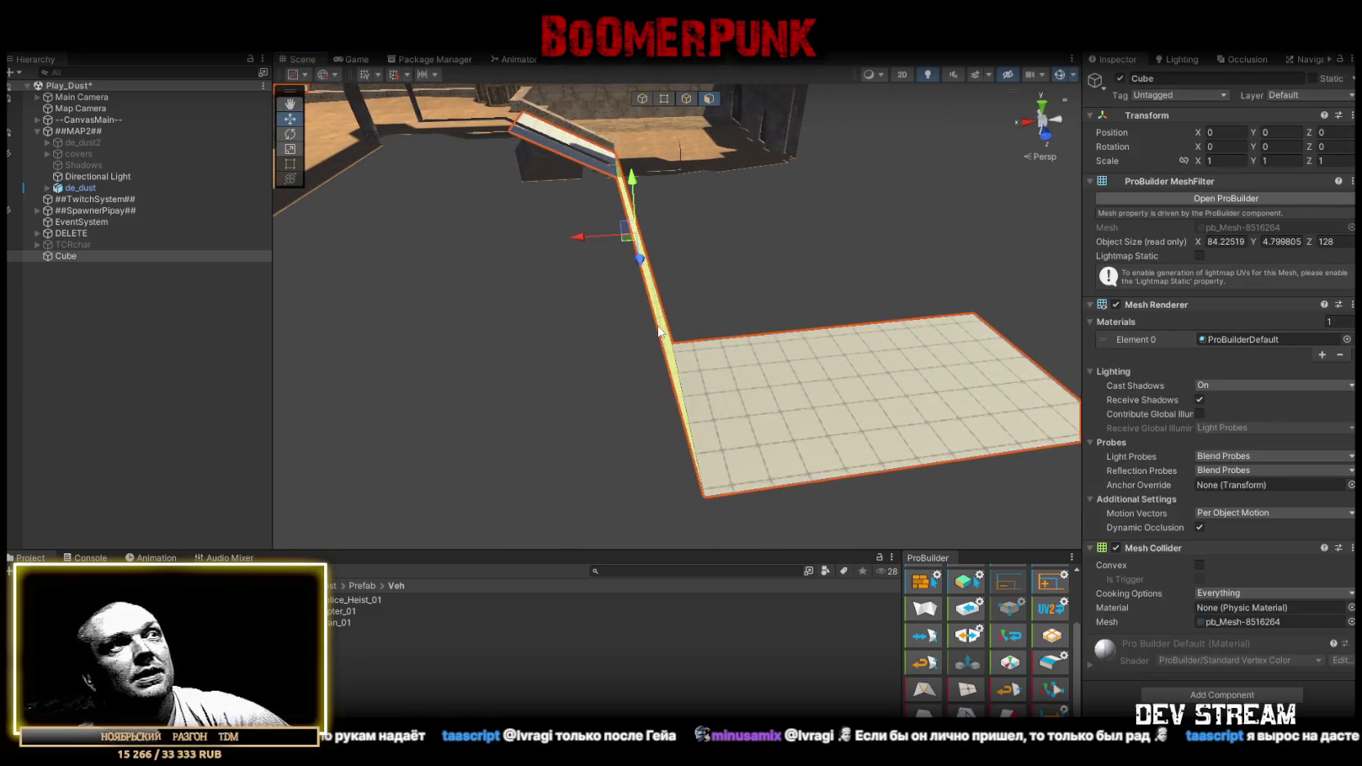
left_click(755, 381)
mouse_move(755, 381)
left_mouse_down()
mouse_move(653, 375)
mouse_move(850, 390)
left_mouse_up()
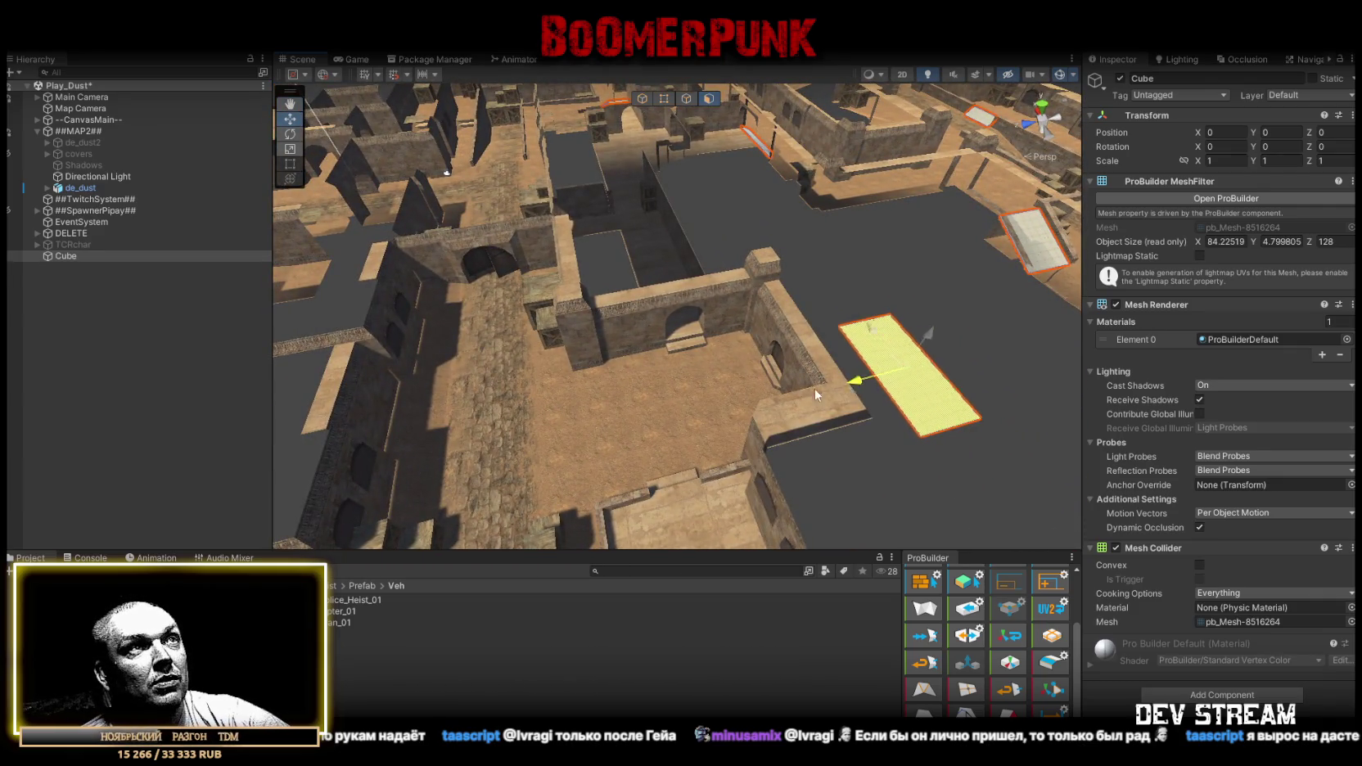
left_click(638, 409)
left_click(704, 335)
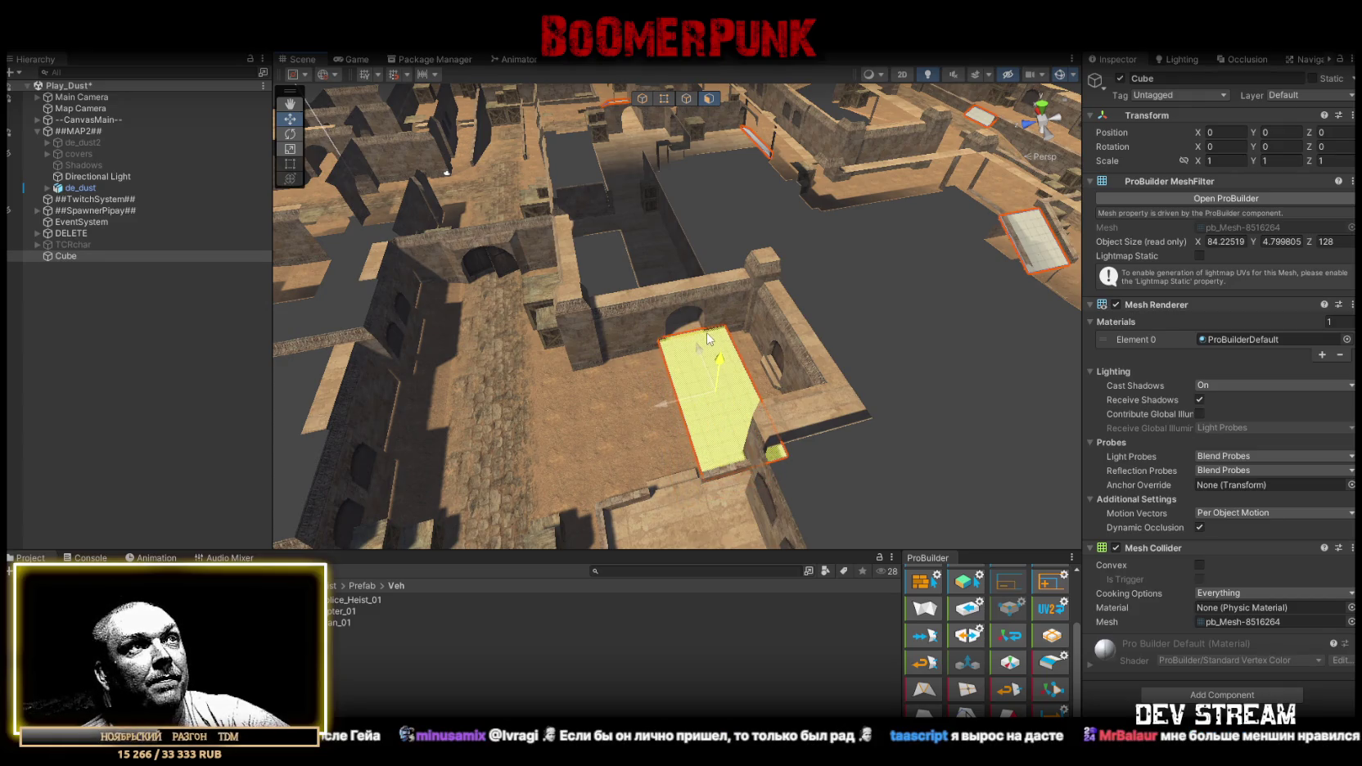
key("f")
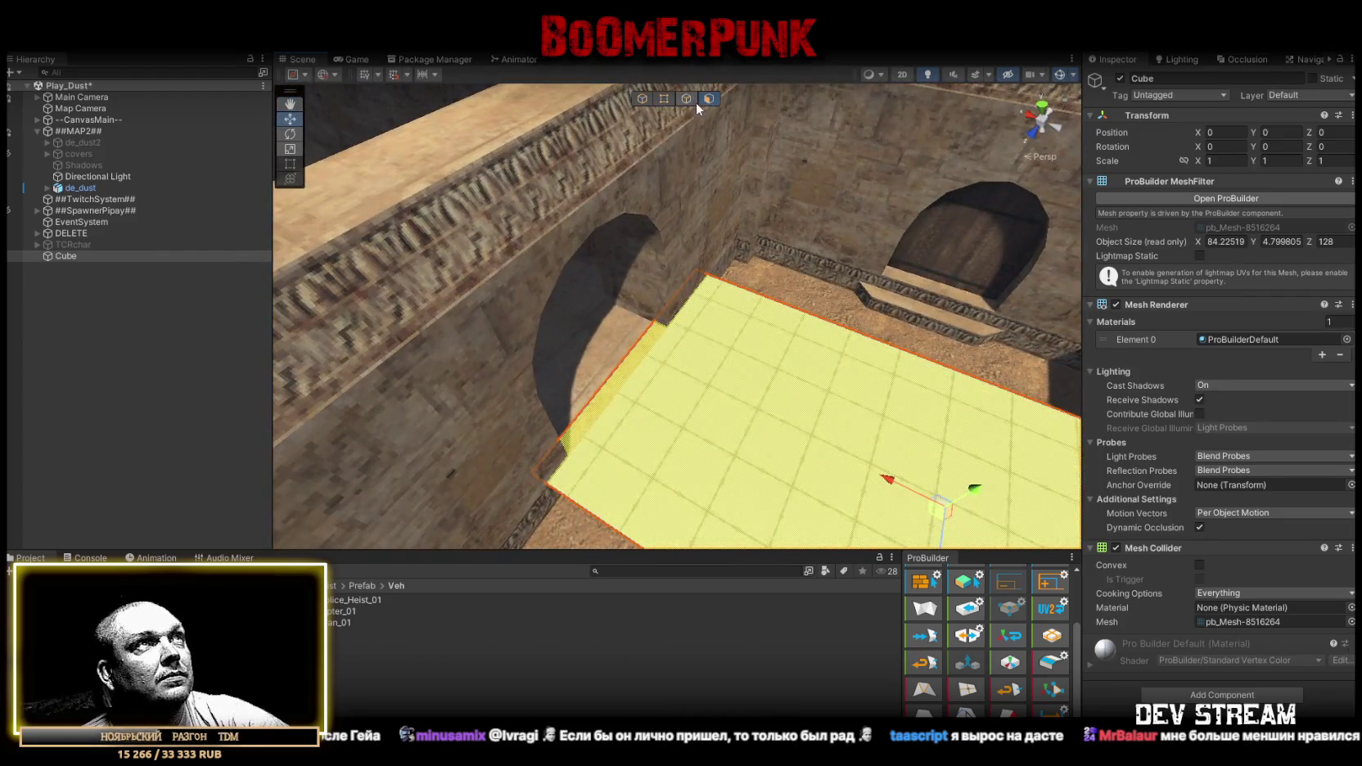
left_click(687, 99)
left_click(643, 340)
Orbit and zoom over the whole Dust2 map, ending on the far side of the floor slab.
mouse_move(663, 340)
left_mouse_down()
mouse_move(557, 285)
mouse_move(510, 325)
mouse_move(680, 259)
left_mouse_up()
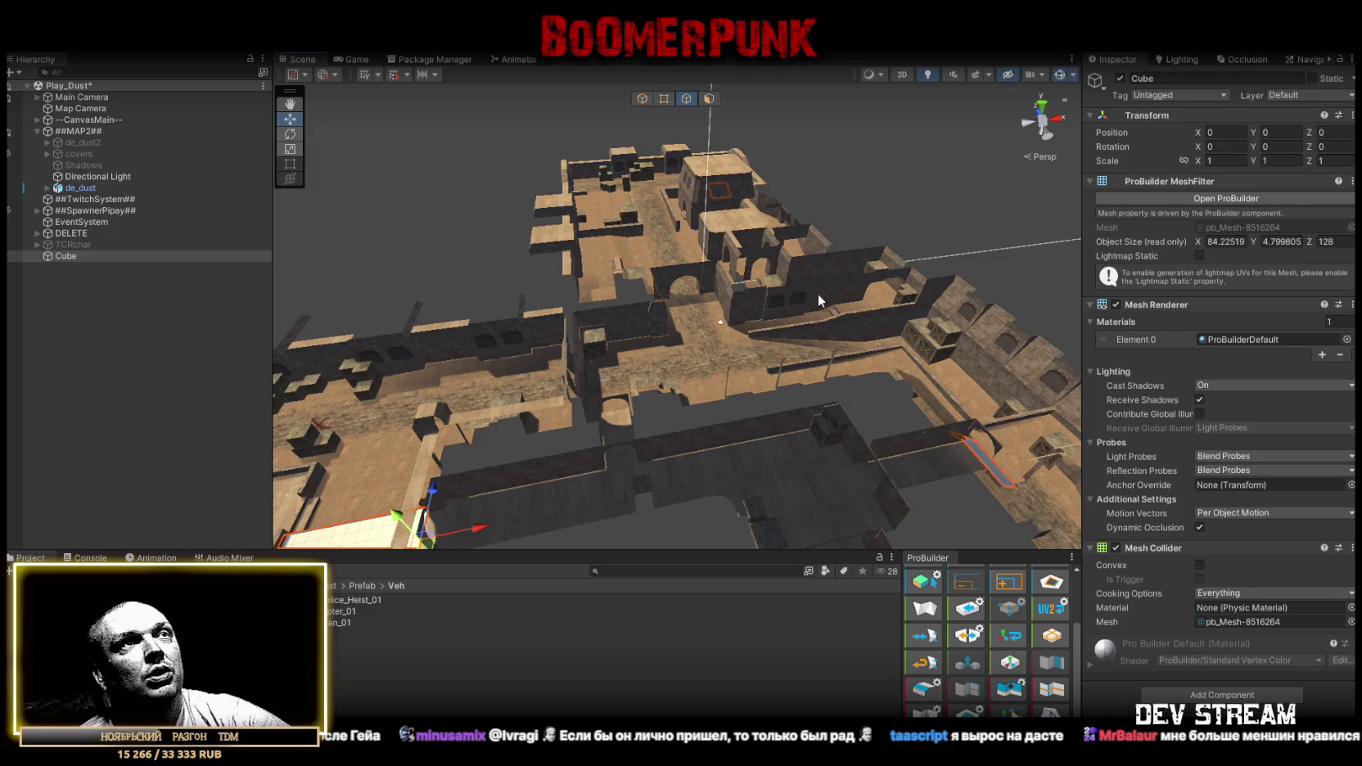
left_click_drag(889, 295, 966, 368)
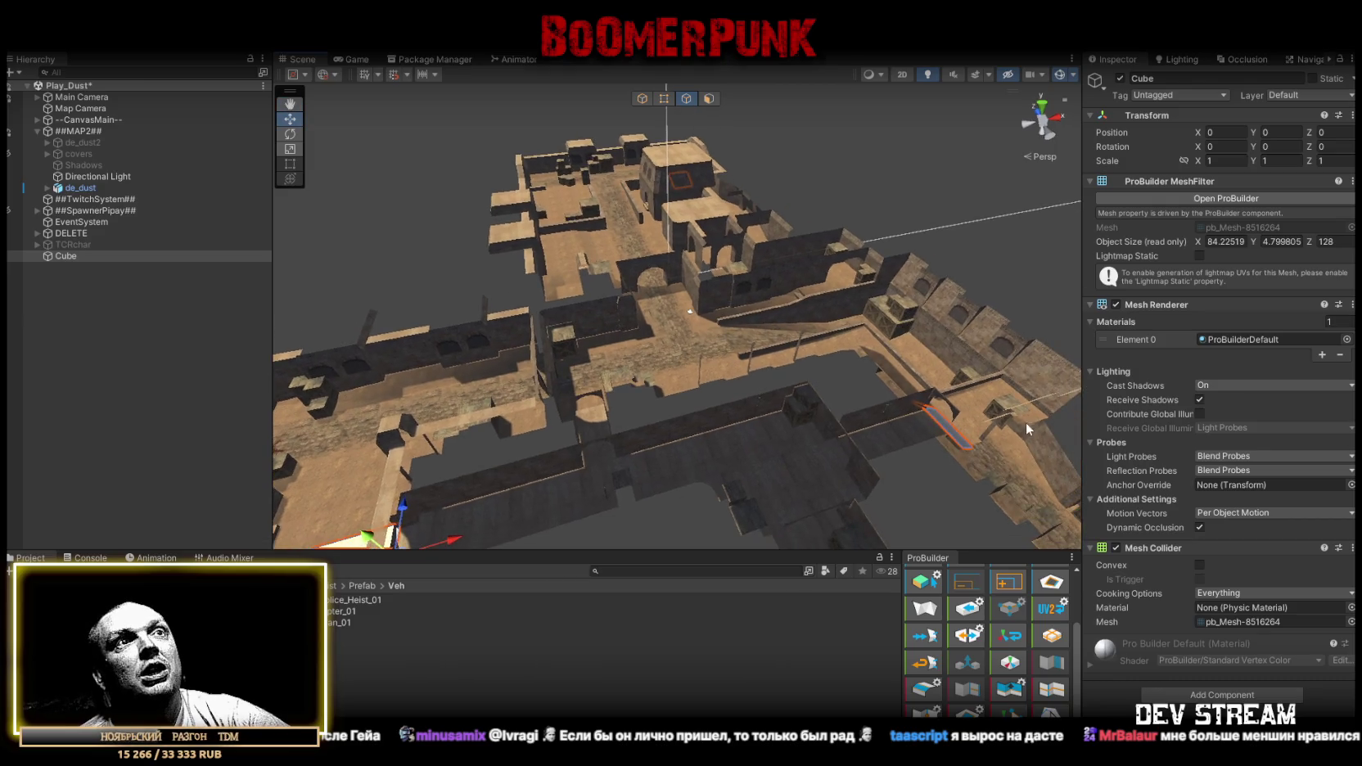
left_click_drag(1026, 422, 1056, 425)
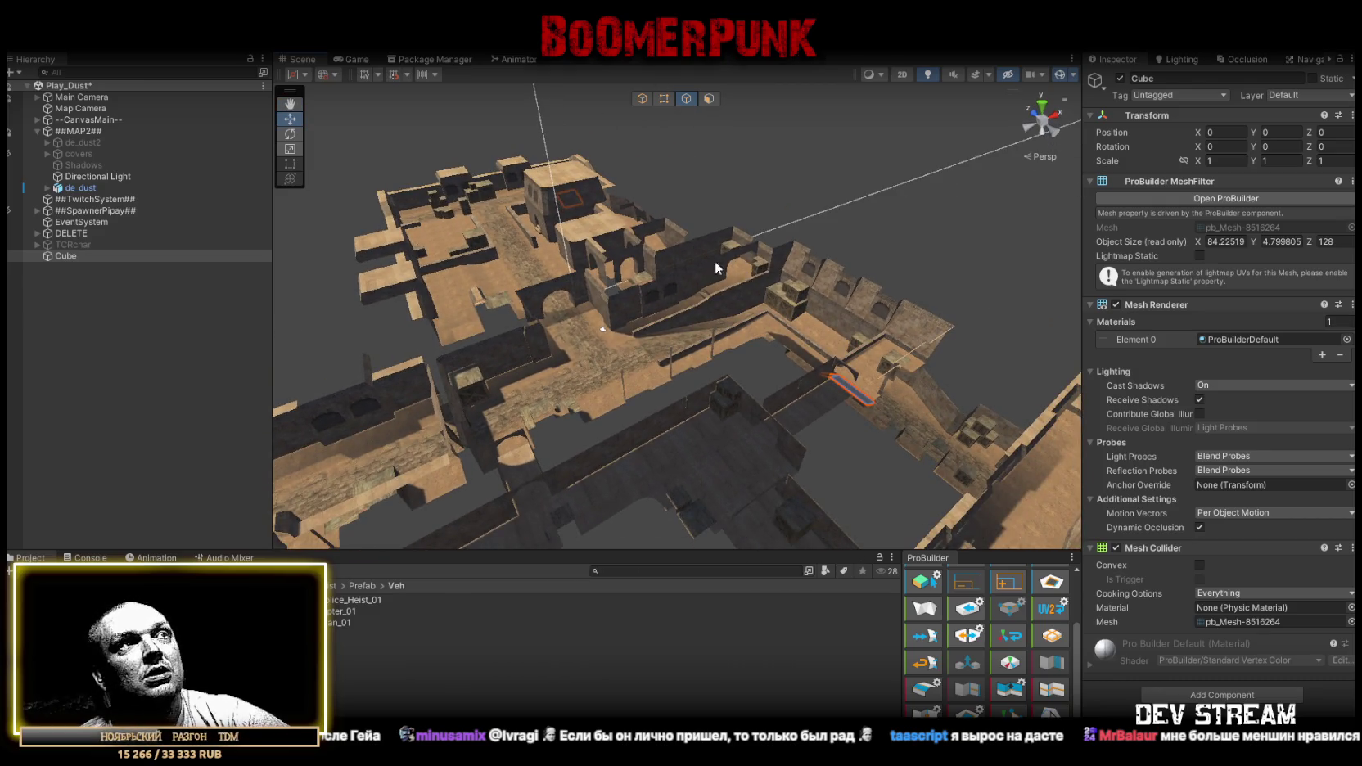
left_click_drag(709, 266, 334, 405)
left_click_drag(440, 411, 690, 321)
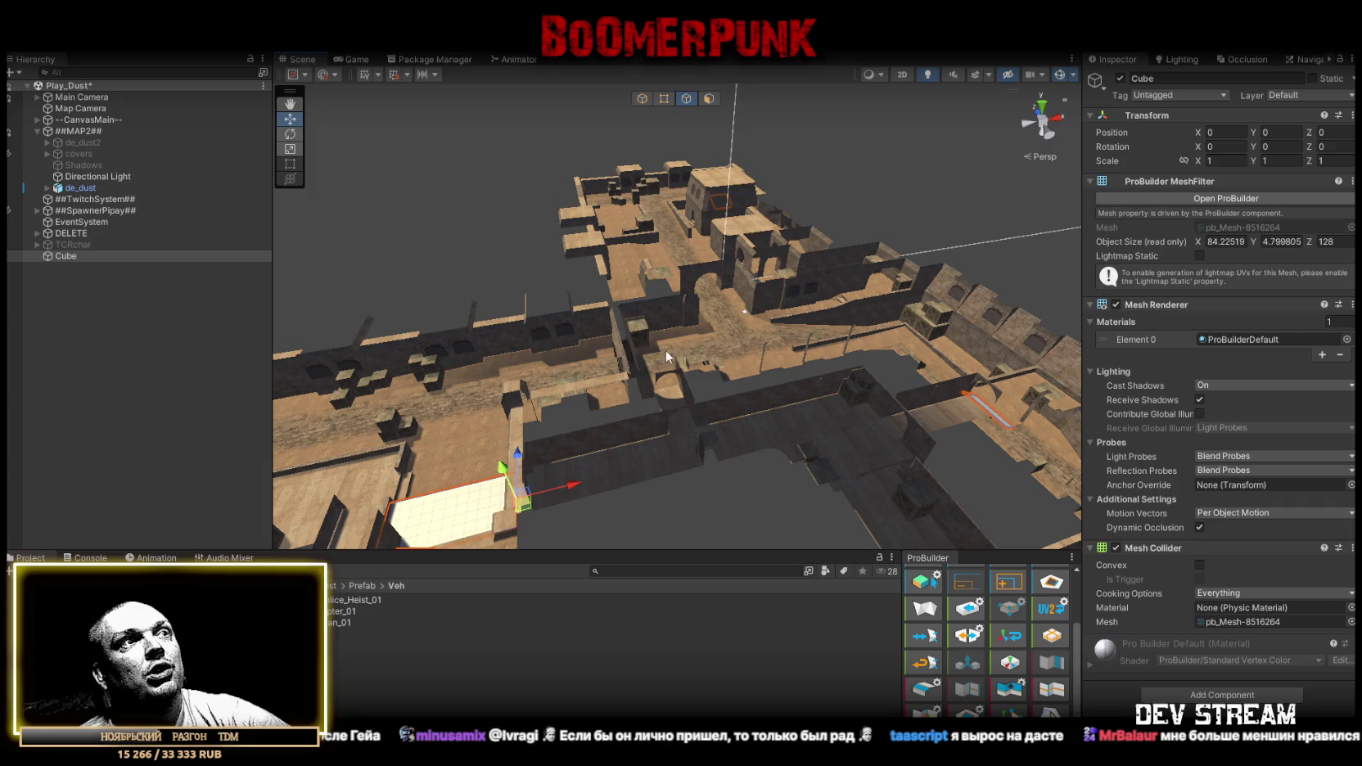
left_click_drag(700, 425, 741, 393)
scroll(639, 435, "down", 5)
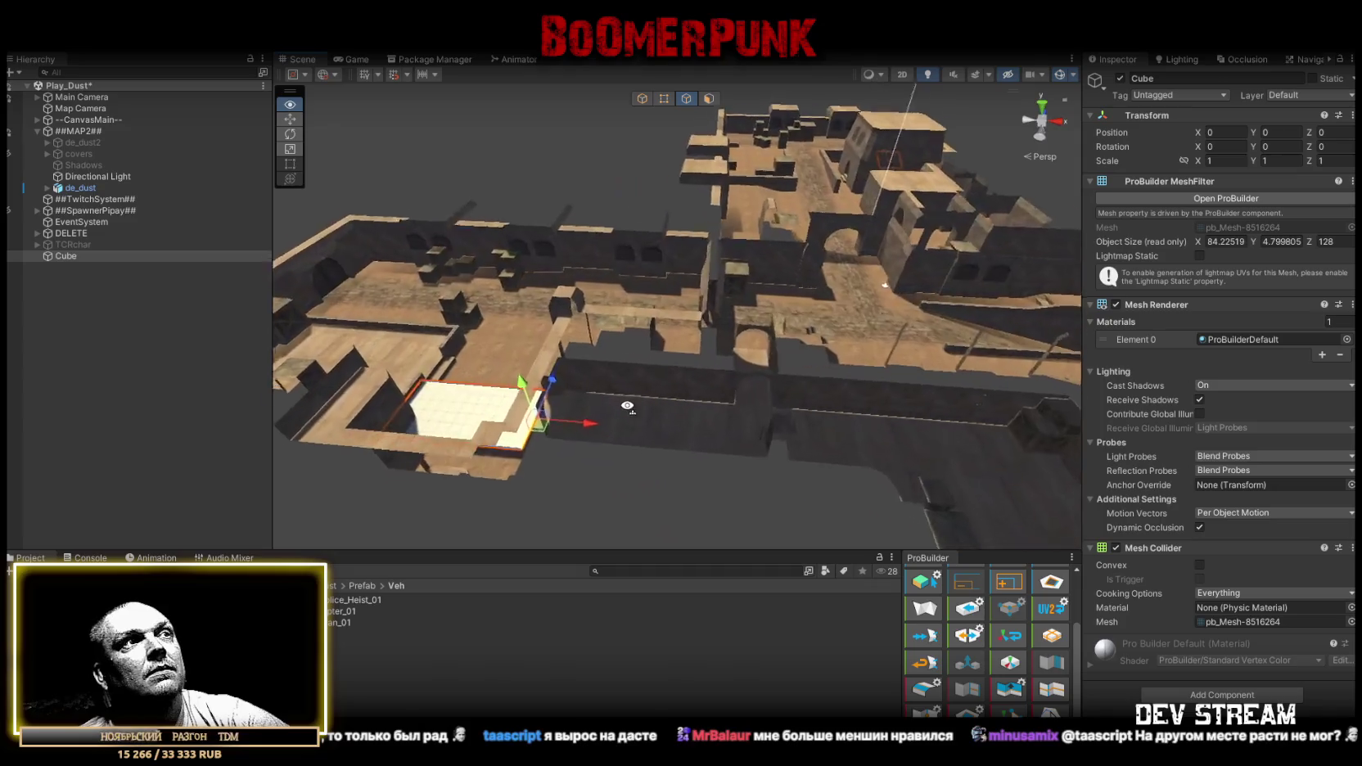
left_click_drag(520, 443, 1153, 442)
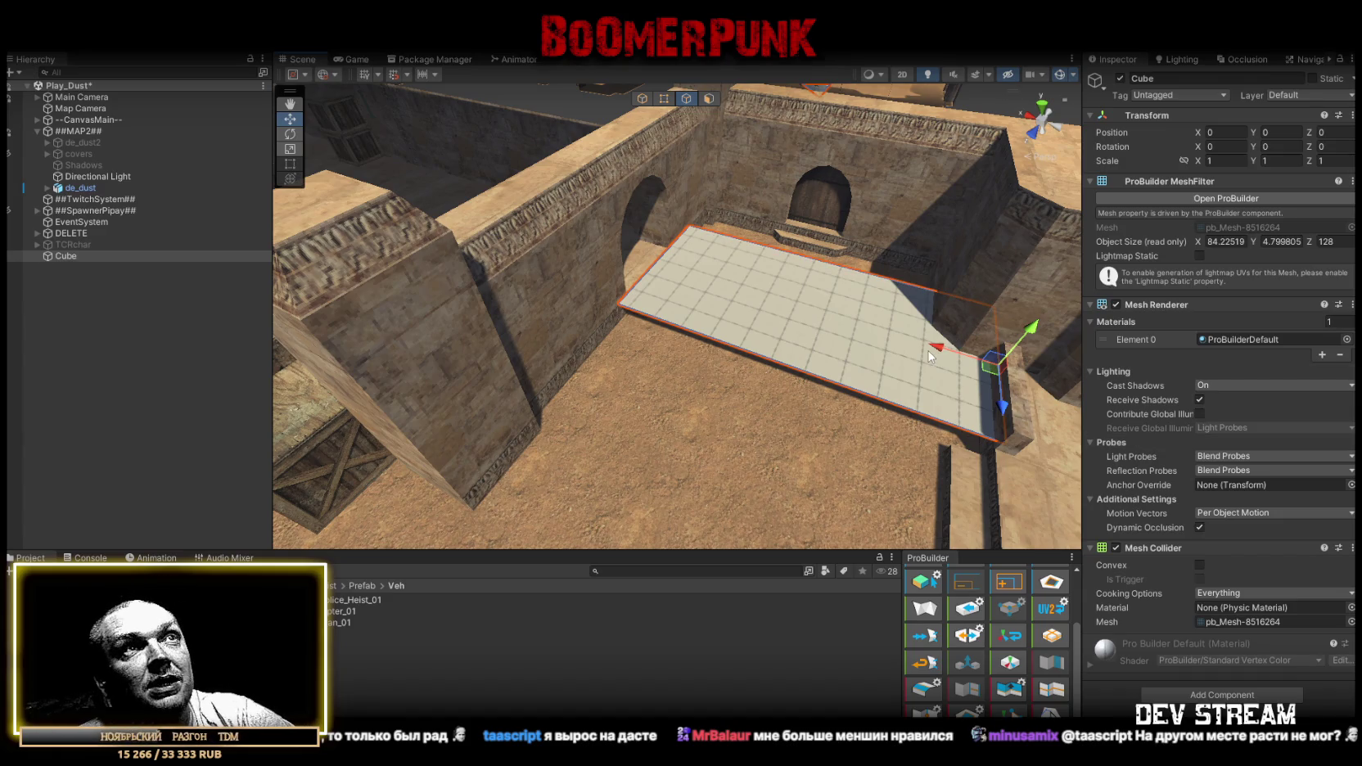
Shorten the slab from 84.2 to about 73.6 units and lower its right edge into a ramp.
mouse_move(937, 347)
left_mouse_down()
mouse_move(647, 316)
mouse_move(609, 248)
mouse_move(735, 215)
mouse_move(788, 405)
left_mouse_up()
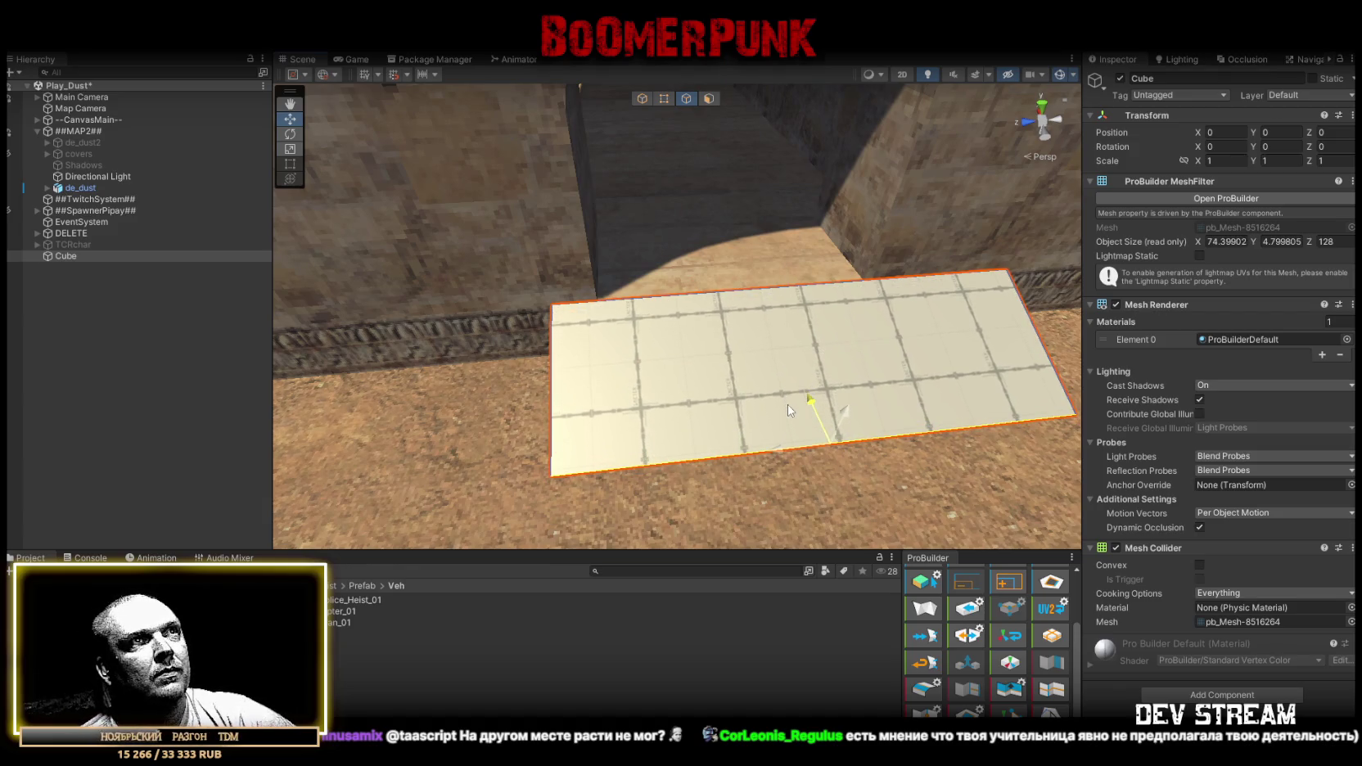
left_click(550, 384)
mouse_move(586, 359)
left_mouse_down()
mouse_move(771, 317)
mouse_move(737, 305)
left_mouse_up()
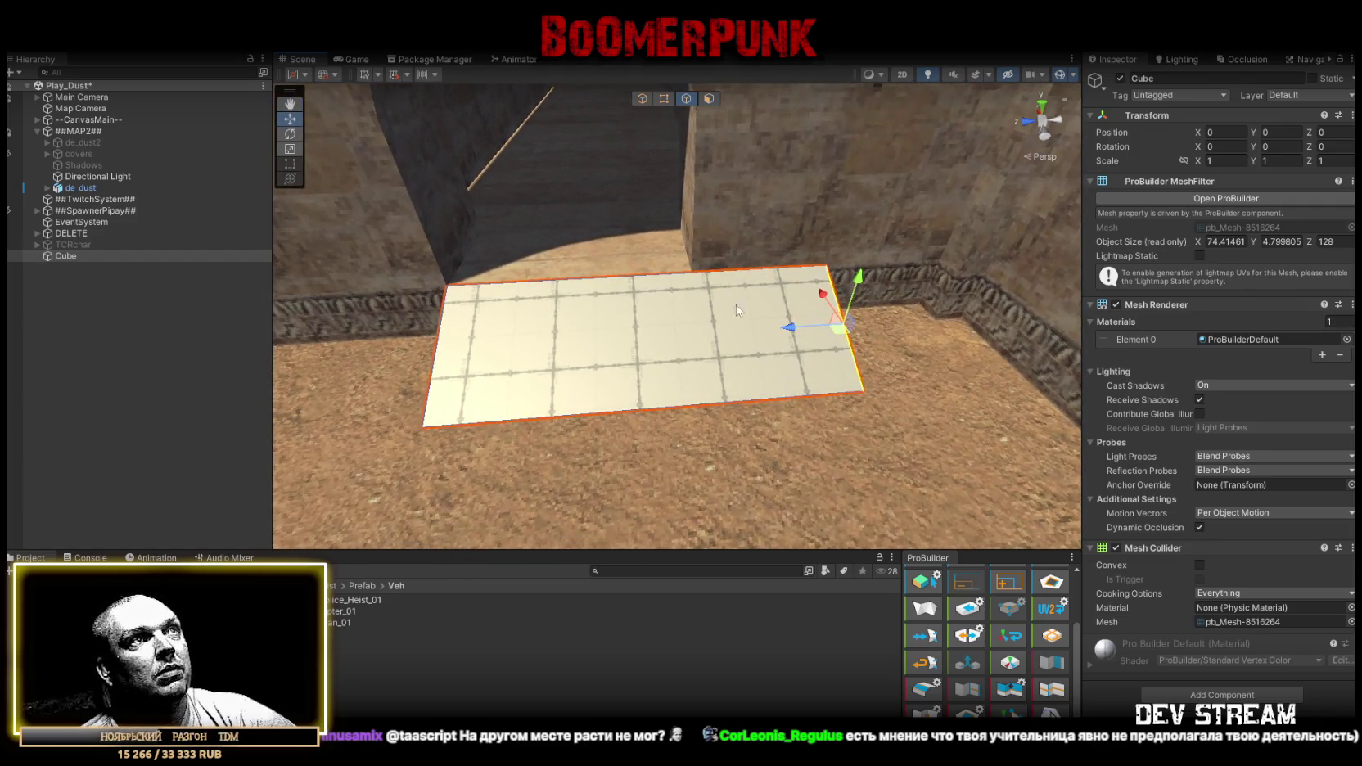
mouse_move(831, 322)
left_mouse_down()
mouse_move(694, 327)
mouse_move(721, 361)
mouse_move(646, 274)
mouse_move(623, 280)
mouse_move(713, 133)
left_mouse_up()
left_click(664, 100)
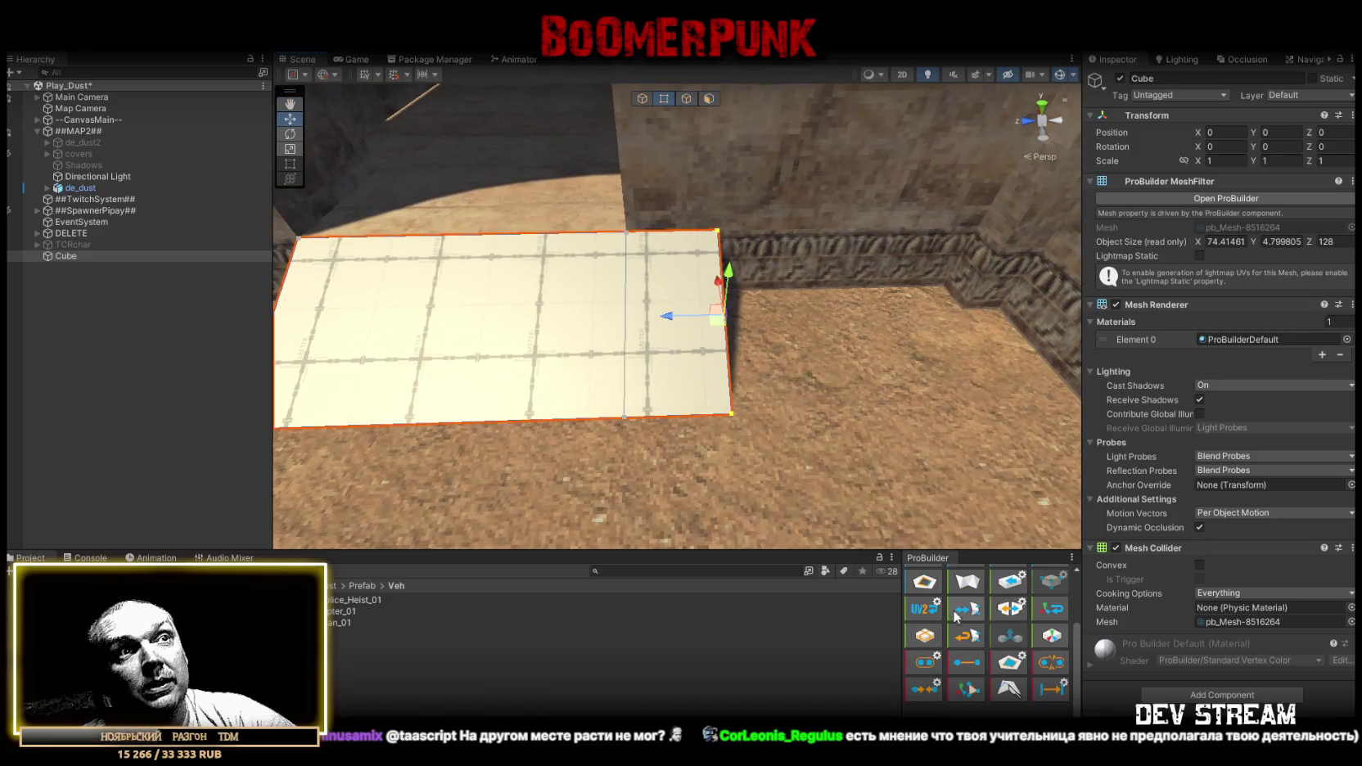
mouse_move(727, 275)
left_mouse_down()
mouse_move(723, 320)
mouse_move(657, 338)
mouse_move(655, 247)
mouse_move(800, 333)
mouse_move(727, 111)
left_mouse_up()
Extrude a new segment from the slab's left edge and collapse its vertices into a pointed tip.
left_click(686, 98)
left_click(698, 337)
mouse_move(700, 337)
left_mouse_down()
mouse_move(711, 329)
mouse_move(695, 322)
mouse_move(591, 326)
left_mouse_up()
left_click(664, 98)
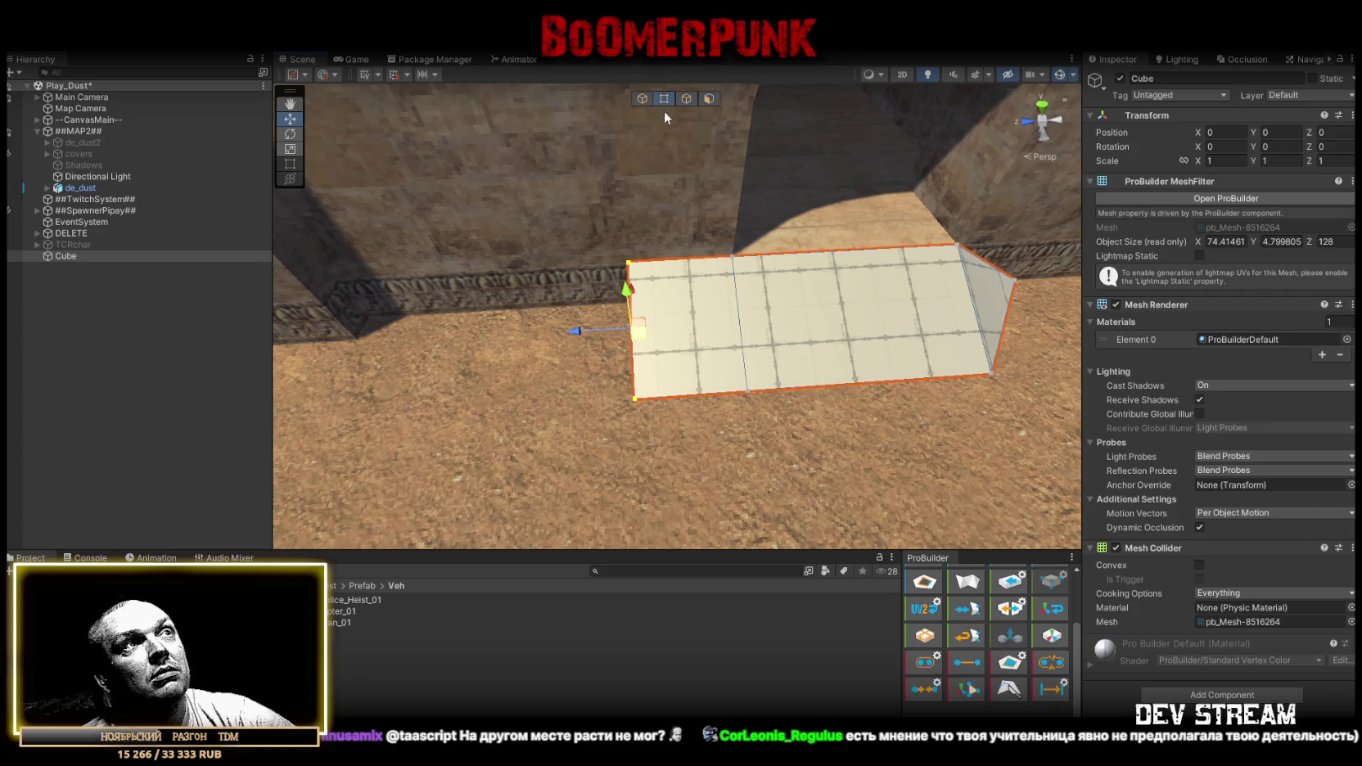
left_click(925, 688)
mouse_move(795, 381)
left_mouse_down()
mouse_move(804, 273)
mouse_move(826, 250)
mouse_move(827, 268)
mouse_move(721, 295)
mouse_move(783, 359)
mouse_move(730, 343)
mouse_move(740, 326)
mouse_move(761, 337)
left_mouse_up()
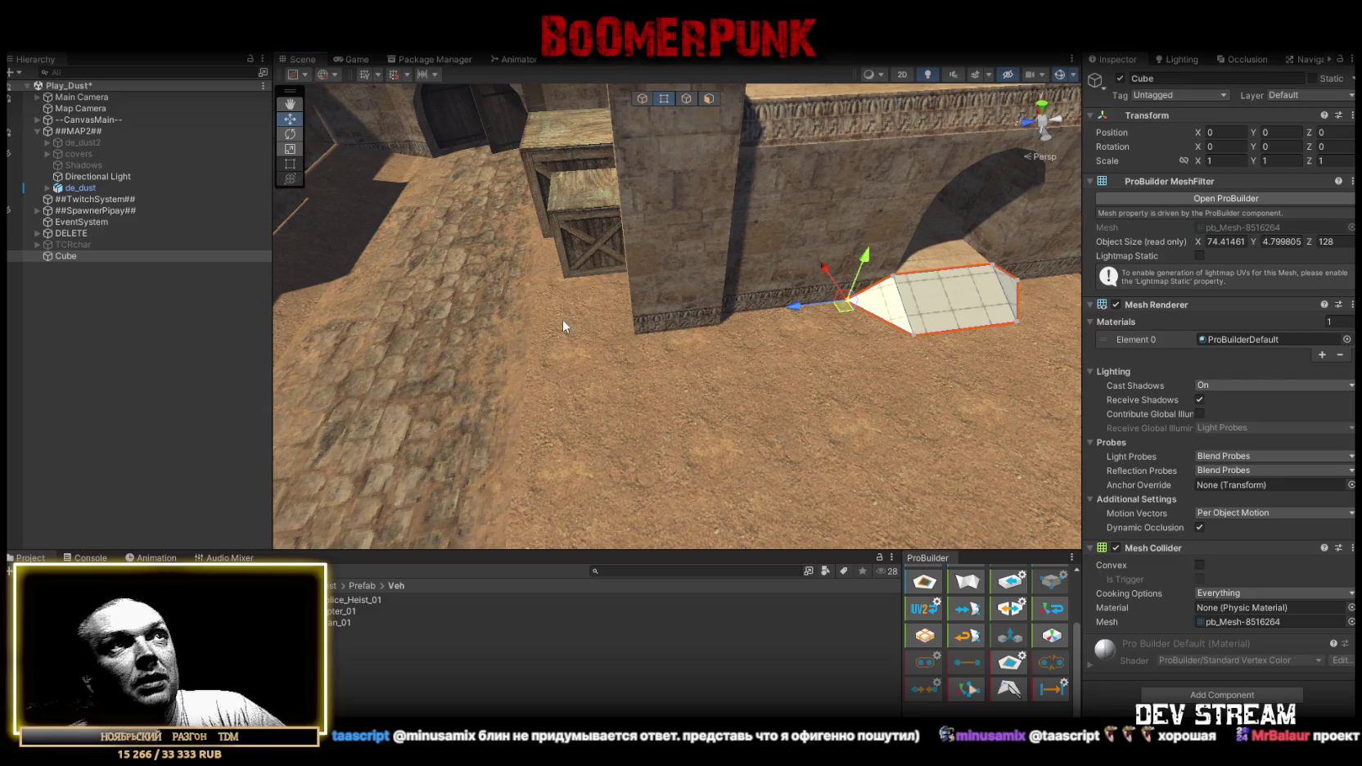
Frame the pointed slab, shift it a few units along X, and zoom out over the courtyard.
key("f")
left_click_drag(553, 302, 563, 303)
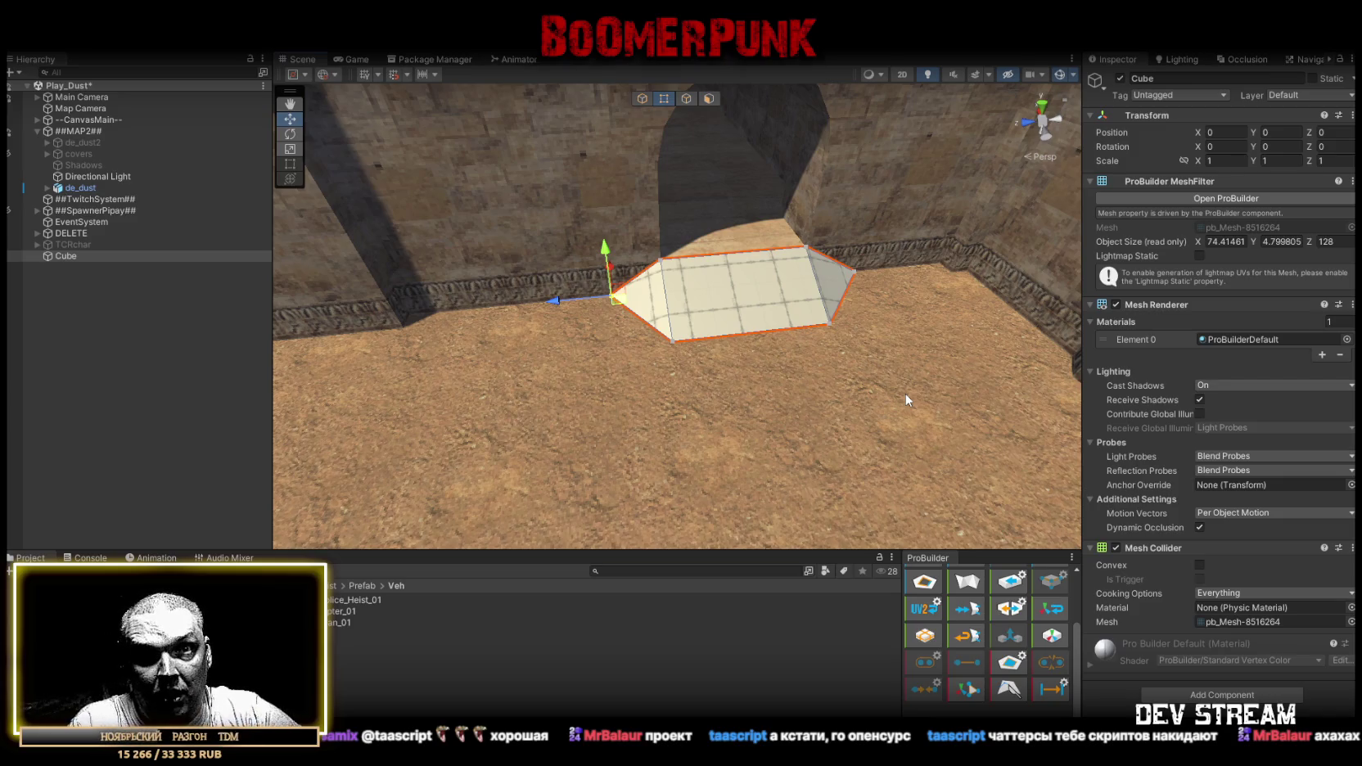
left_click_drag(882, 391, 966, 345)
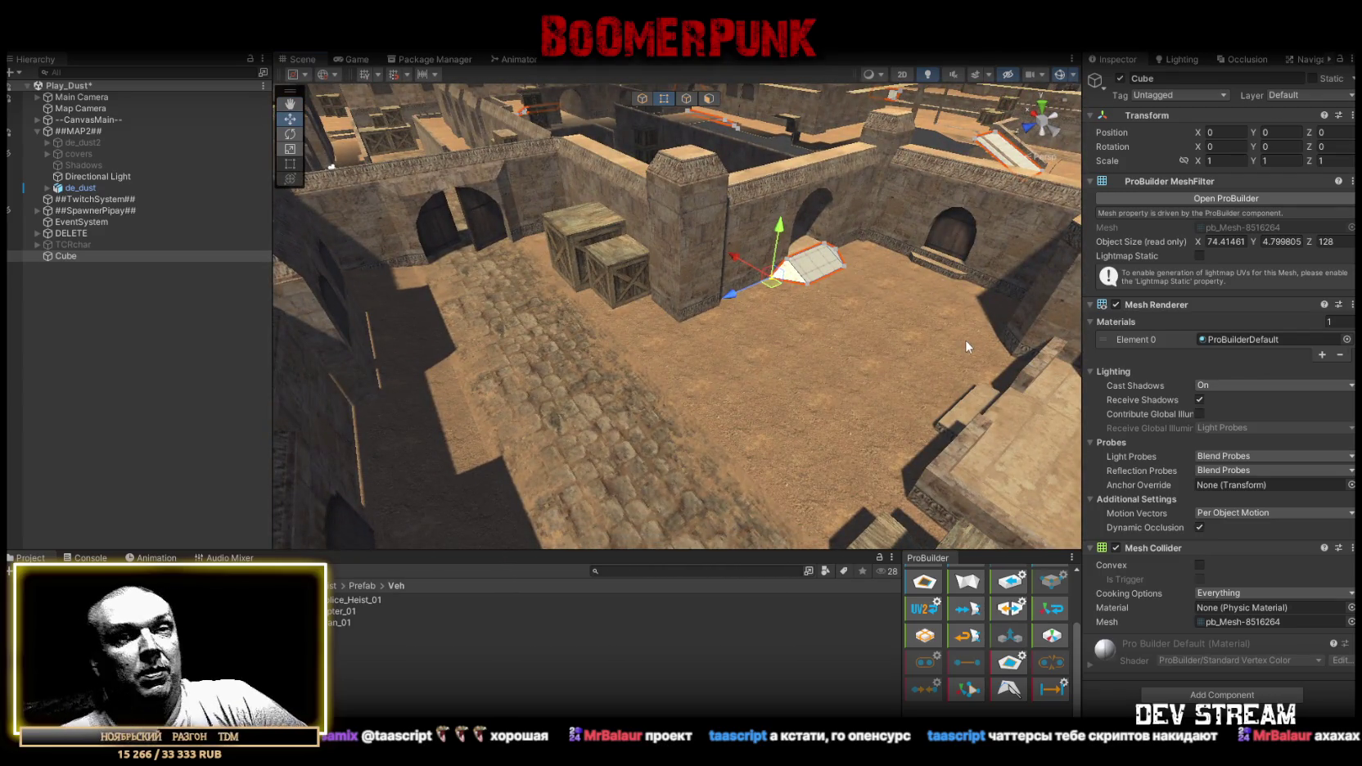
mouse_move(966, 345)
left_mouse_down()
mouse_move(980, 346)
mouse_move(750, 82)
left_mouse_up()
Delete the stretched middle face of the floor mesh, leaving two separate end pieces.
left_click(686, 98)
left_click(558, 336)
mouse_move(570, 326)
left_mouse_down()
mouse_move(474, 324)
mouse_move(591, 306)
mouse_move(592, 320)
mouse_move(711, 349)
left_mouse_up()
mouse_move(800, 337)
left_mouse_down()
mouse_move(610, 358)
mouse_move(703, 356)
mouse_move(739, 416)
mouse_move(770, 263)
mouse_move(721, 318)
mouse_move(667, 307)
mouse_move(688, 335)
left_mouse_up()
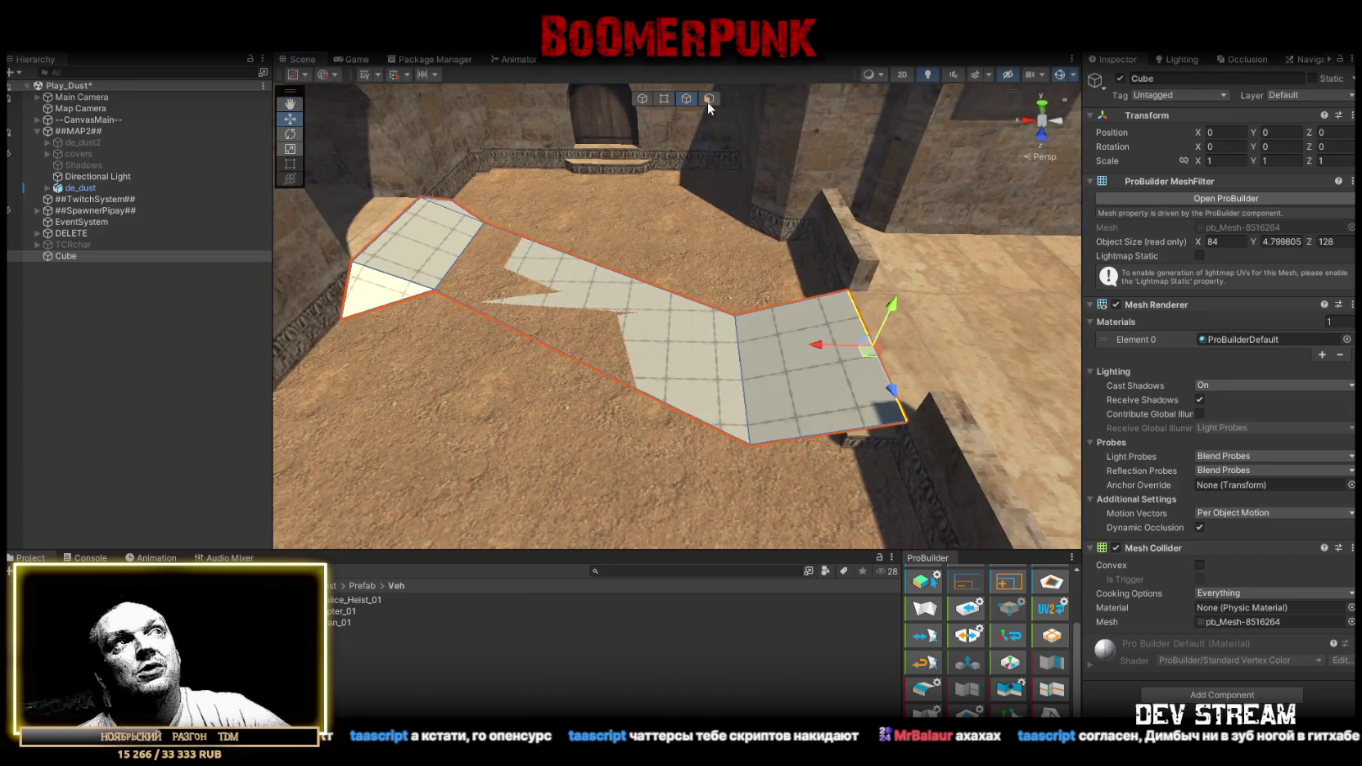
left_click(686, 366)
key("Delete")
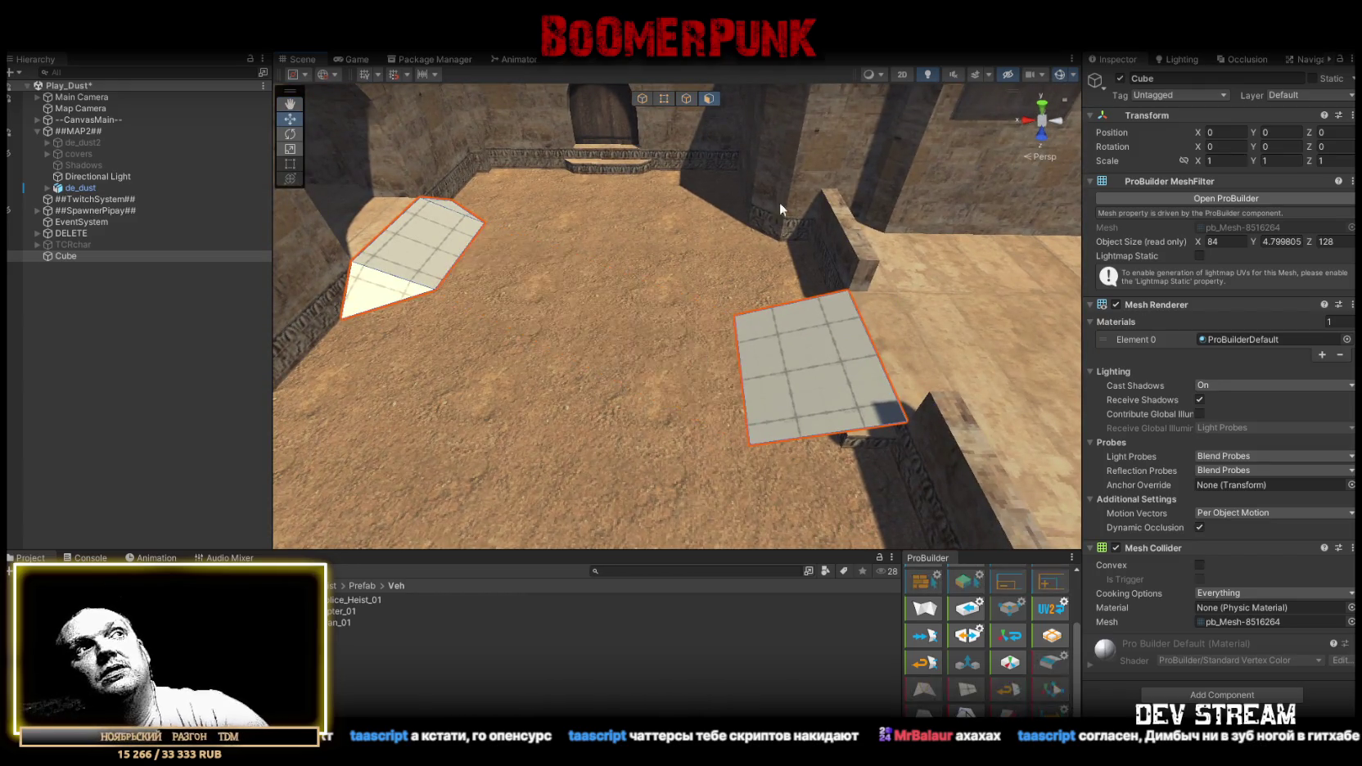
Select one remaining piece's left edge and drag it to the right.
left_click(687, 99)
left_click(749, 379)
left_click_drag(749, 379, 785, 365)
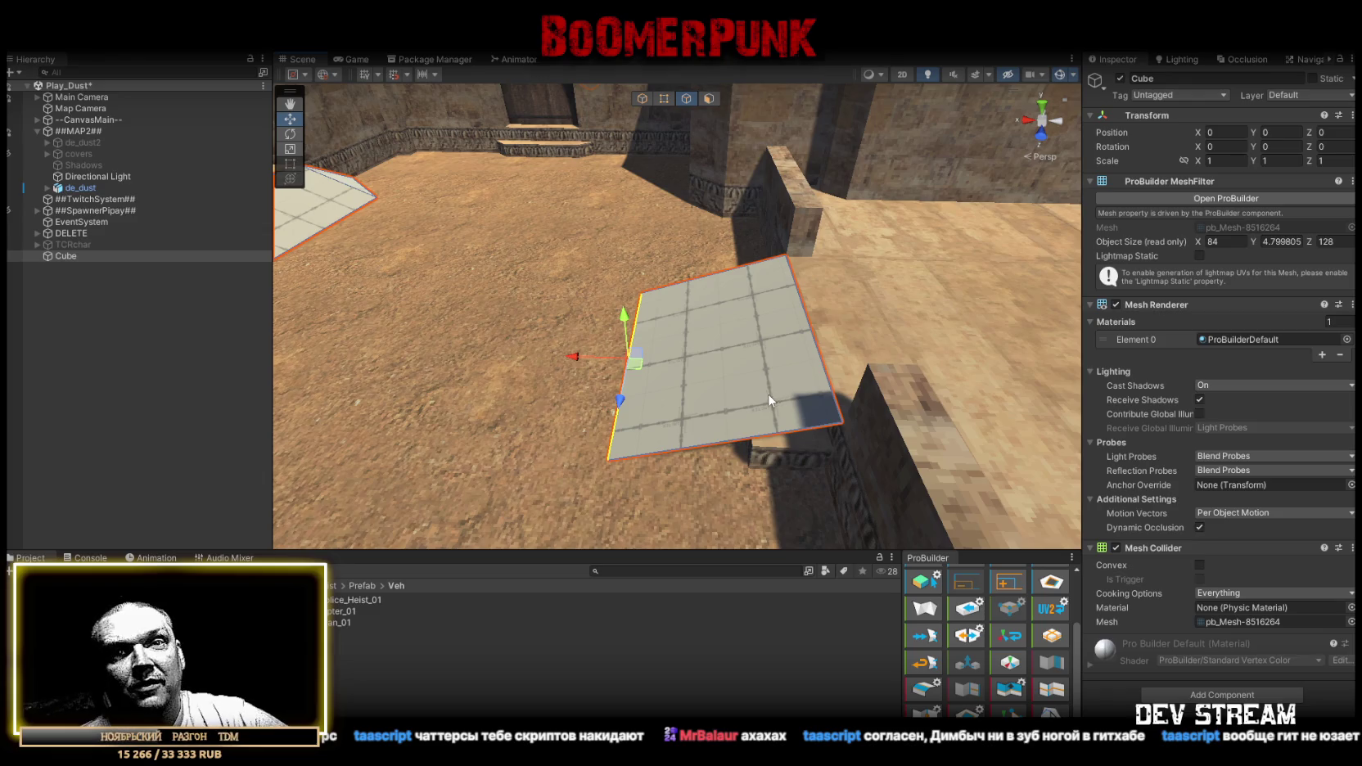
left_click_drag(713, 361, 640, 296)
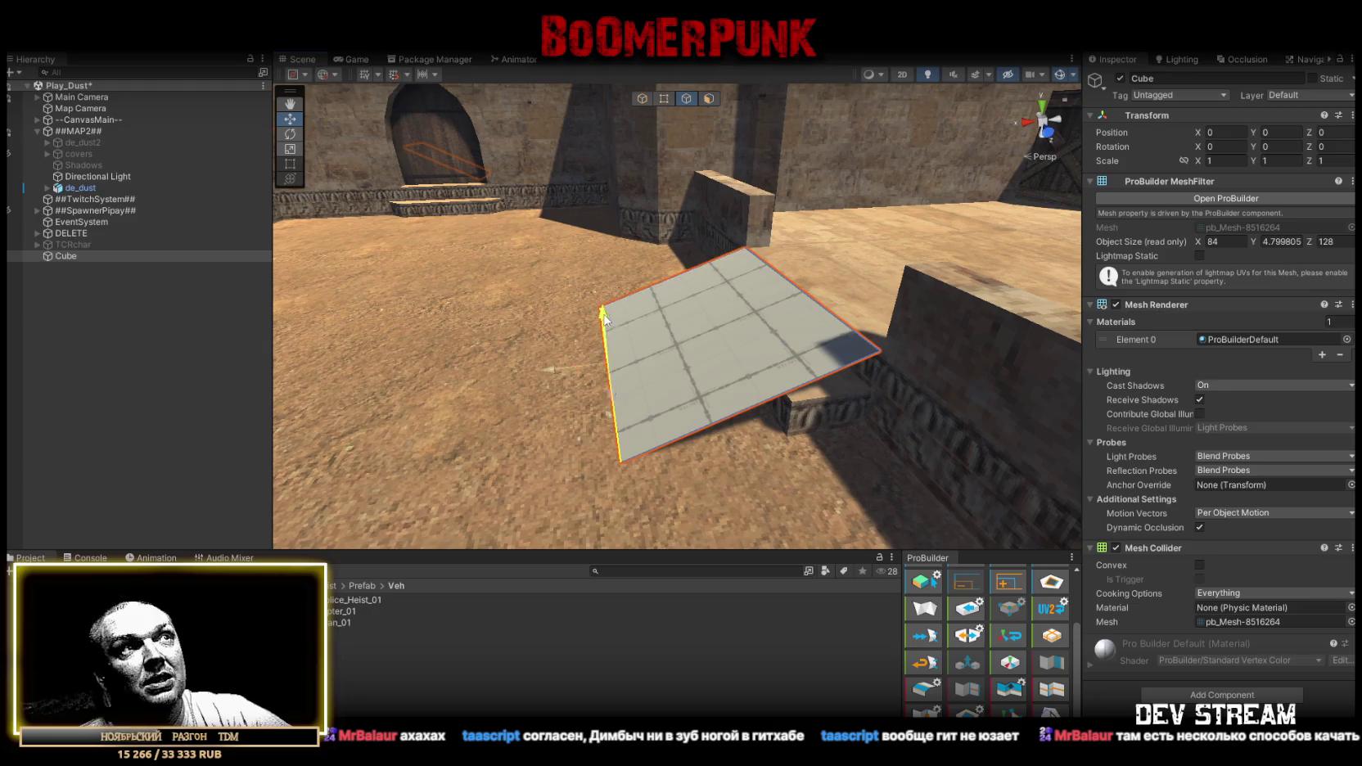
left_click_drag(565, 381, 616, 364)
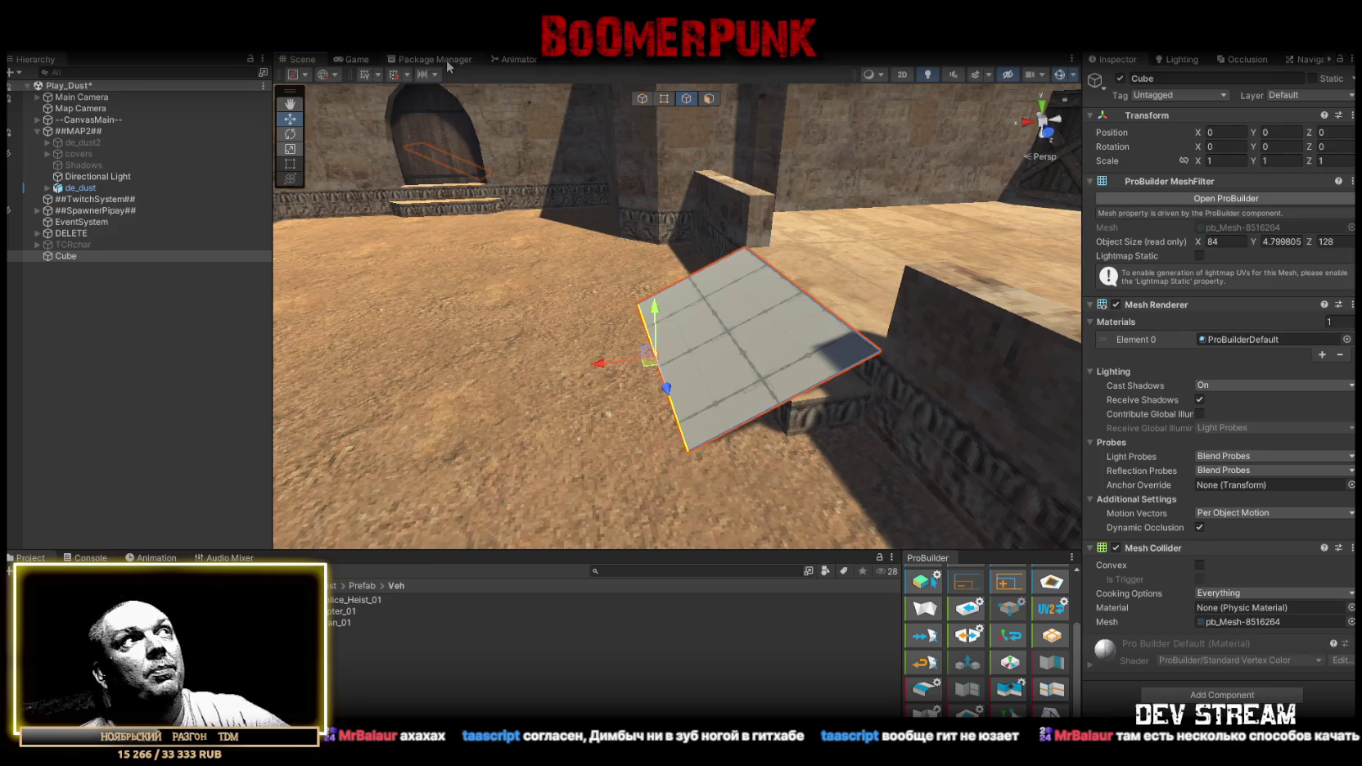
left_click(433, 60)
Open and close the Package Manager's add-package menu twice without choosing anything.
left_click(295, 73)
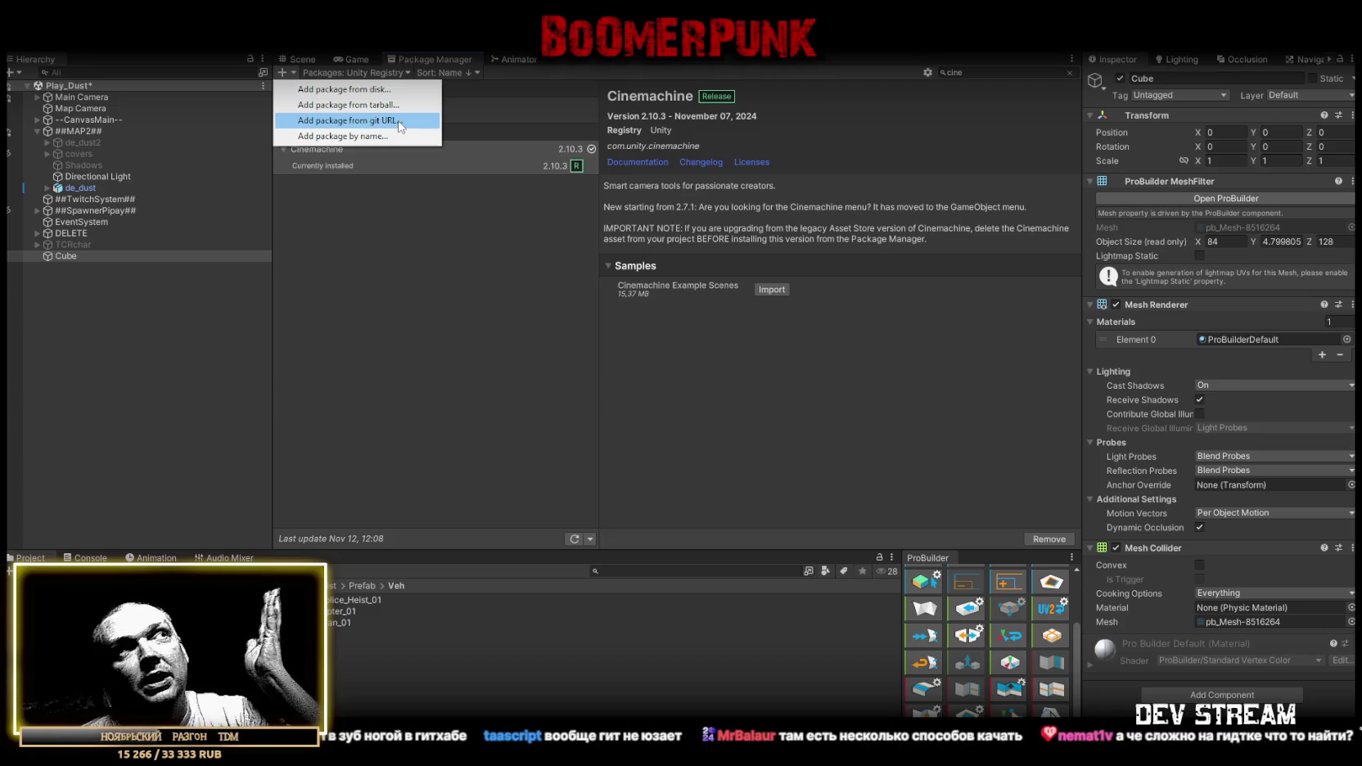
left_click(570, 66)
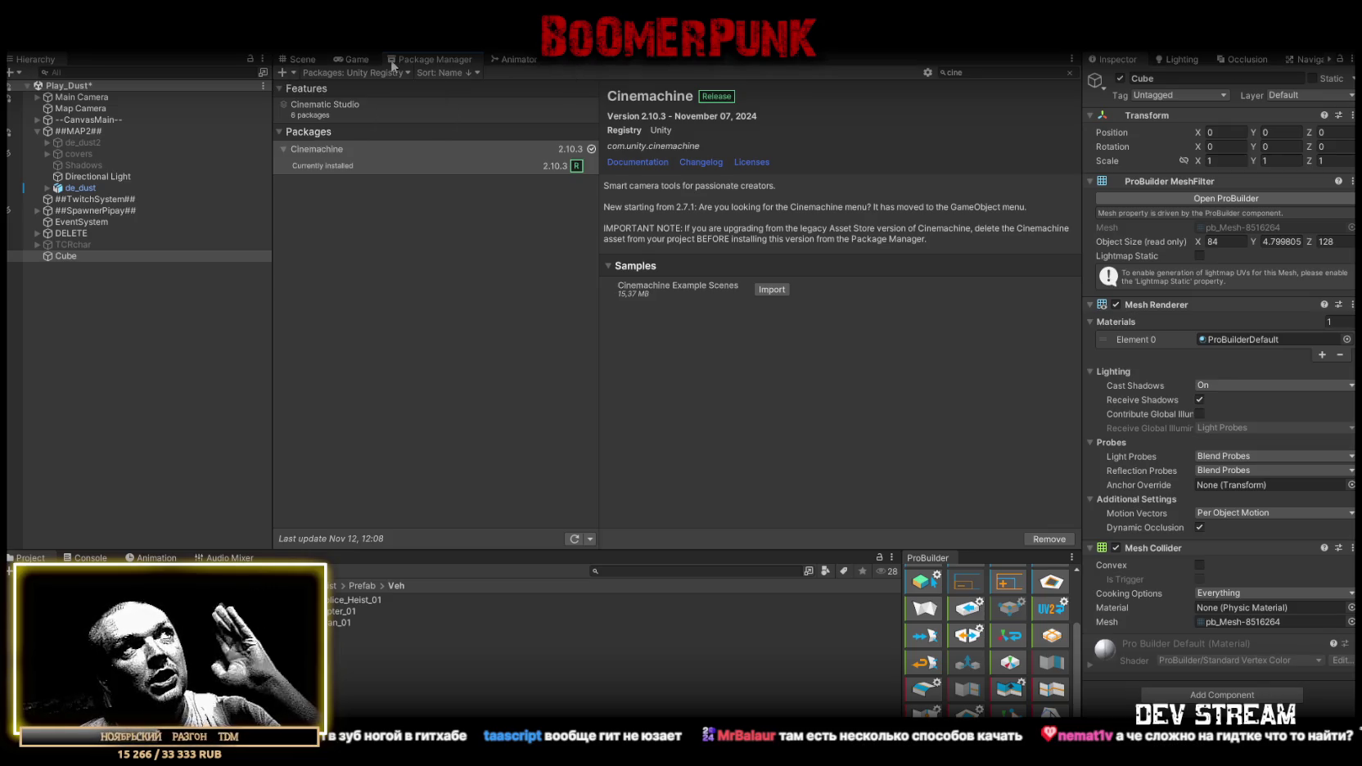
left_click(293, 71)
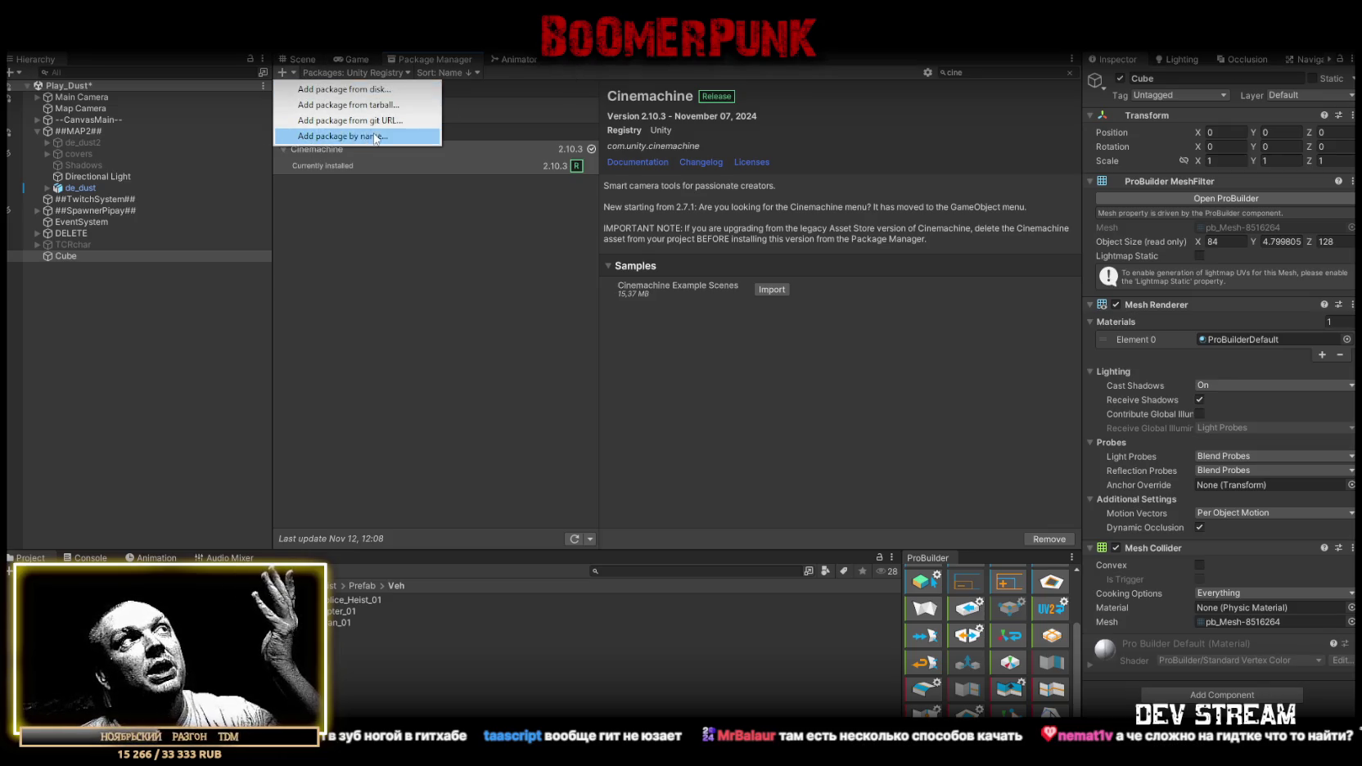
left_click(574, 63)
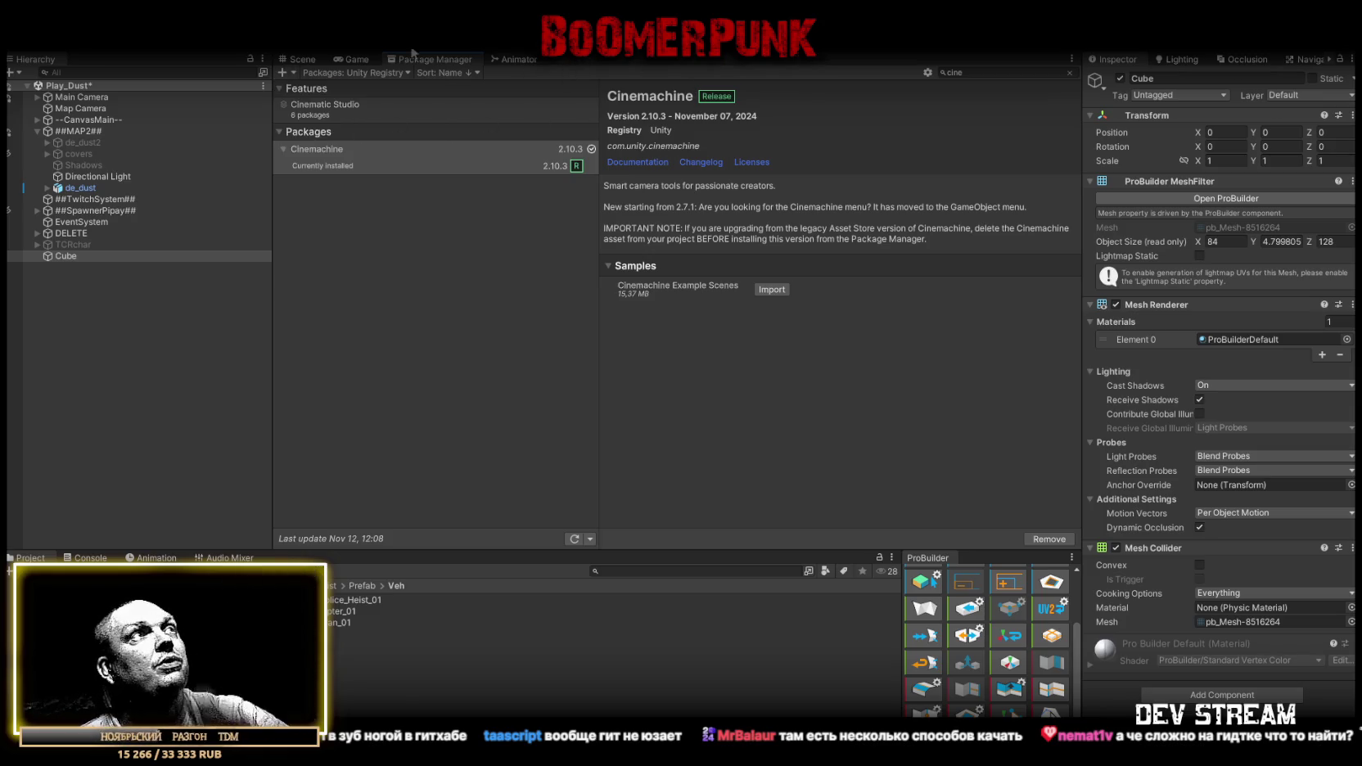
left_click(303, 60)
Back in the Scene view, nudge the floor piece's left edge slightly along X.
scroll(739, 287, "up", 3)
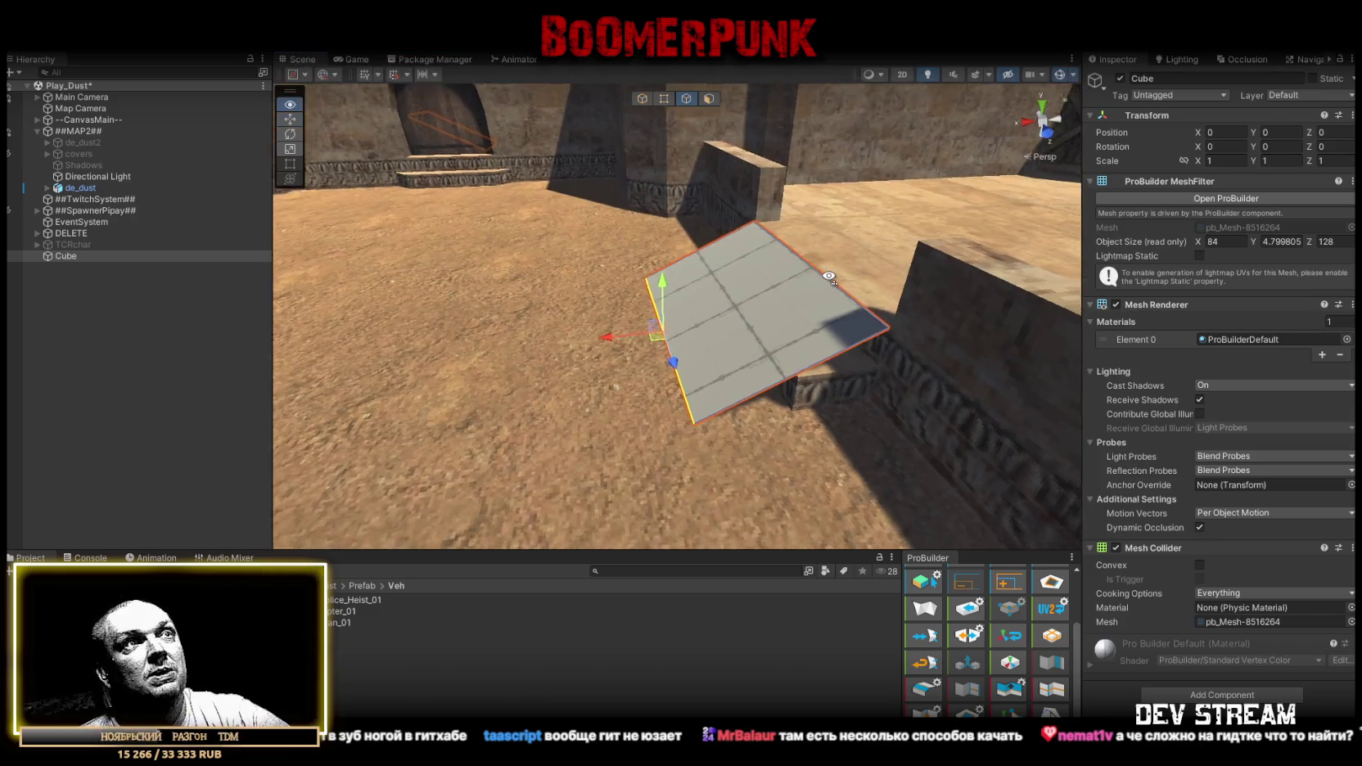
left_click_drag(523, 327, 532, 333)
mouse_move(711, 328)
left_mouse_down()
mouse_move(768, 371)
mouse_move(895, 357)
mouse_move(662, 395)
mouse_move(688, 416)
left_mouse_up()
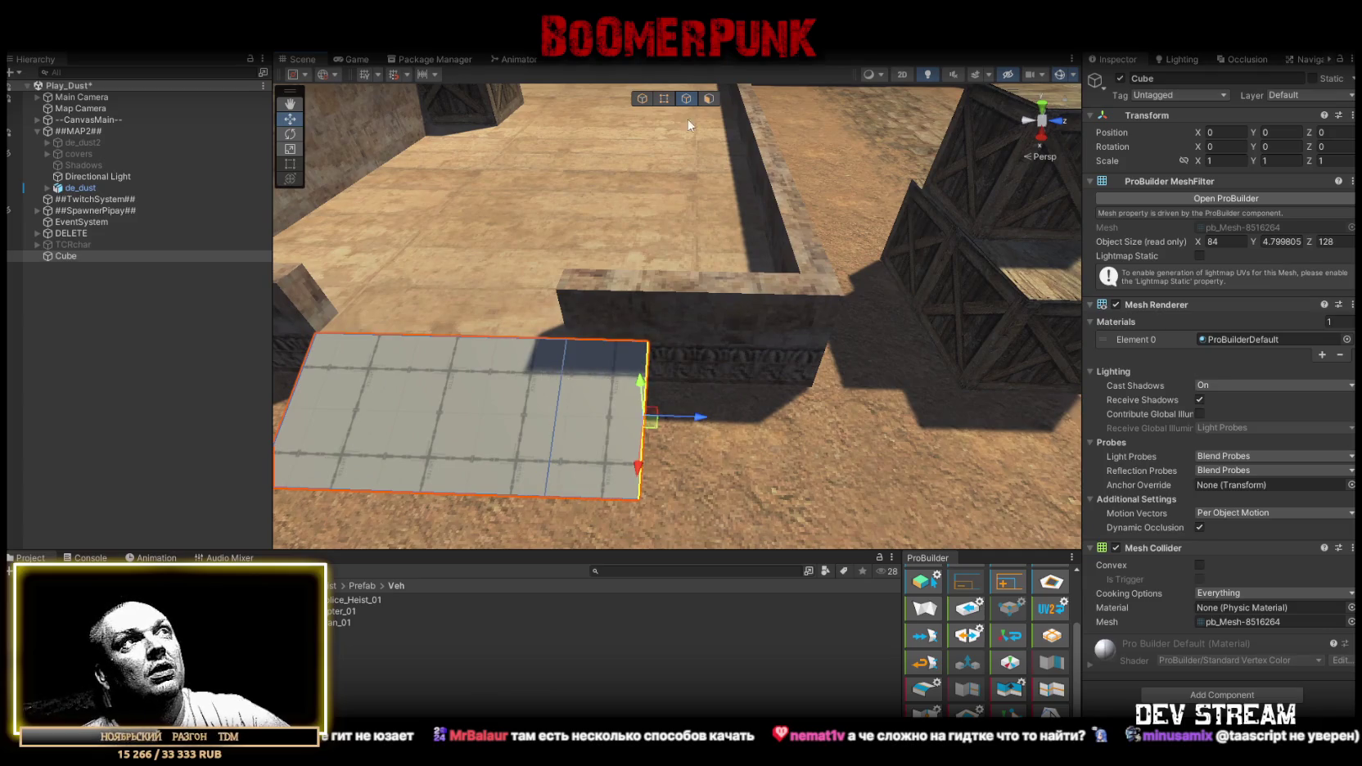
Collapse the plane's right edge into a pointed tip and adjust the tip to fit the wall gap.
left_click_drag(503, 305, 874, 370)
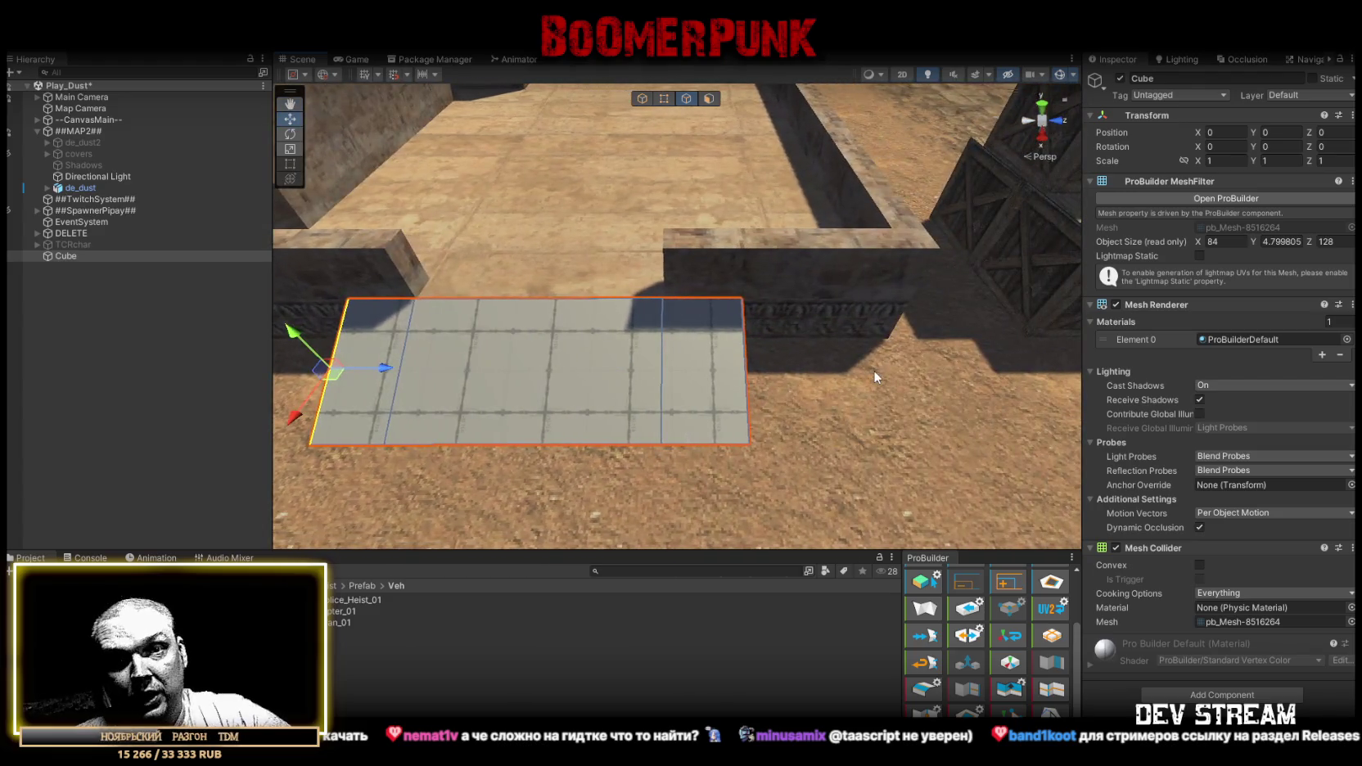
left_click(753, 360)
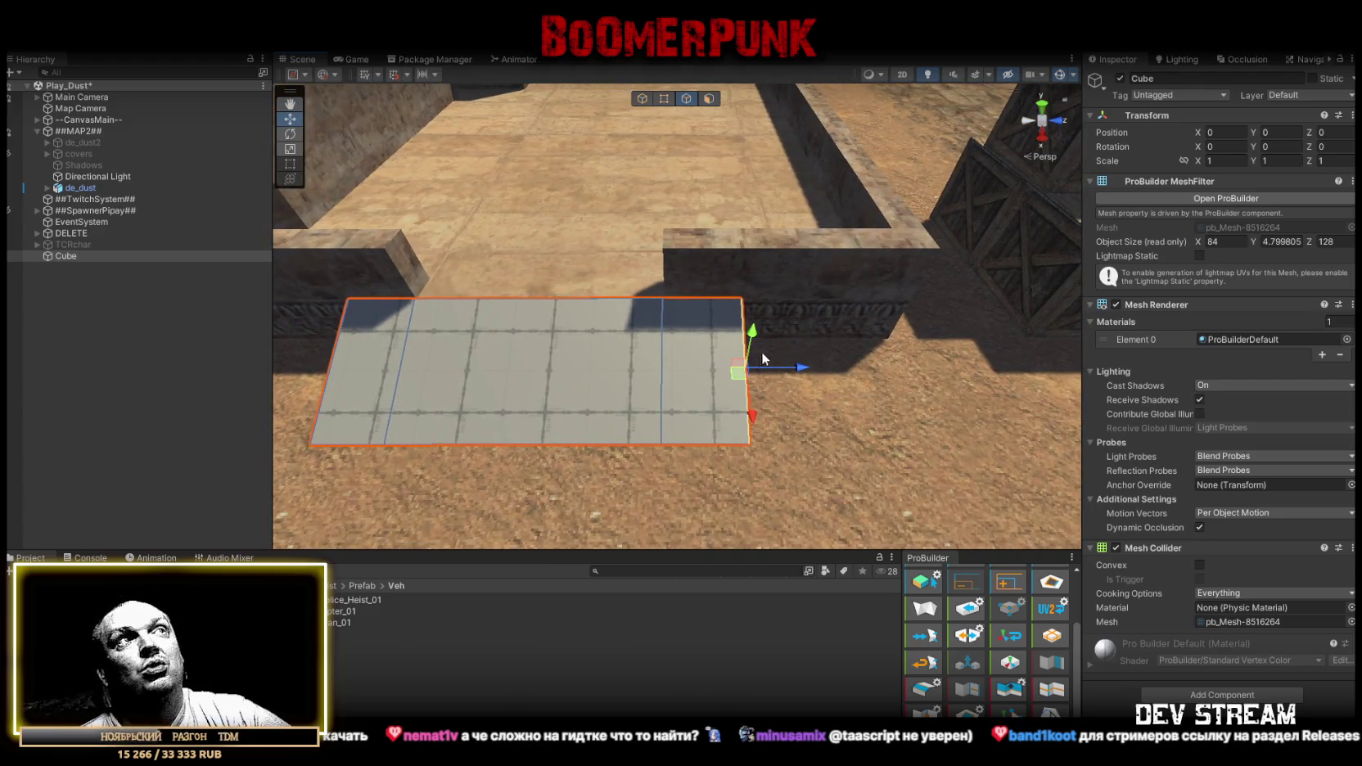
left_click(924, 688)
left_click_drag(831, 390, 721, 379)
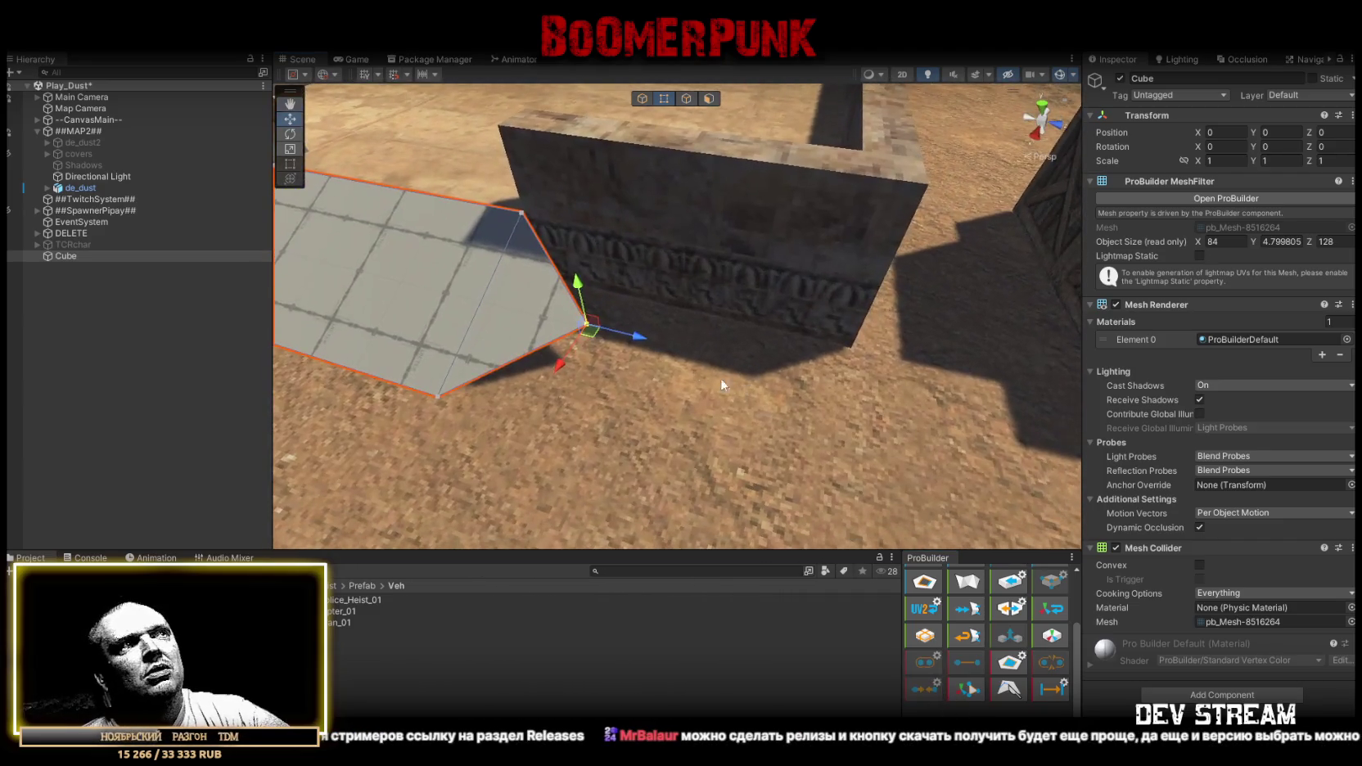
mouse_move(586, 334)
left_mouse_down()
mouse_move(899, 366)
mouse_move(658, 308)
left_mouse_up()
mouse_move(716, 348)
left_mouse_down()
mouse_move(809, 360)
mouse_move(943, 202)
left_mouse_up()
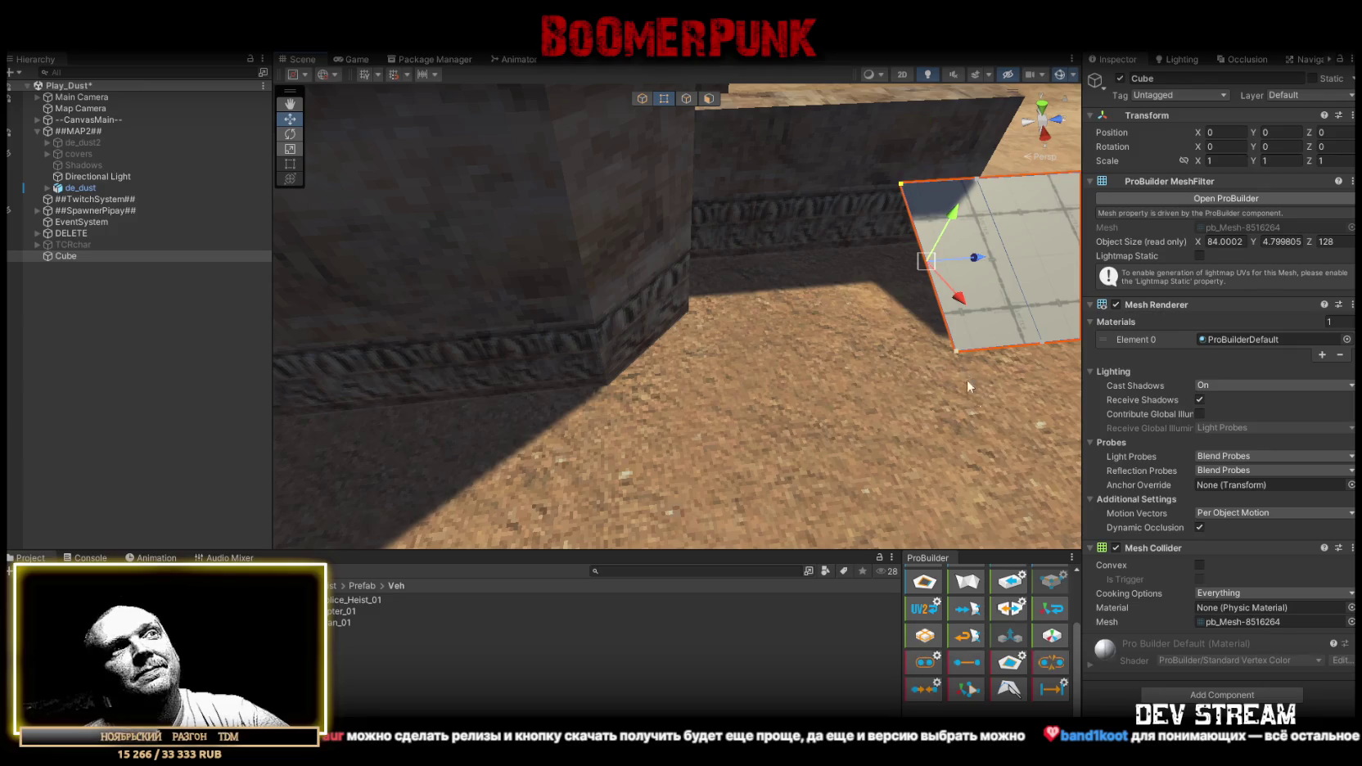
mouse_move(966, 380)
left_mouse_down()
mouse_move(880, 295)
mouse_move(894, 274)
mouse_move(878, 254)
mouse_move(555, 224)
mouse_move(782, 245)
mouse_move(810, 340)
mouse_move(794, 360)
mouse_move(809, 345)
left_mouse_up()
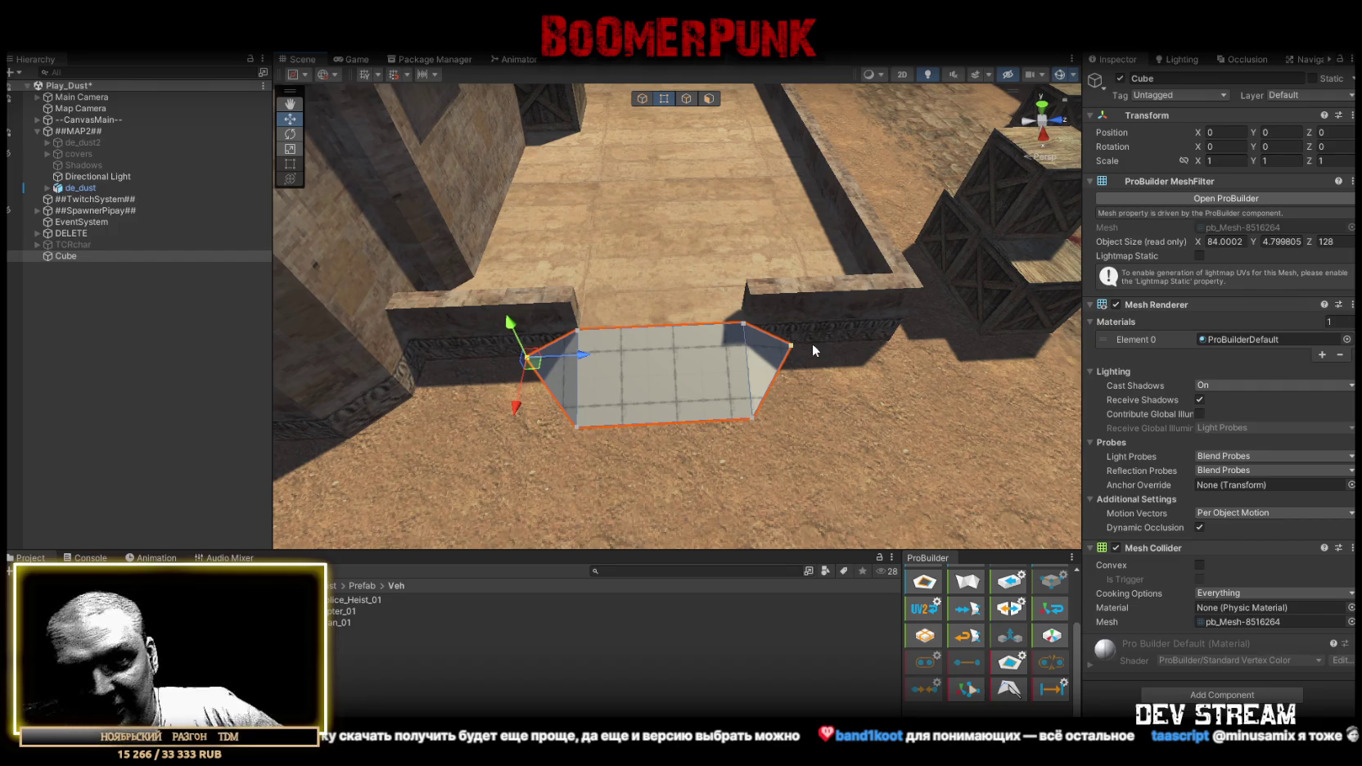
scroll(902, 340, "up", 3)
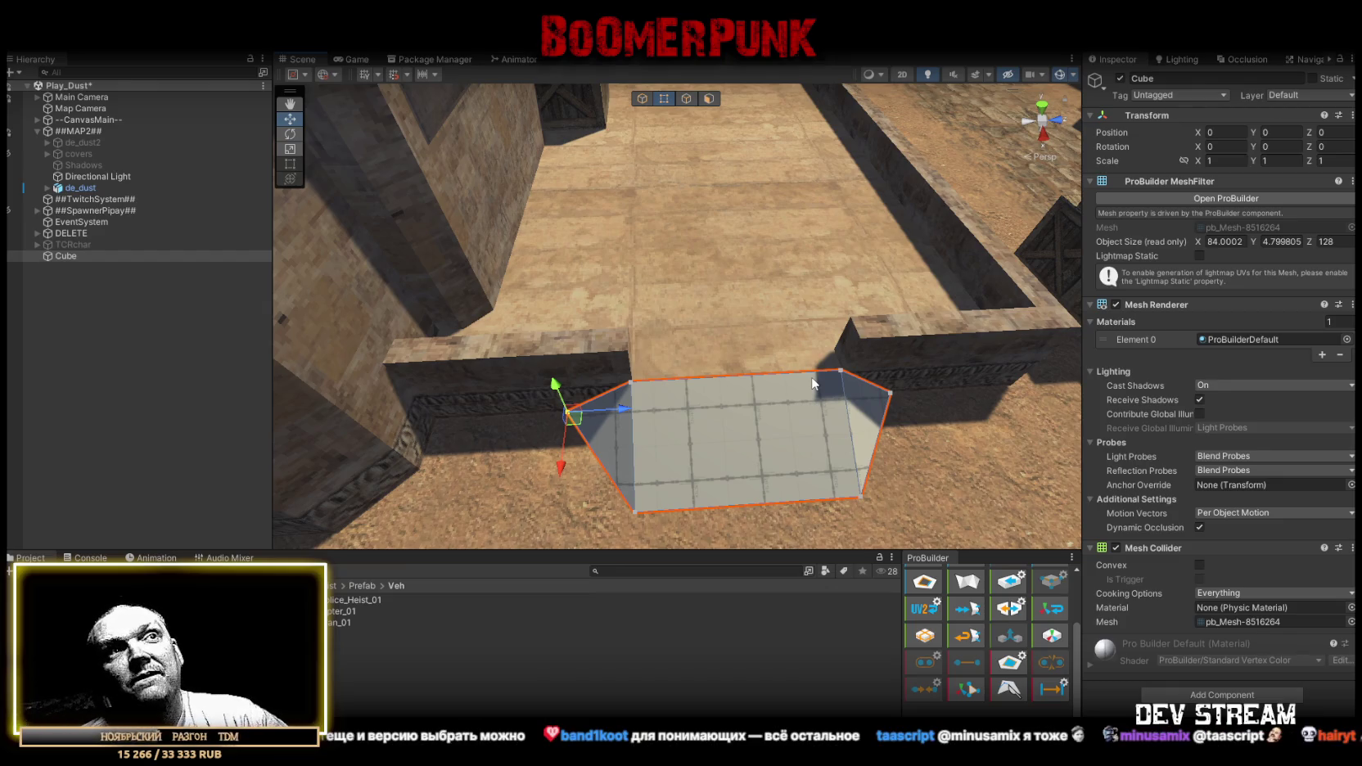
mouse_move(818, 328)
left_mouse_down()
mouse_move(523, 290)
mouse_move(629, 267)
mouse_move(785, 280)
mouse_move(562, 329)
mouse_move(599, 374)
mouse_move(1272, 269)
mouse_move(1163, 256)
mouse_move(475, 297)
mouse_move(672, 282)
left_mouse_up()
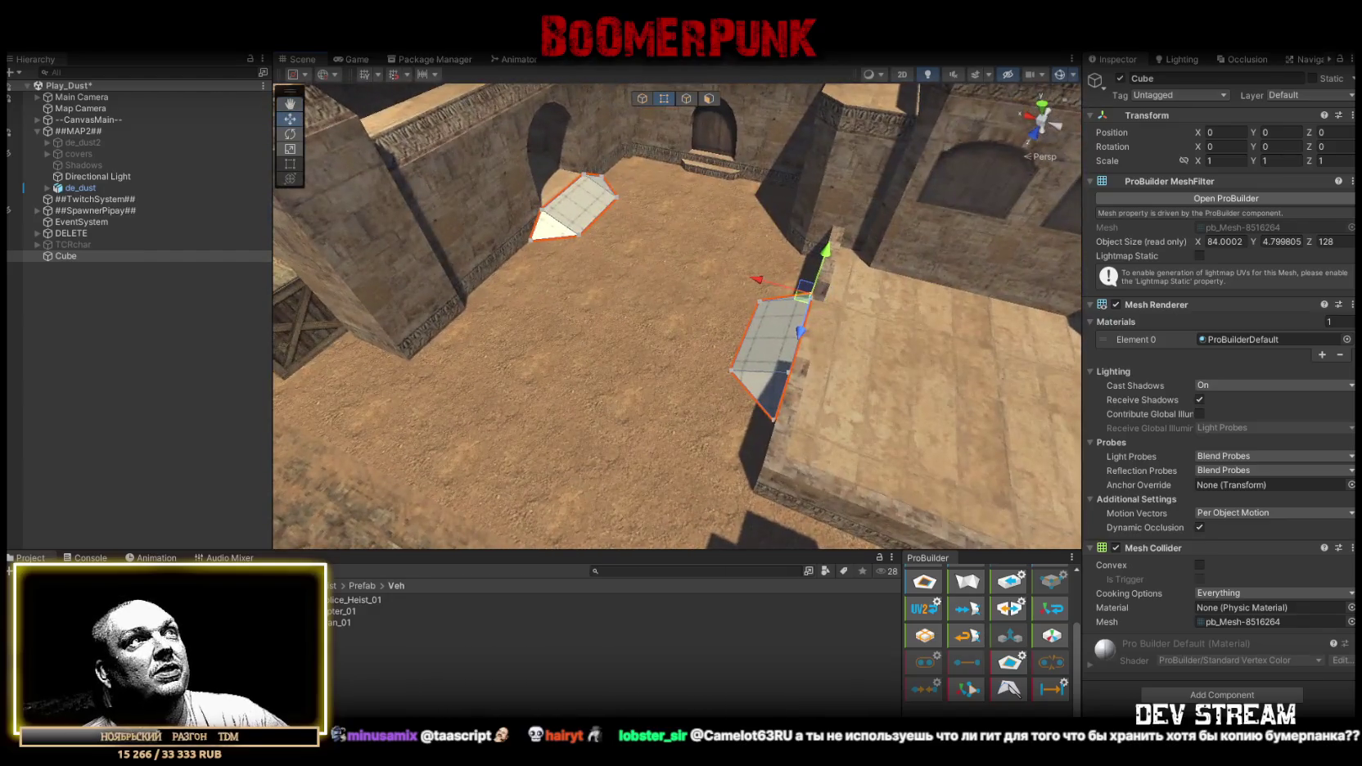
Delete the plane's extra face under the archway and reselect the walkable plane.
left_click(686, 98)
scroll(826, 319, "down", 5)
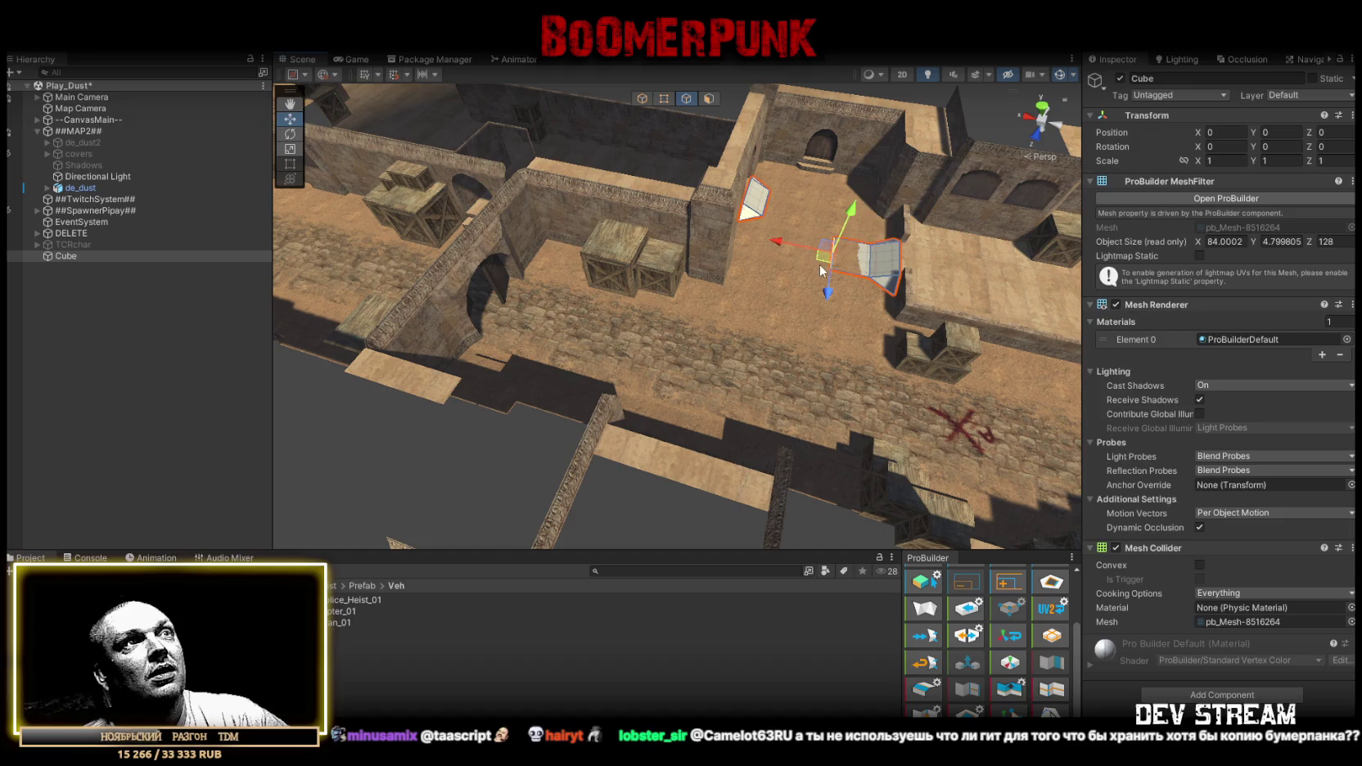
mouse_move(654, 260)
left_mouse_down()
mouse_move(669, 185)
mouse_move(692, 283)
mouse_move(678, 354)
mouse_move(746, 329)
mouse_move(578, 332)
left_mouse_up()
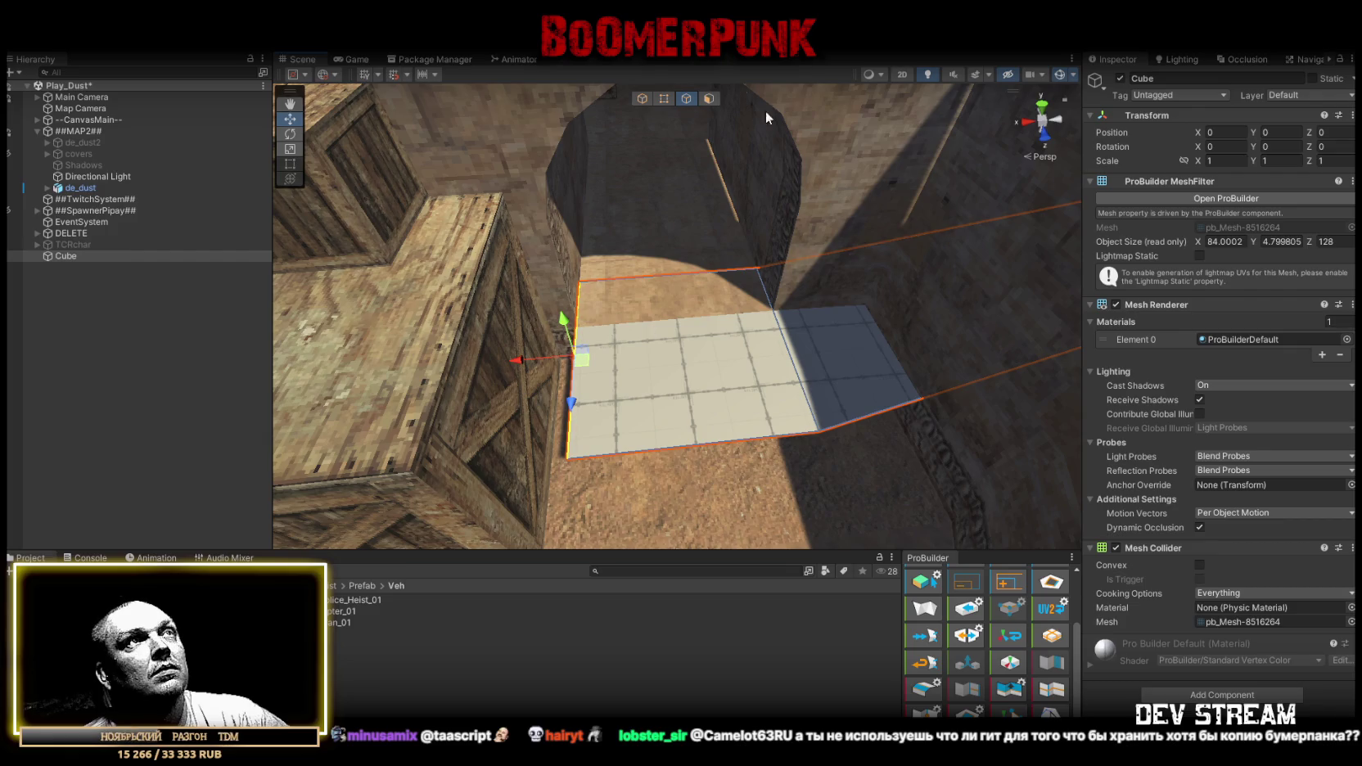
left_click(834, 349)
key("Delete")
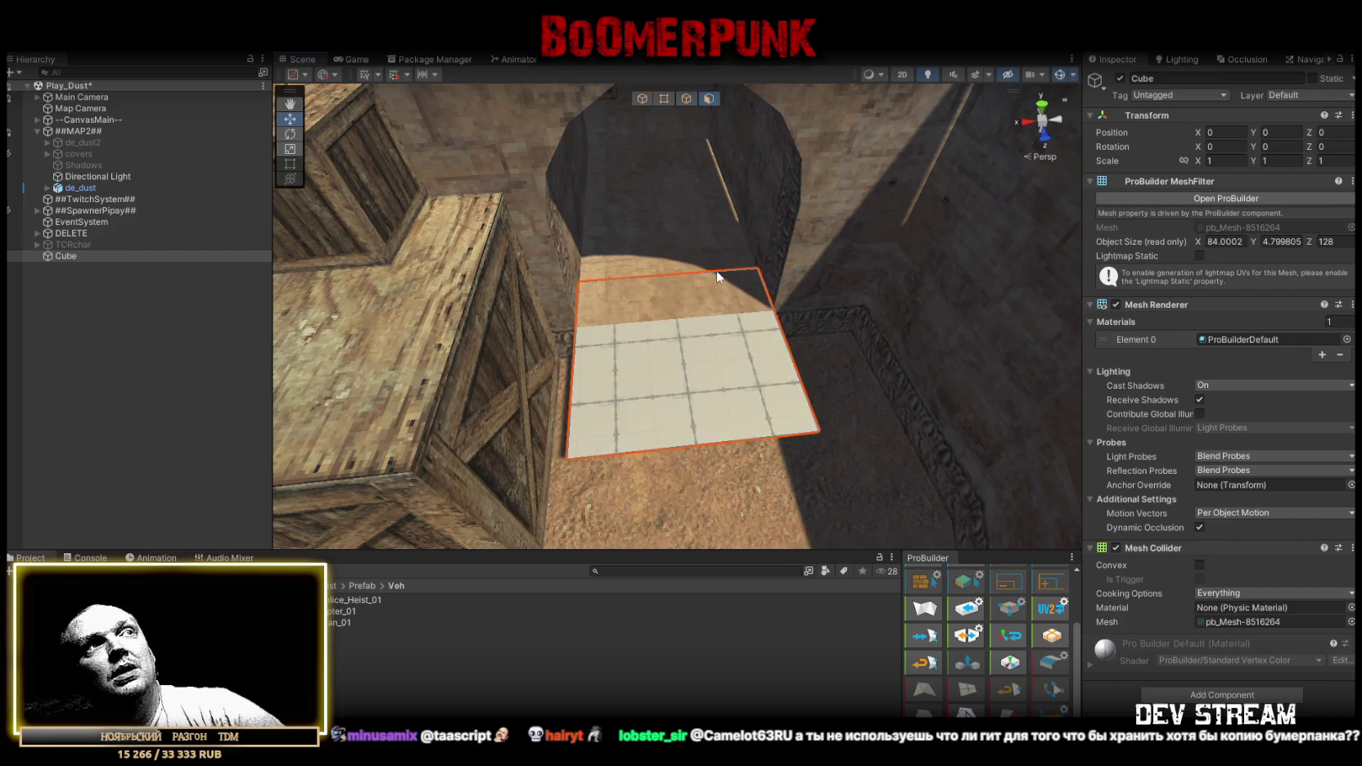
left_click(716, 270)
left_click(709, 153)
left_click(689, 389)
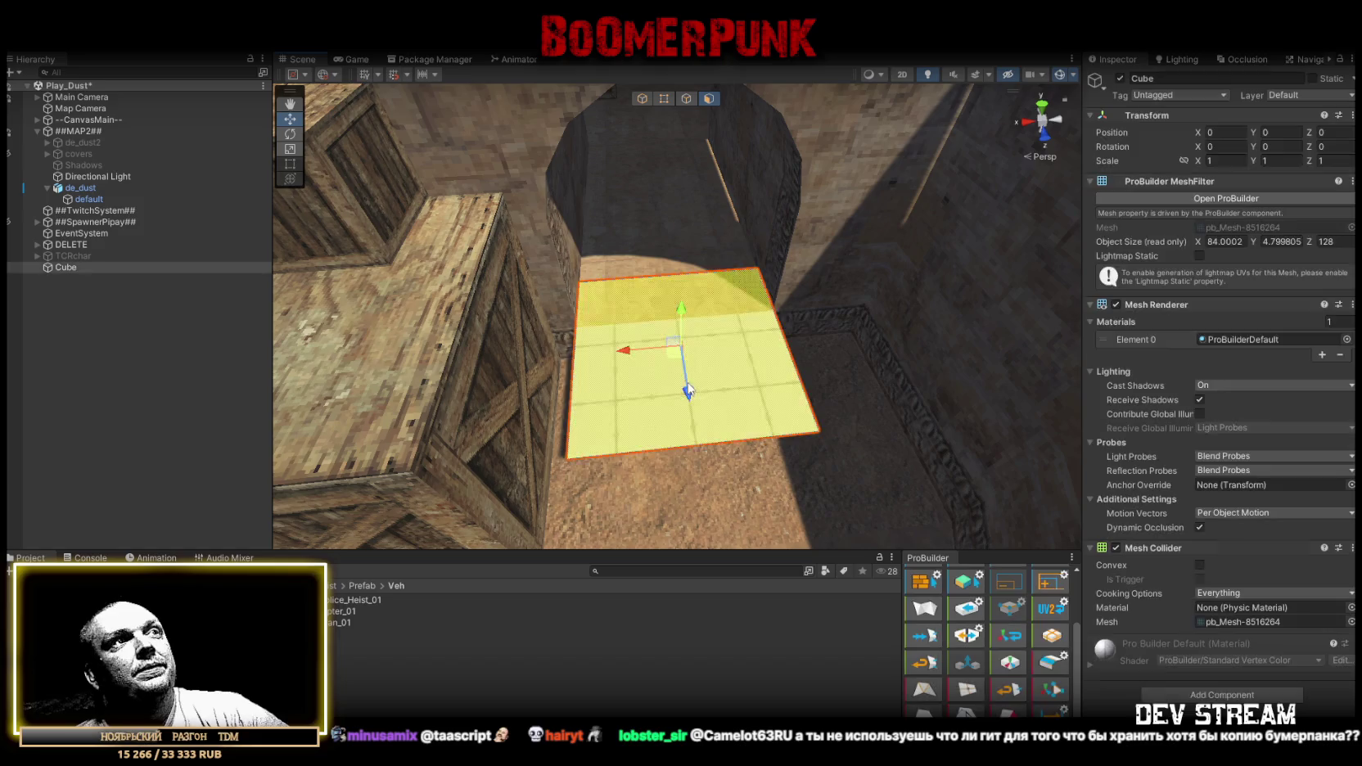
Pull in the far edge, narrow the plane beneath the arch, and widen it toward the crate.
left_click(685, 98)
left_click(700, 282)
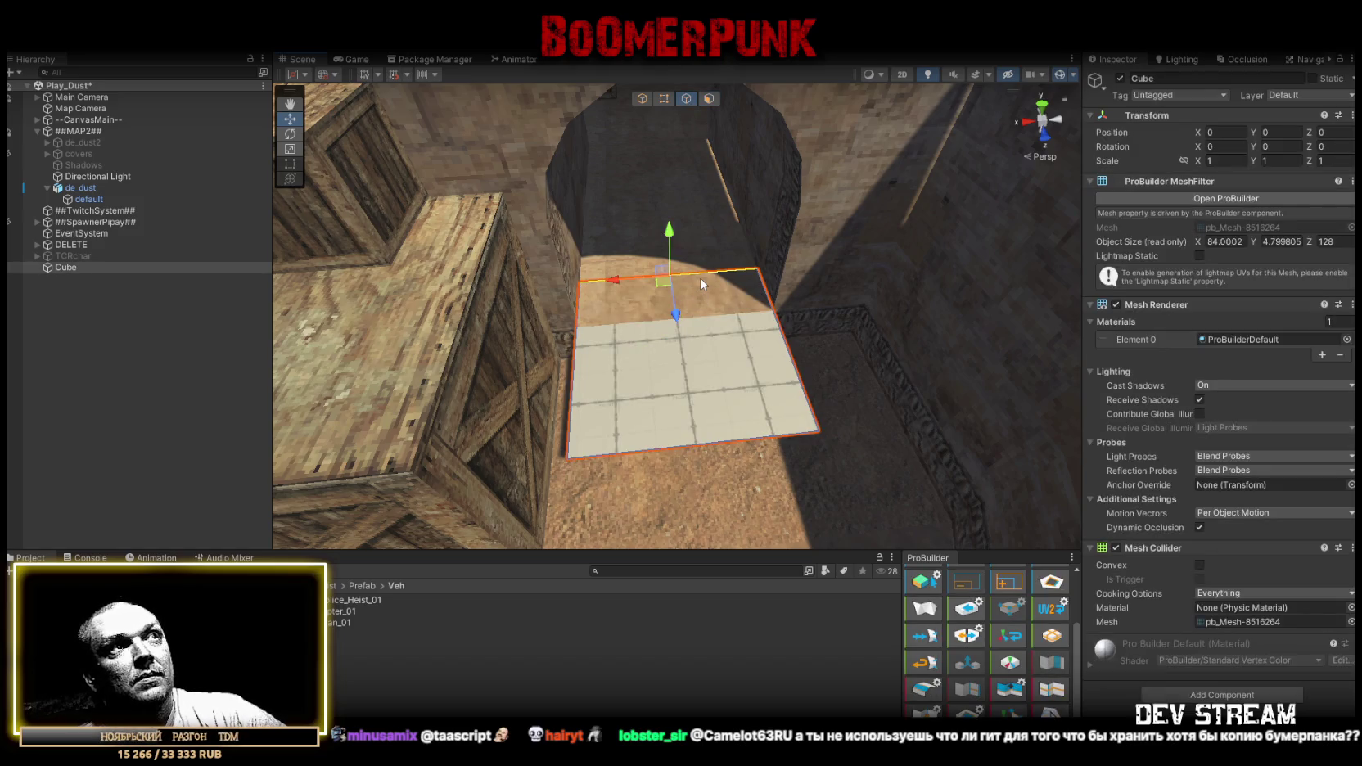
left_click_drag(682, 320, 682, 361)
mouse_move(868, 356)
left_mouse_down()
mouse_move(617, 371)
mouse_move(602, 417)
mouse_move(681, 352)
mouse_move(512, 331)
left_mouse_up()
mouse_move(830, 421)
left_mouse_down()
mouse_move(557, 374)
mouse_move(620, 366)
mouse_move(612, 344)
left_mouse_up()
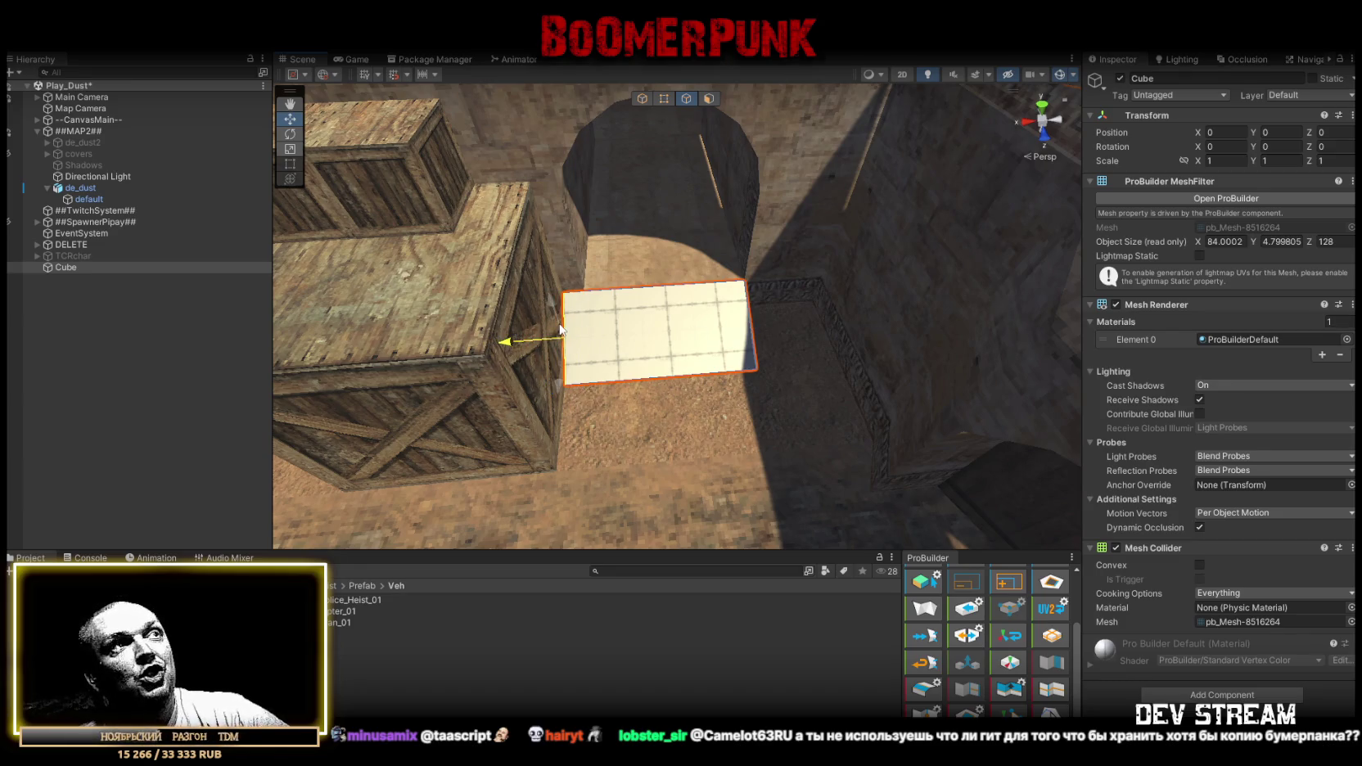
left_click(759, 342)
mouse_move(759, 342)
left_mouse_down()
mouse_move(852, 336)
mouse_move(747, 374)
mouse_move(729, 305)
left_mouse_up()
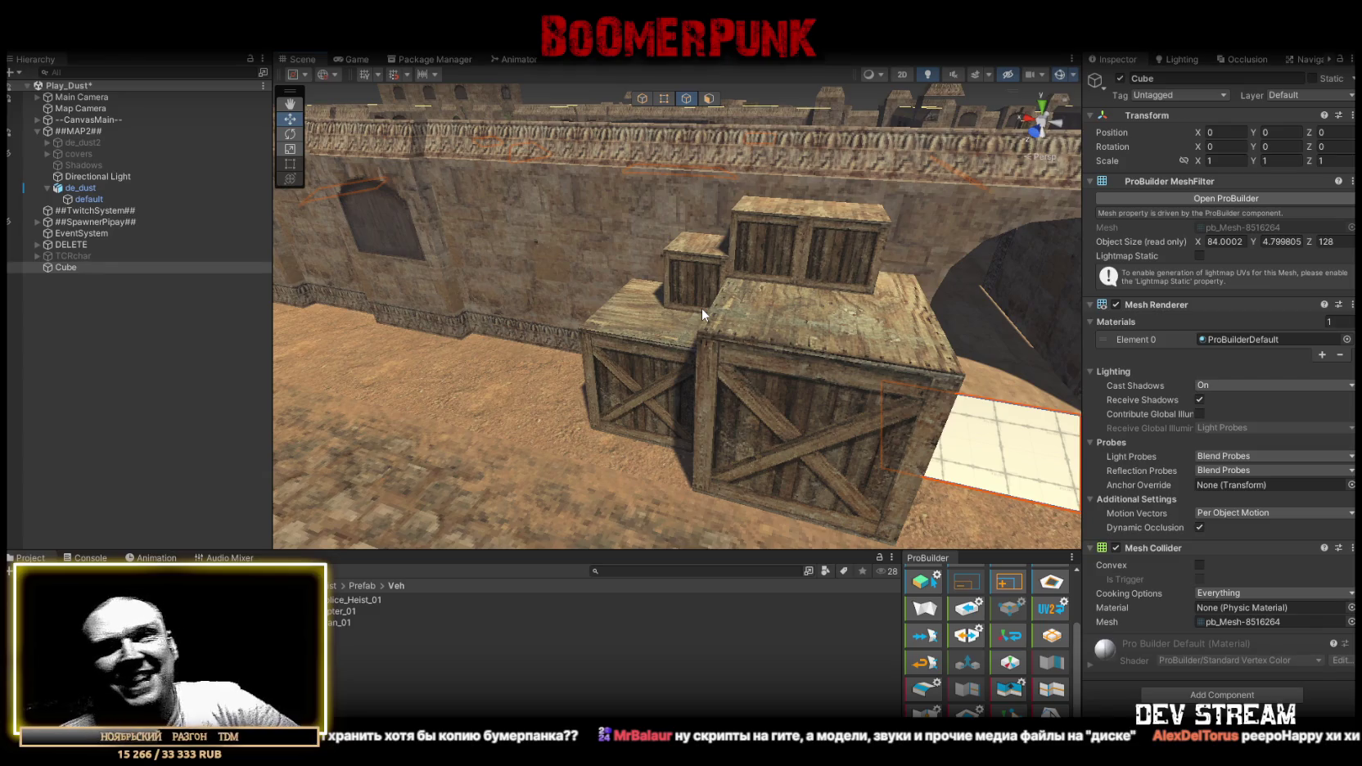
left_click_drag(825, 295, 963, 367)
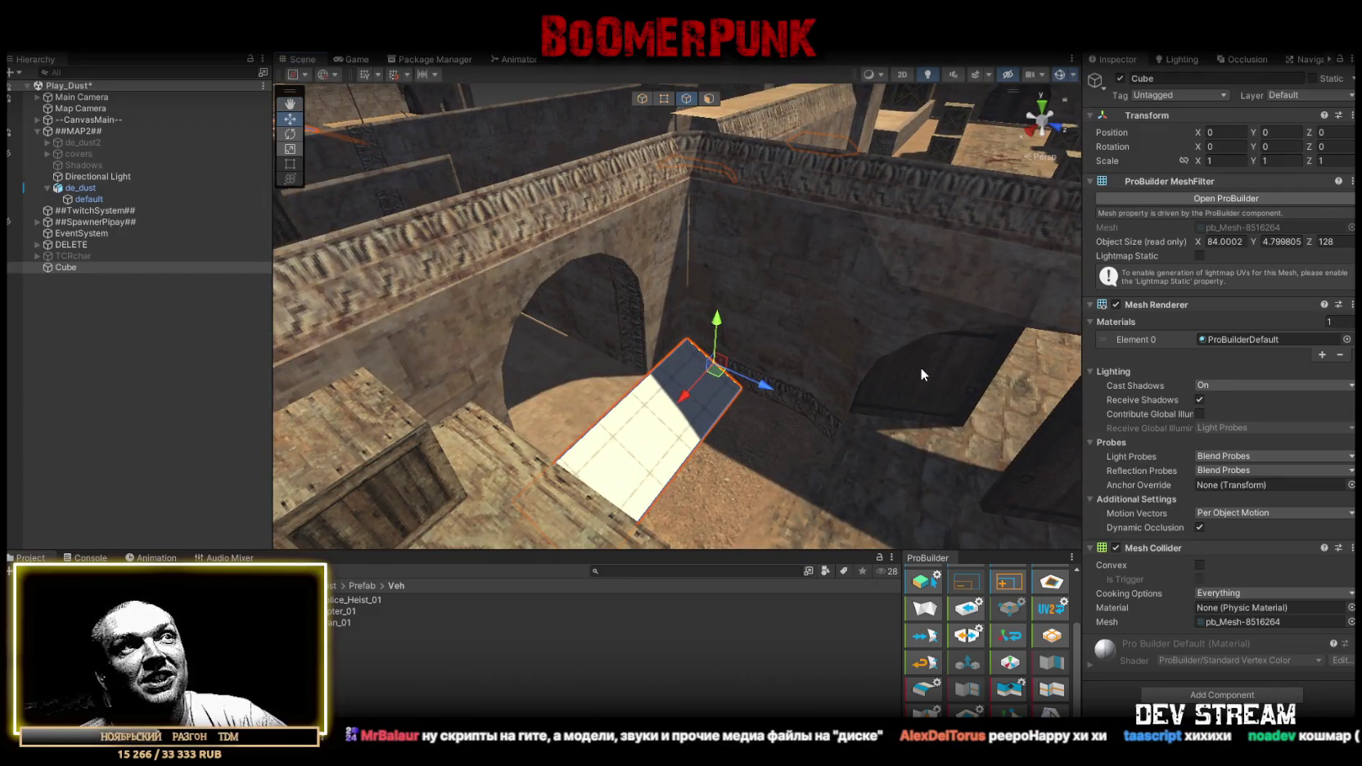
mouse_move(921, 367)
left_mouse_down()
mouse_move(915, 434)
mouse_move(1074, 446)
mouse_move(789, 383)
left_mouse_up()
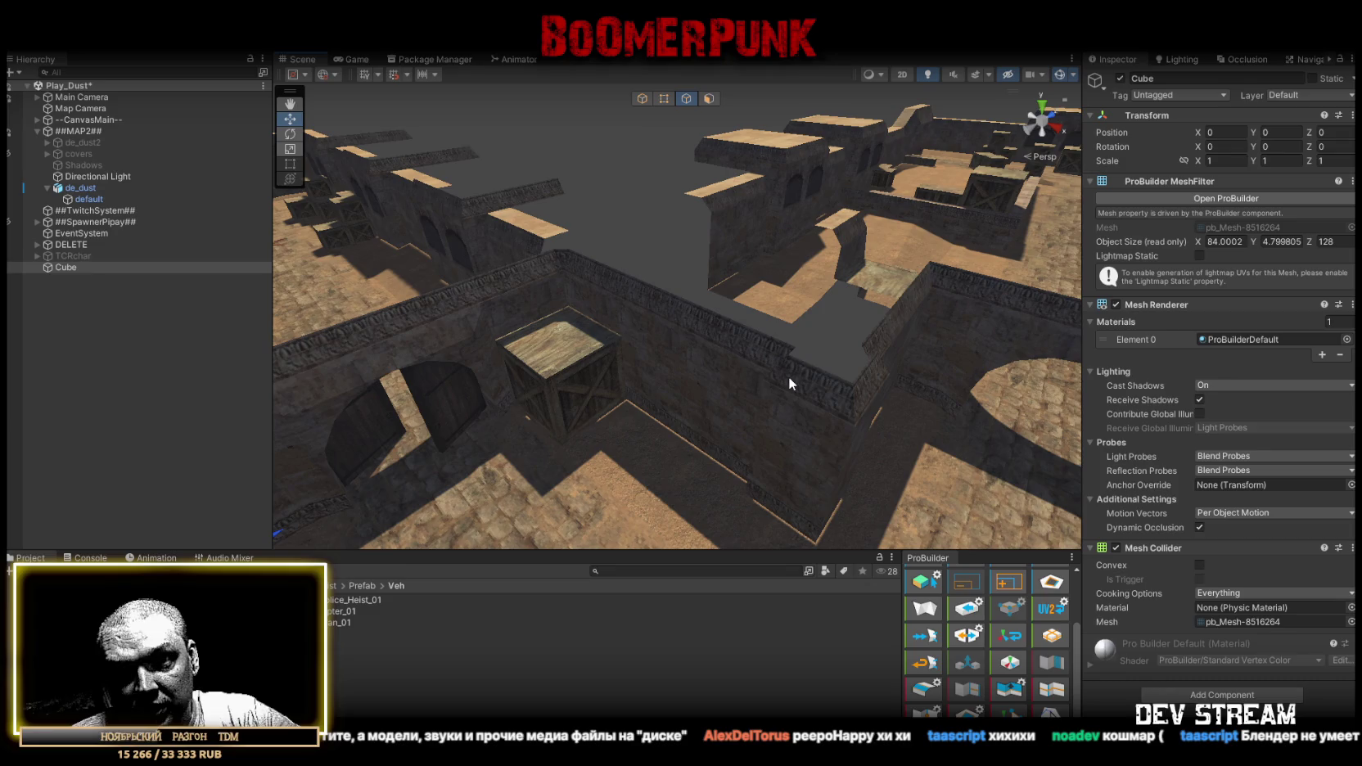
mouse_move(788, 383)
left_mouse_down()
mouse_move(763, 238)
mouse_move(778, 508)
mouse_move(566, 278)
mouse_move(646, 283)
mouse_move(573, 270)
mouse_move(344, 282)
mouse_move(543, 284)
left_mouse_up()
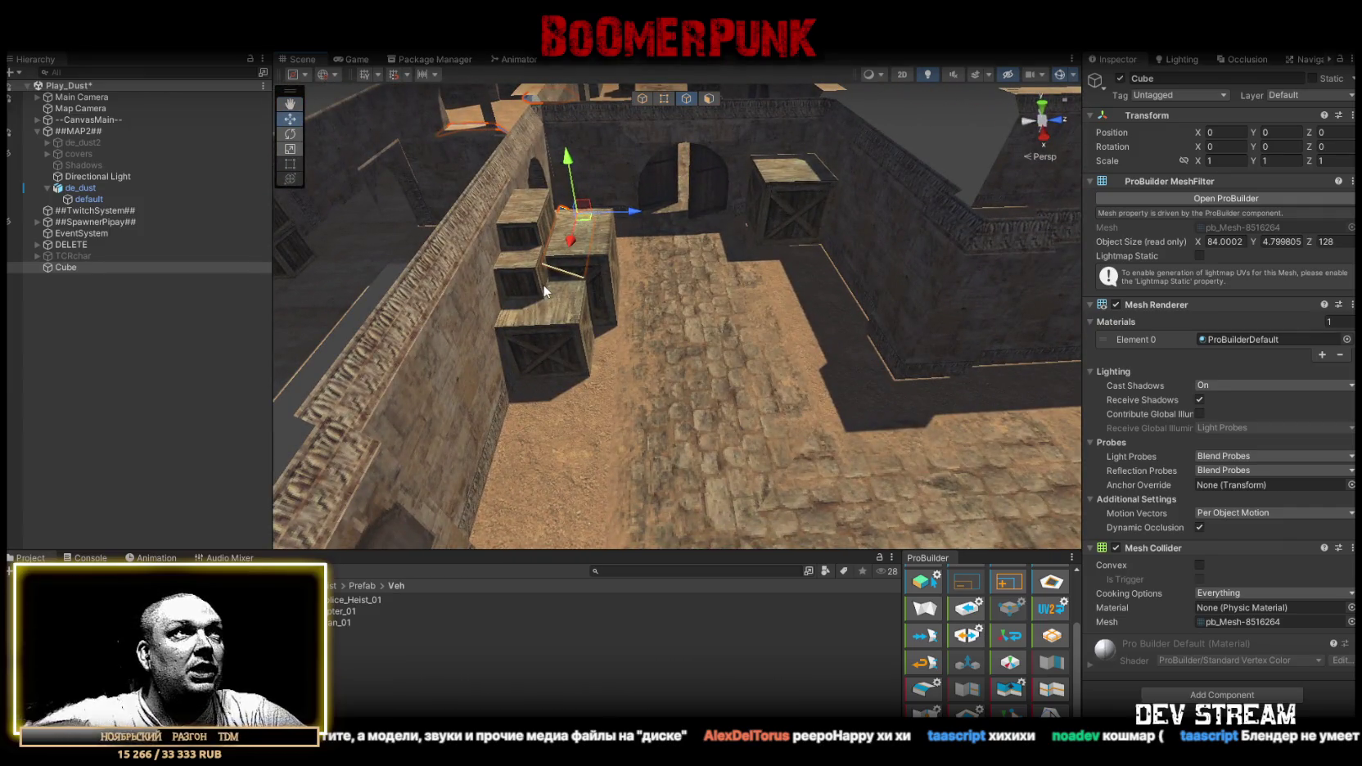
mouse_move(838, 175)
left_mouse_down()
mouse_move(775, 380)
mouse_move(714, 407)
mouse_move(550, 370)
mouse_move(368, 399)
mouse_move(952, 497)
left_mouse_up()
mouse_move(683, 214)
left_mouse_down()
mouse_move(729, 279)
mouse_move(643, 326)
mouse_move(773, 338)
mouse_move(524, 324)
mouse_move(679, 293)
left_mouse_up()
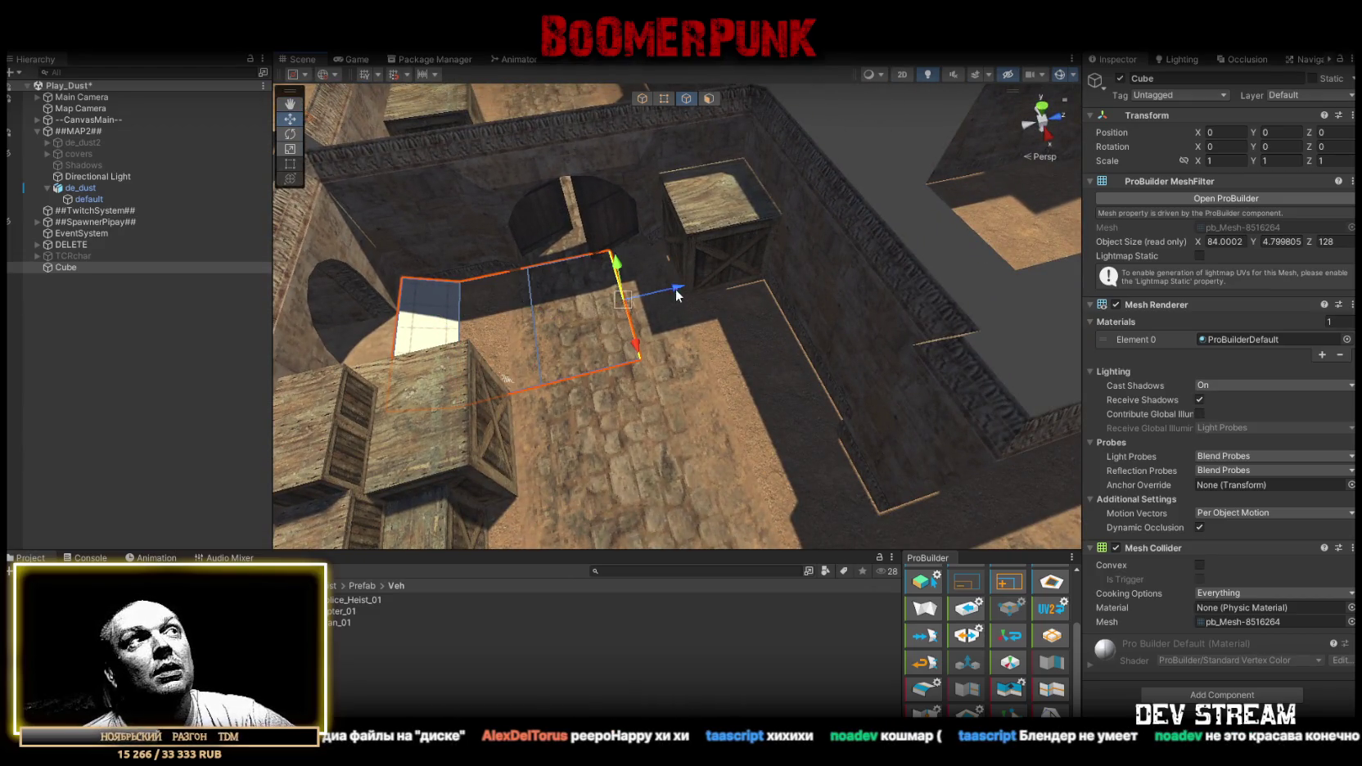
Select the walkway plane's floor face and view it from above.
left_click(709, 98)
left_click(500, 307)
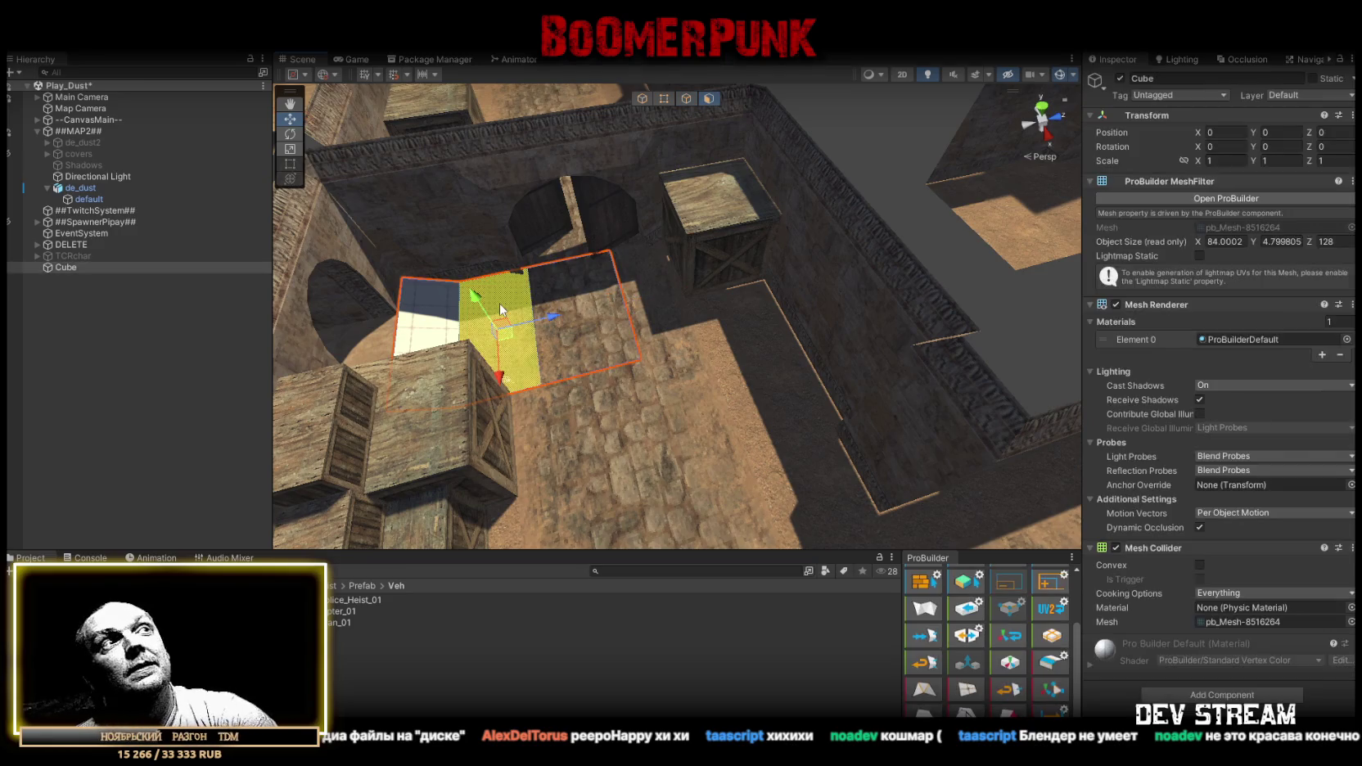
left_click(601, 341)
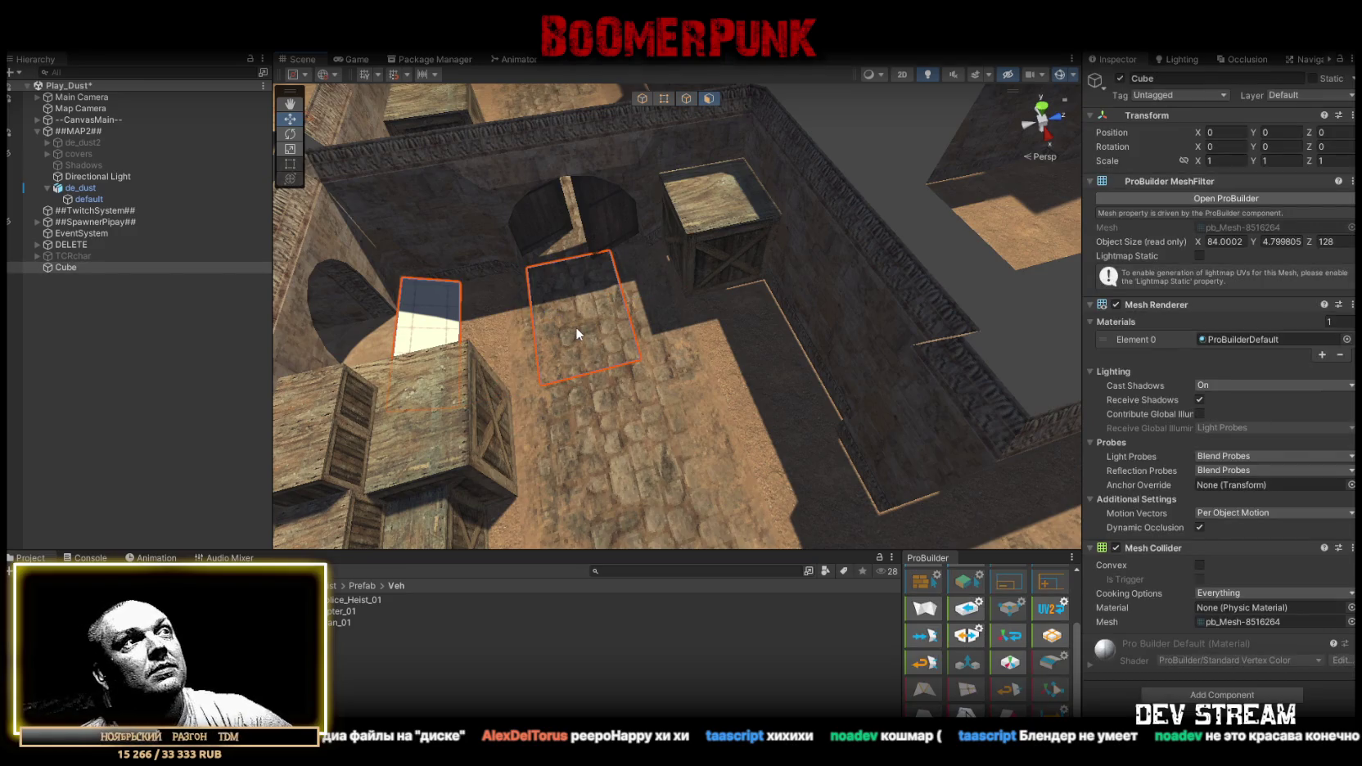
left_click(577, 326)
mouse_move(577, 326)
left_mouse_down()
mouse_move(791, 349)
mouse_move(470, 399)
mouse_move(977, 358)
mouse_move(761, 282)
left_mouse_up()
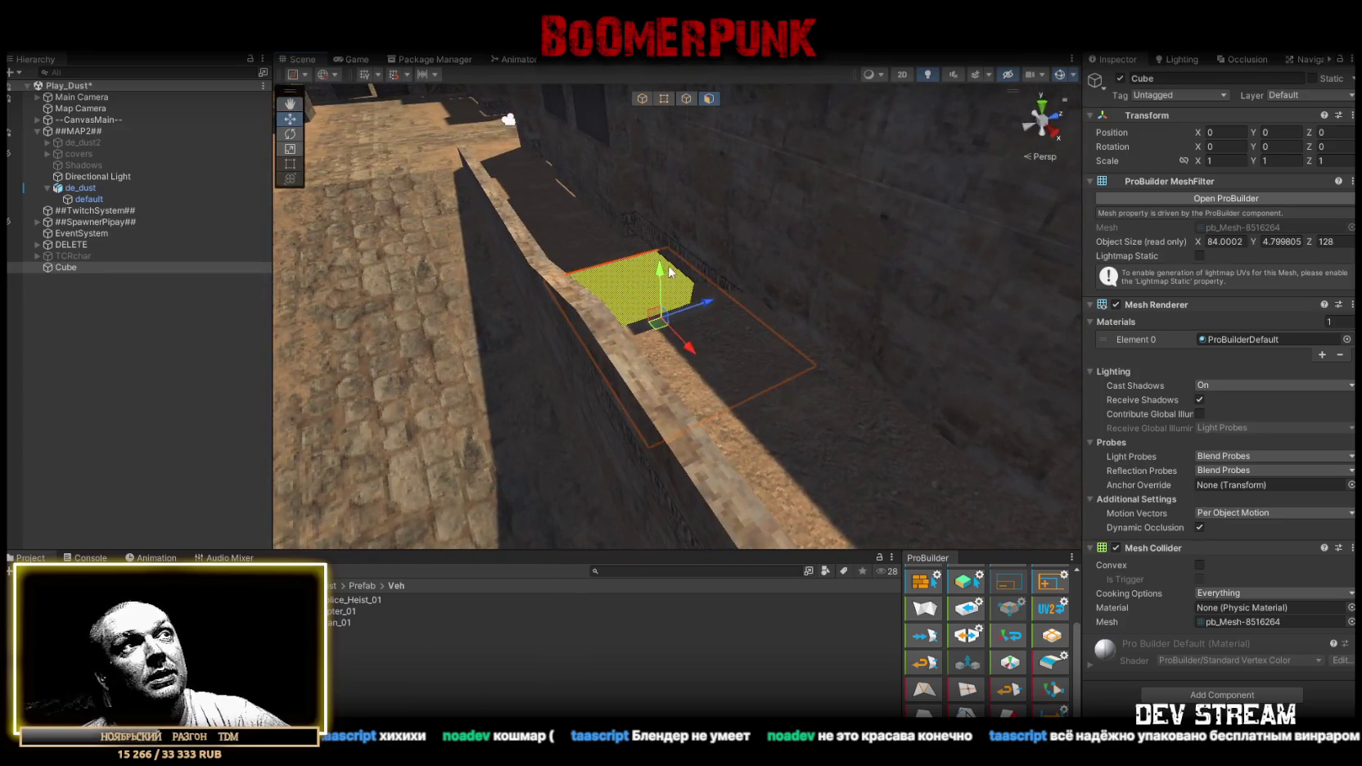
left_click_drag(732, 339, 745, 147)
Reposition the floor face's right edge and extend the plane across the grey block.
left_click(687, 99)
left_click(711, 468)
mouse_move(765, 471)
left_mouse_down()
mouse_move(573, 483)
mouse_move(749, 471)
mouse_move(546, 426)
mouse_move(540, 409)
mouse_move(532, 421)
mouse_move(791, 395)
mouse_move(839, 267)
mouse_move(640, 351)
left_mouse_up()
mouse_move(530, 338)
left_mouse_down()
mouse_move(556, 359)
mouse_move(676, 373)
mouse_move(896, 305)
mouse_move(596, 410)
mouse_move(740, 346)
left_mouse_up()
left_click(741, 347)
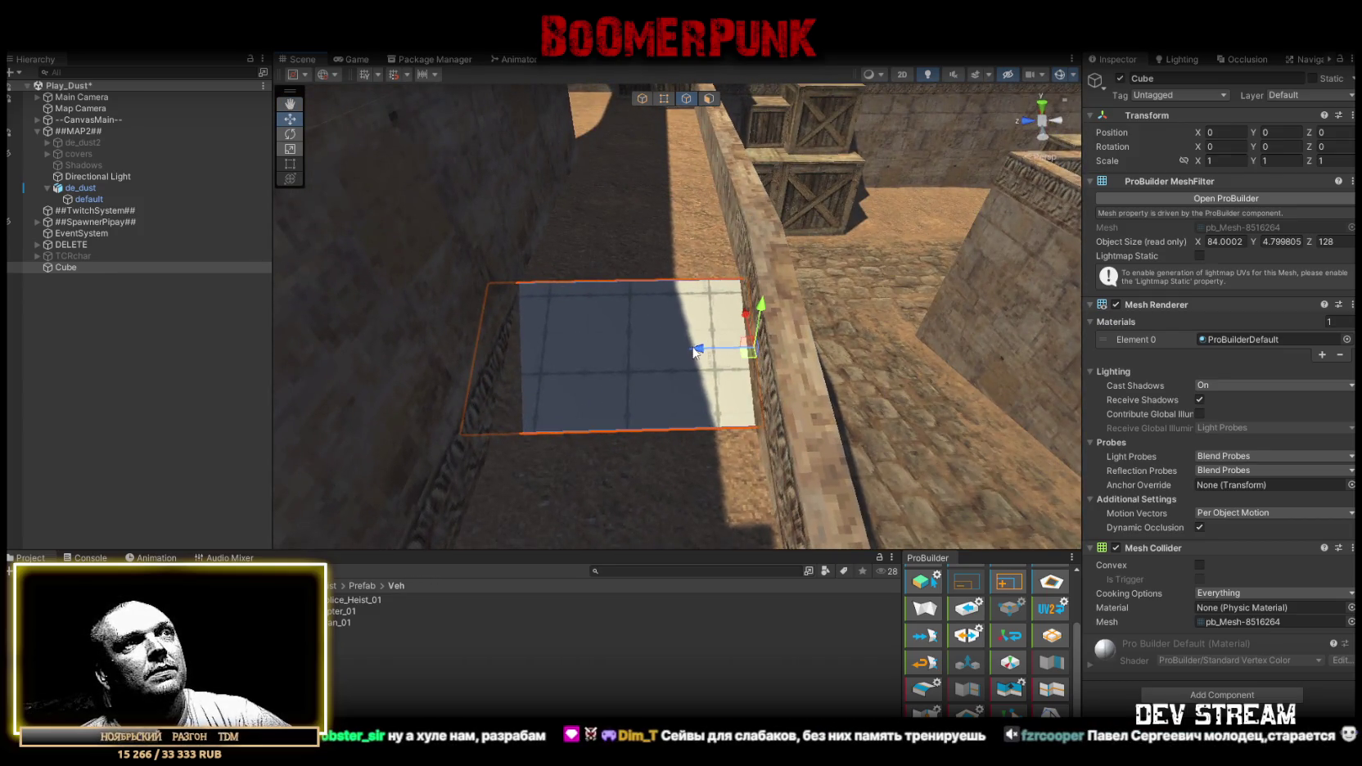
left_click(482, 337)
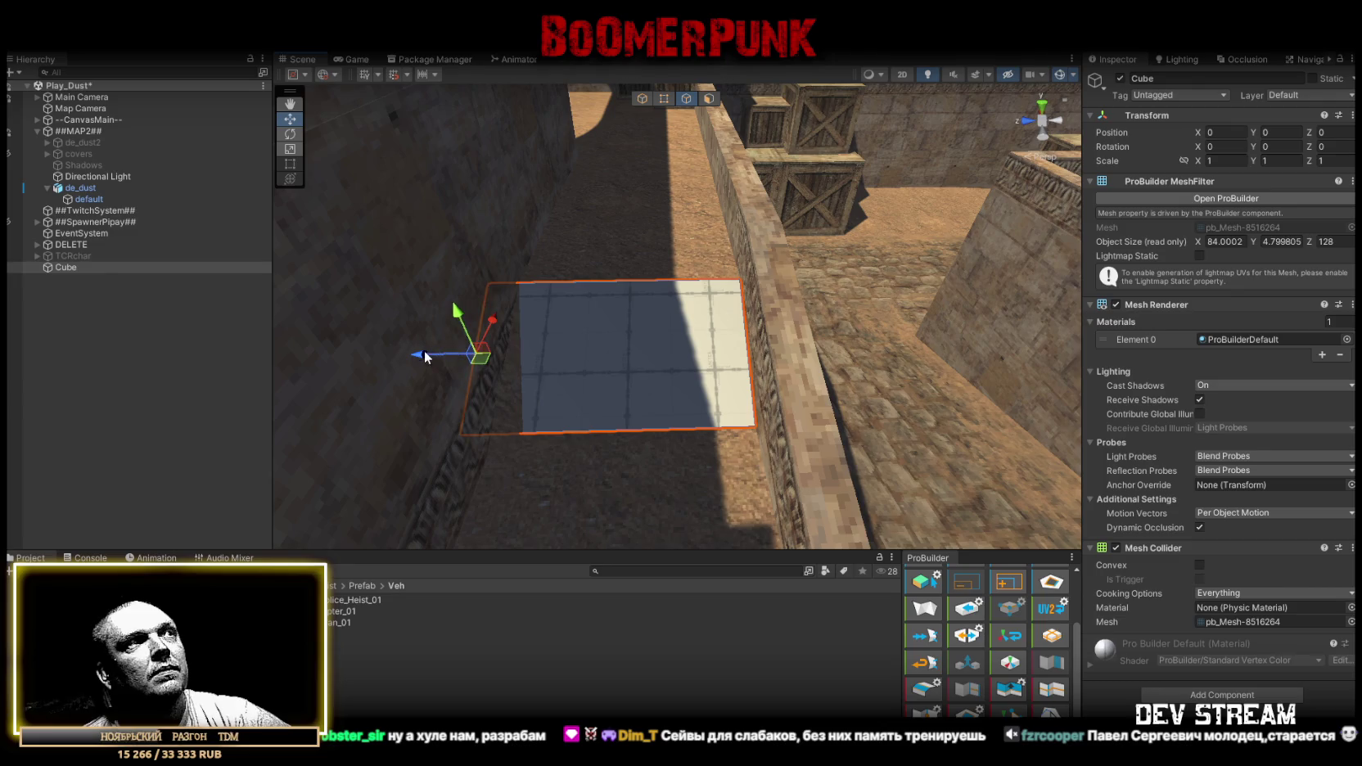
mouse_move(518, 306)
left_mouse_down()
mouse_move(663, 352)
mouse_move(700, 383)
mouse_move(663, 362)
mouse_move(599, 379)
mouse_move(753, 383)
mouse_move(491, 360)
mouse_move(414, 332)
mouse_move(404, 343)
left_mouse_up()
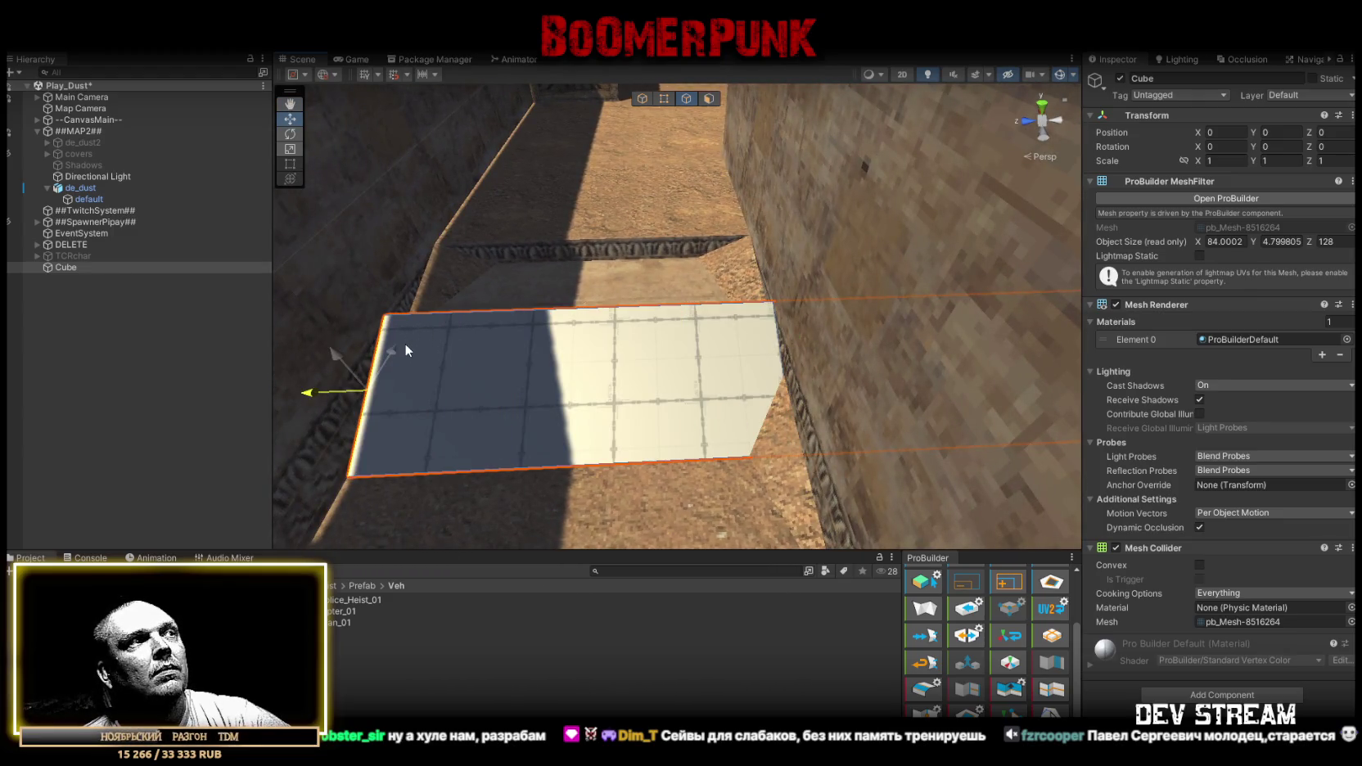
left_click_drag(732, 357, 677, 288)
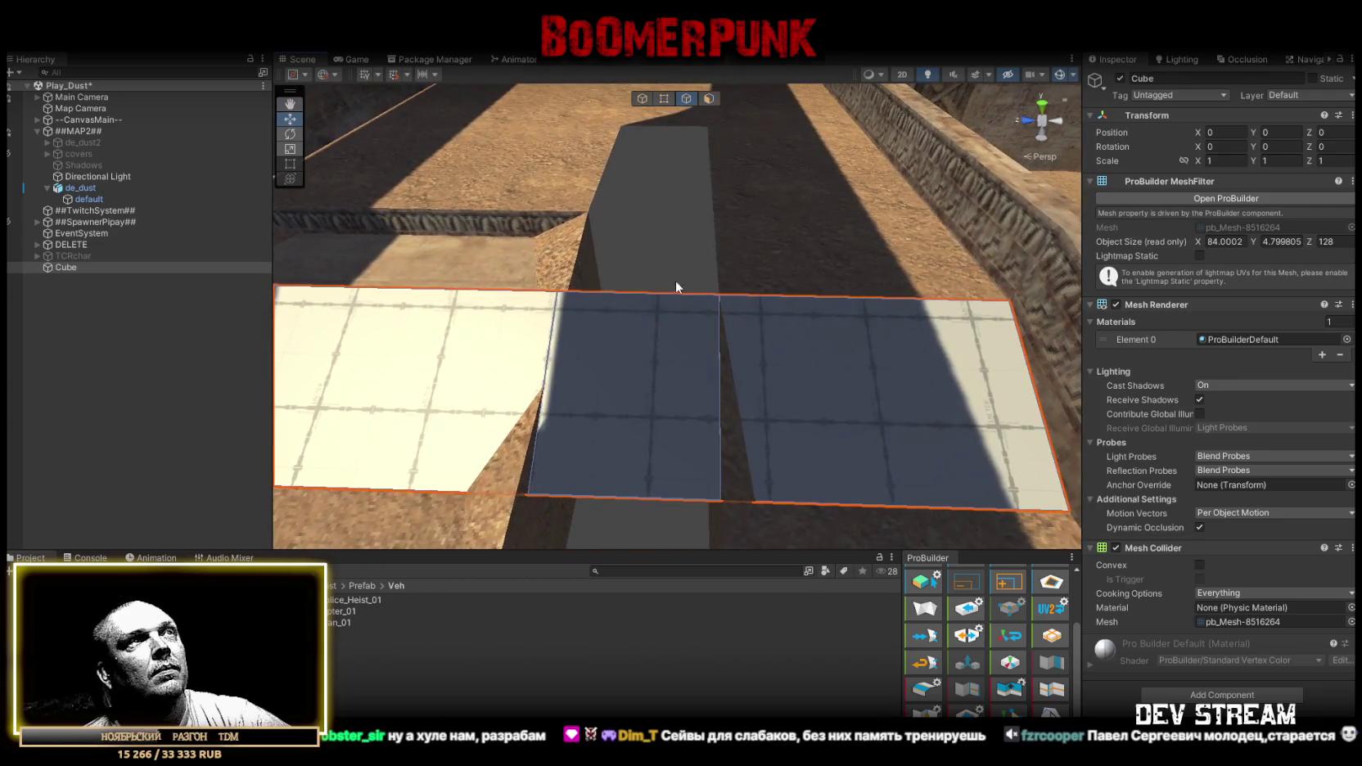
Delete the plane's middle face sitting over the grey block.
left_click(709, 98)
left_click(634, 419)
key("Delete")
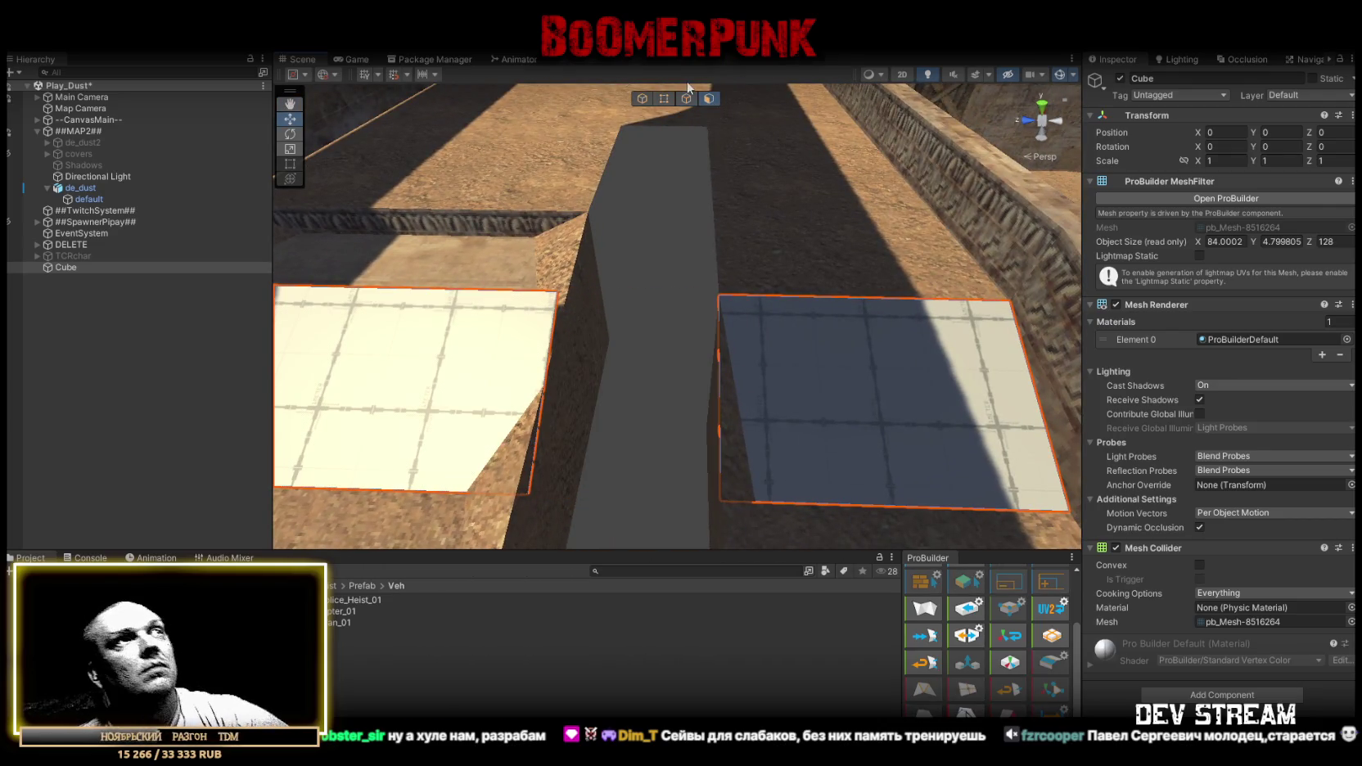
Resize the remaining left face along X by dragging its two opposite edges.
left_click(686, 98)
left_click(483, 297)
key("f")
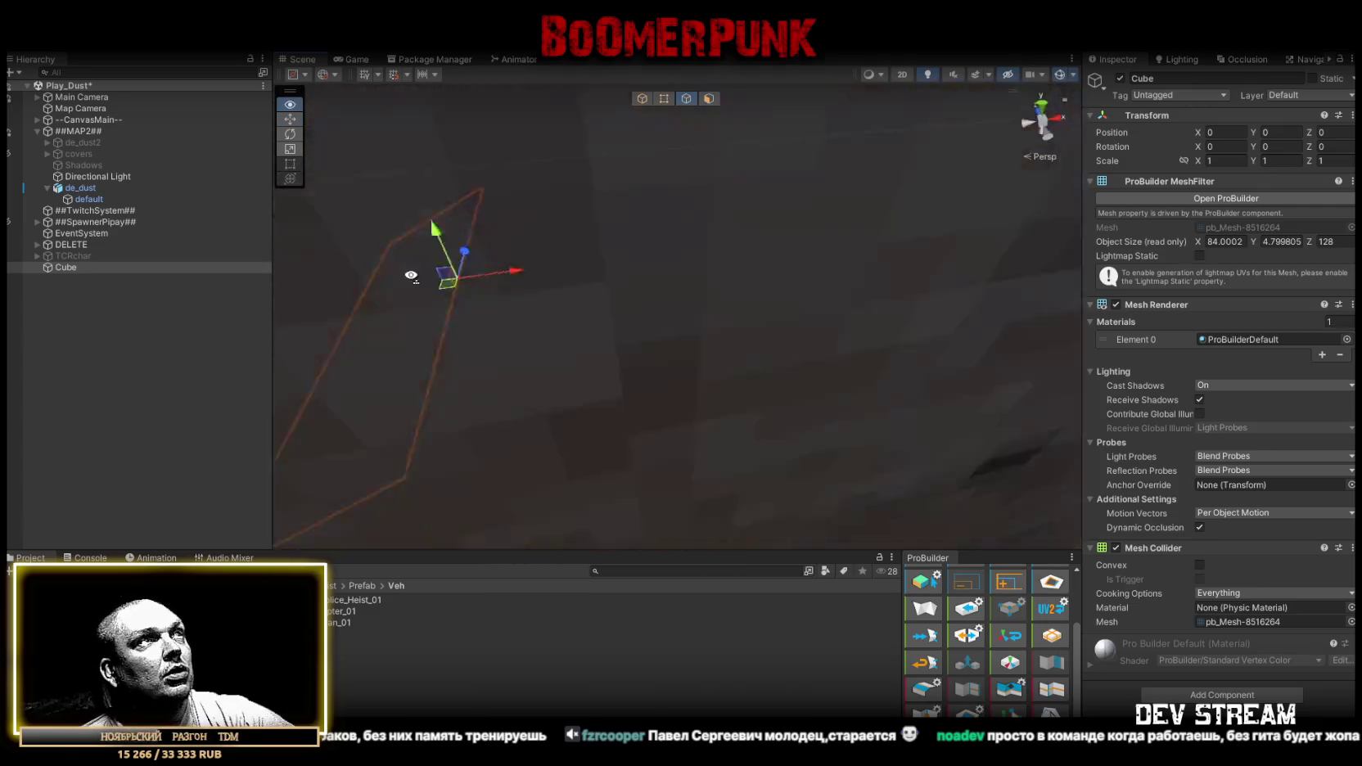
scroll(526, 279, "down", 3)
left_click_drag(529, 279, 807, 259)
left_click(501, 342)
mouse_move(559, 344)
left_mouse_down()
mouse_move(687, 336)
mouse_move(630, 330)
left_mouse_up()
scroll(629, 331, "down", 5)
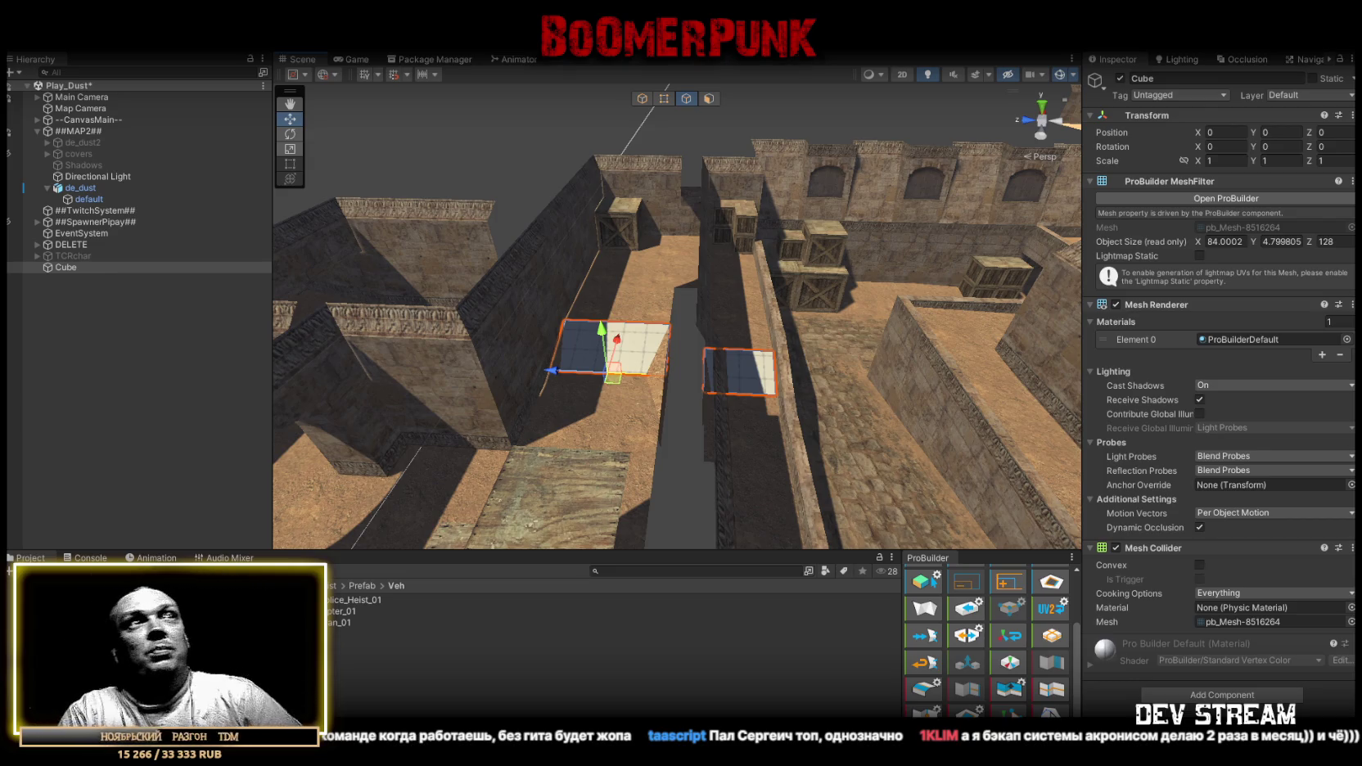
mouse_move(849, 264)
left_mouse_down()
mouse_move(609, 283)
mouse_move(547, 328)
mouse_move(565, 316)
mouse_move(559, 325)
mouse_move(939, 324)
mouse_move(465, 352)
mouse_move(713, 245)
mouse_move(552, 206)
mouse_move(948, 288)
left_mouse_up()
scroll(948, 288, "up", 5)
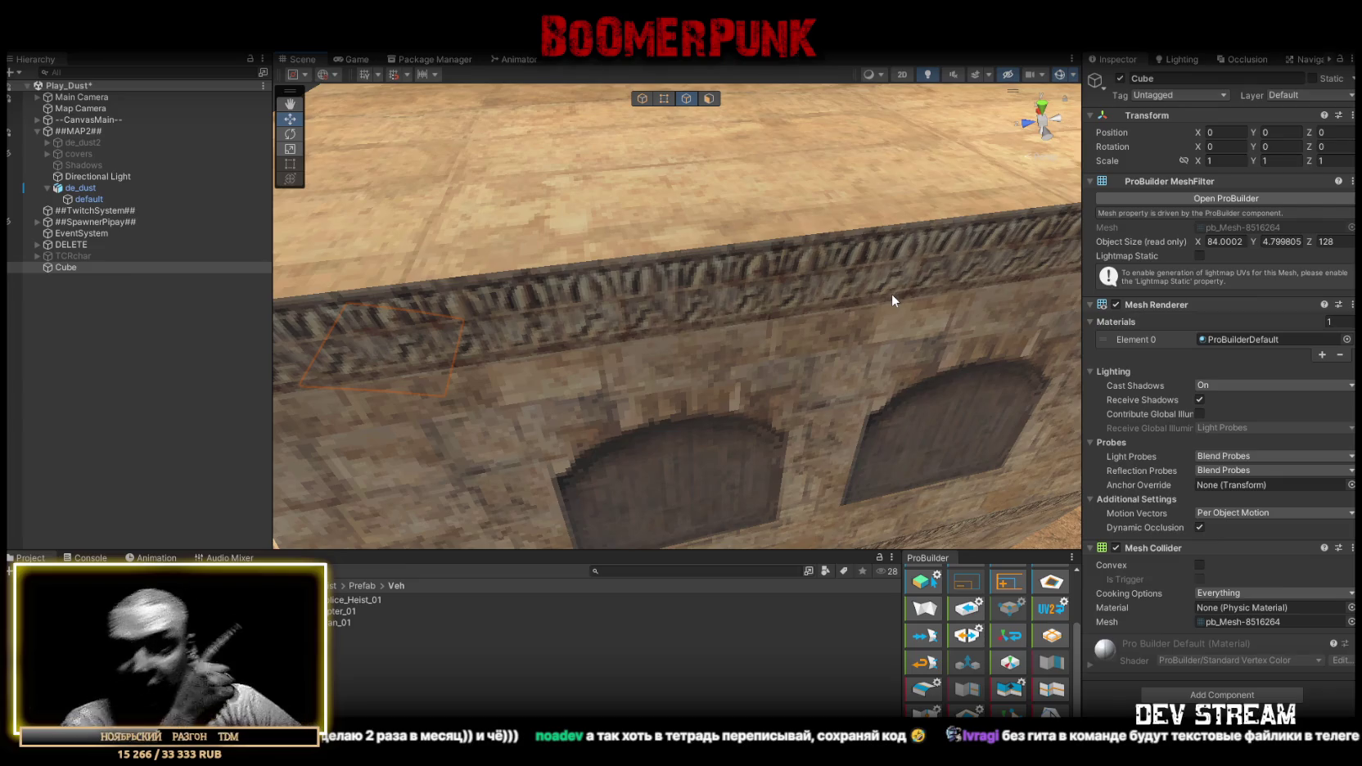
mouse_move(892, 297)
left_mouse_down()
mouse_move(904, 360)
mouse_move(486, 386)
mouse_move(719, 385)
mouse_move(713, 372)
mouse_move(843, 365)
left_mouse_up()
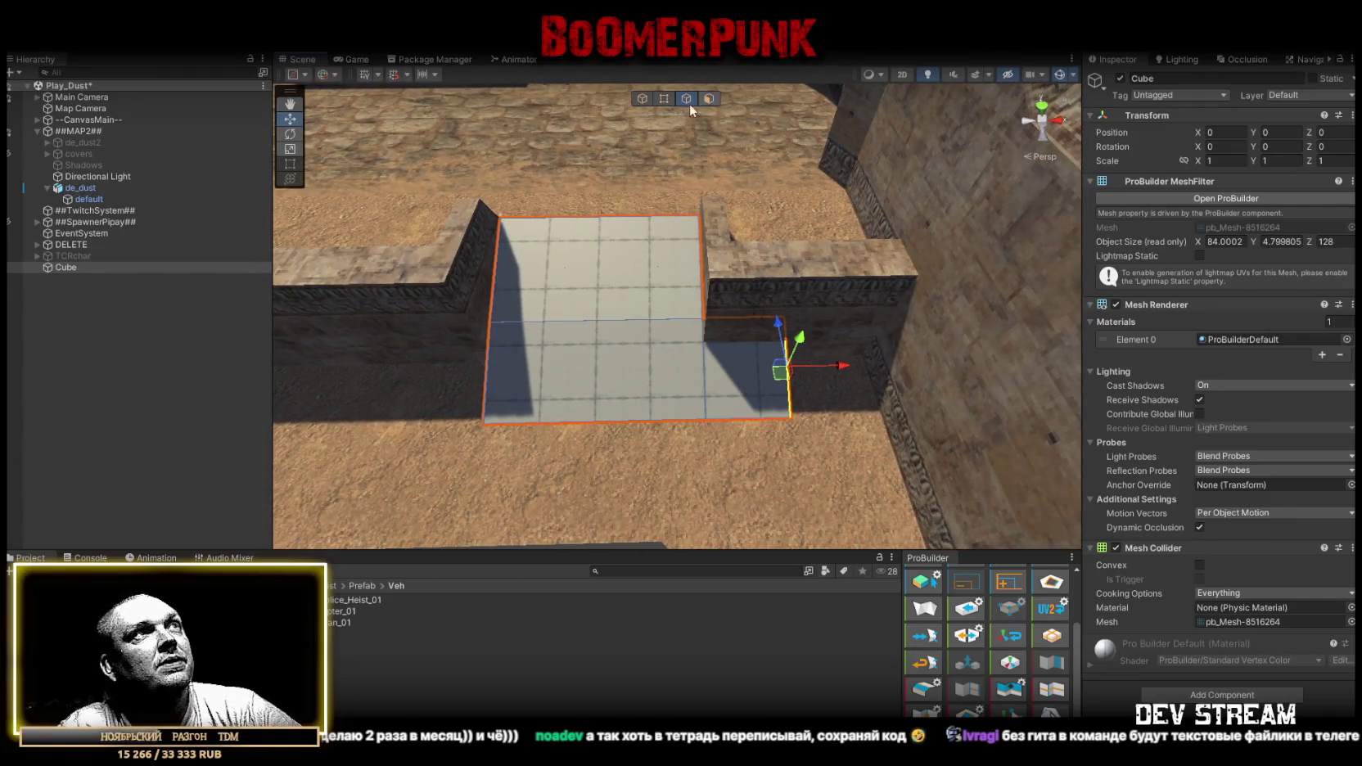
Pull one plane corner vertex outward into a triangular extension at the wall gap.
key("j")
key("f")
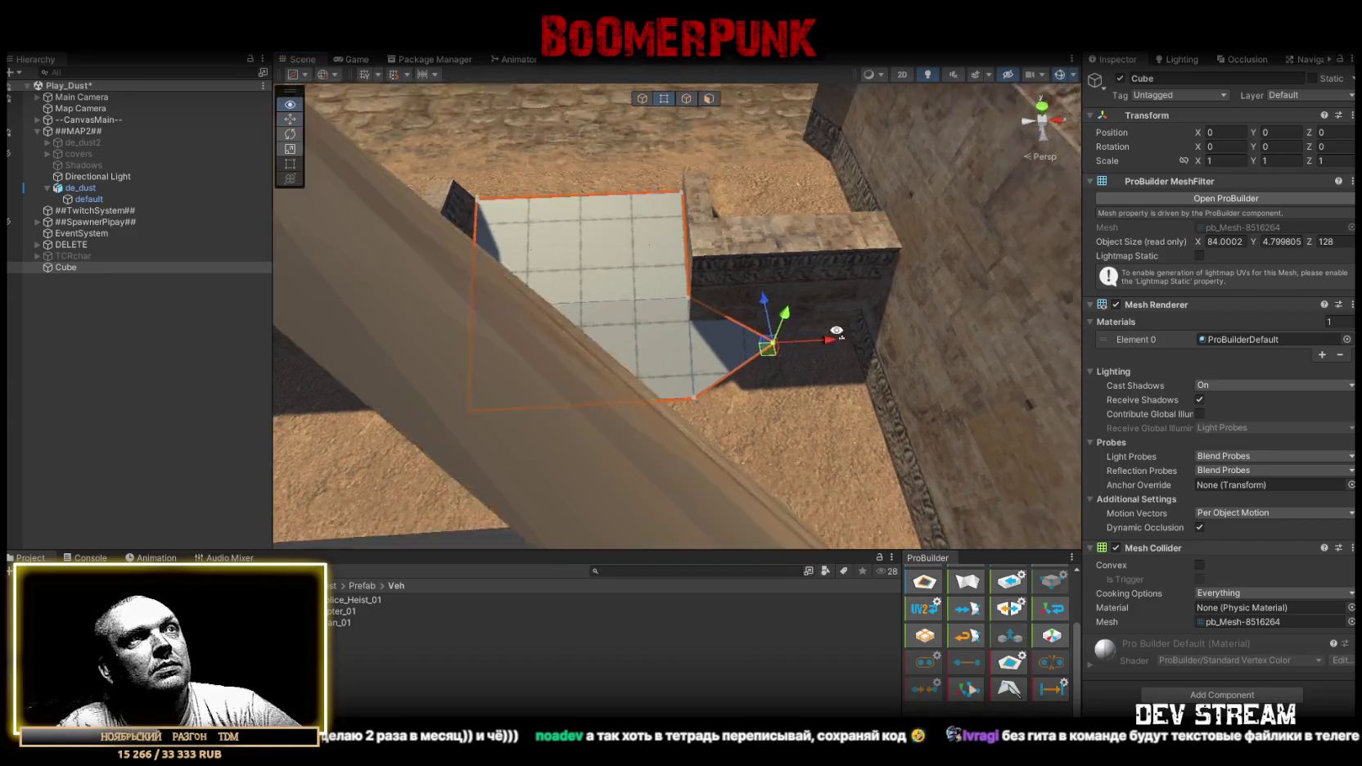
mouse_move(680, 321)
left_mouse_down()
mouse_move(806, 308)
mouse_move(692, 315)
mouse_move(719, 316)
mouse_move(667, 297)
mouse_move(694, 161)
left_mouse_up()
Collapse the plane's two left corners into a single point so it fits against the wall.
left_click(685, 100)
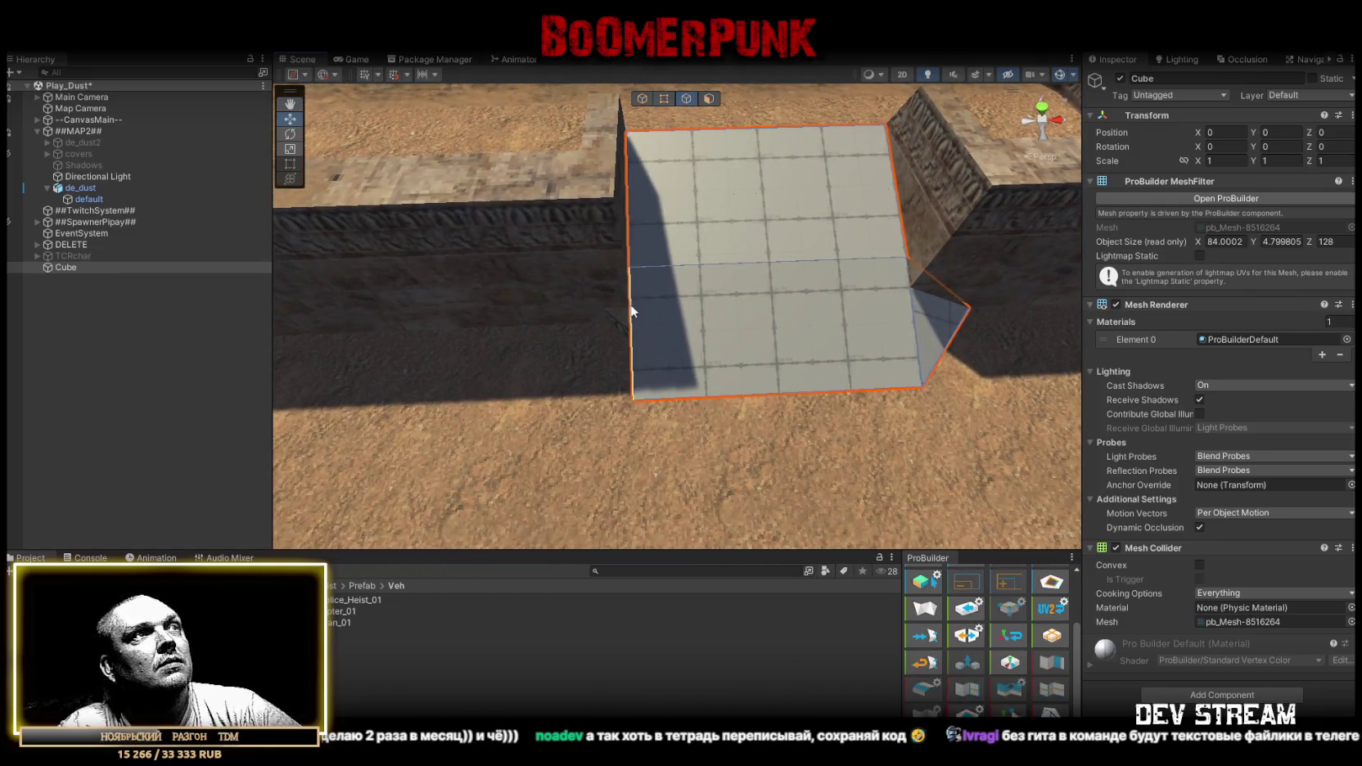
left_click(634, 327)
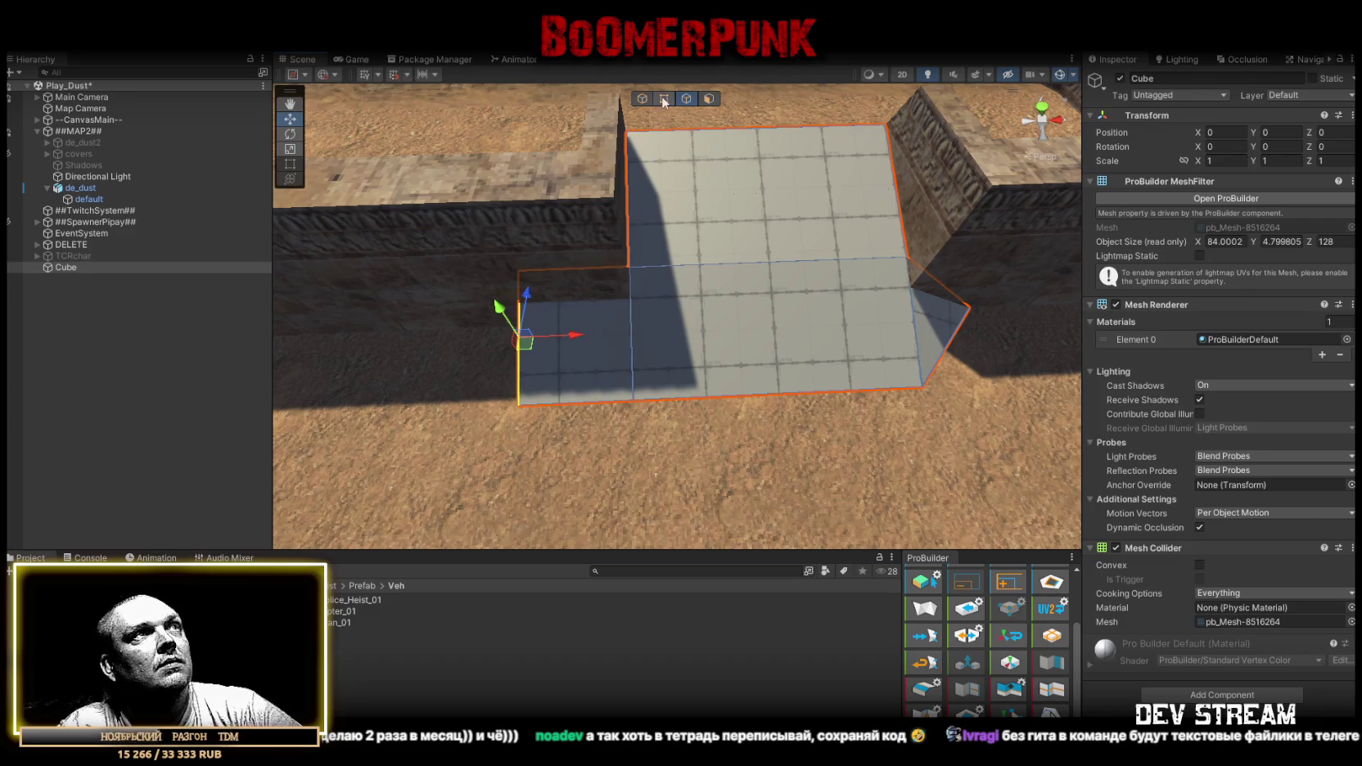
scroll(966, 639, "down", 3)
left_click(919, 690)
mouse_move(606, 361)
left_mouse_down()
mouse_move(749, 329)
mouse_move(821, 293)
mouse_move(745, 313)
mouse_move(728, 245)
left_mouse_up()
scroll(745, 313, "down", 5)
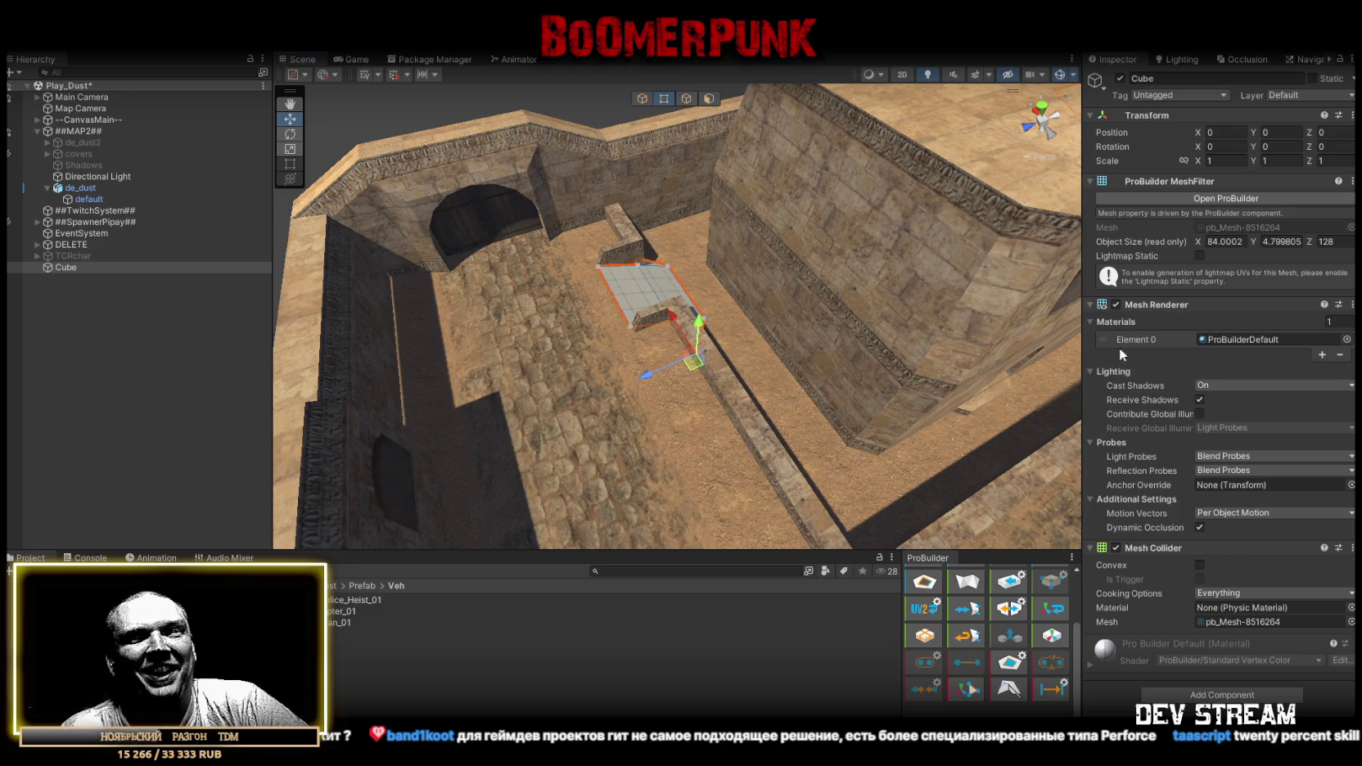
mouse_move(560, 173)
left_mouse_down()
mouse_move(1141, 220)
mouse_move(531, 226)
mouse_move(950, 269)
left_mouse_up()
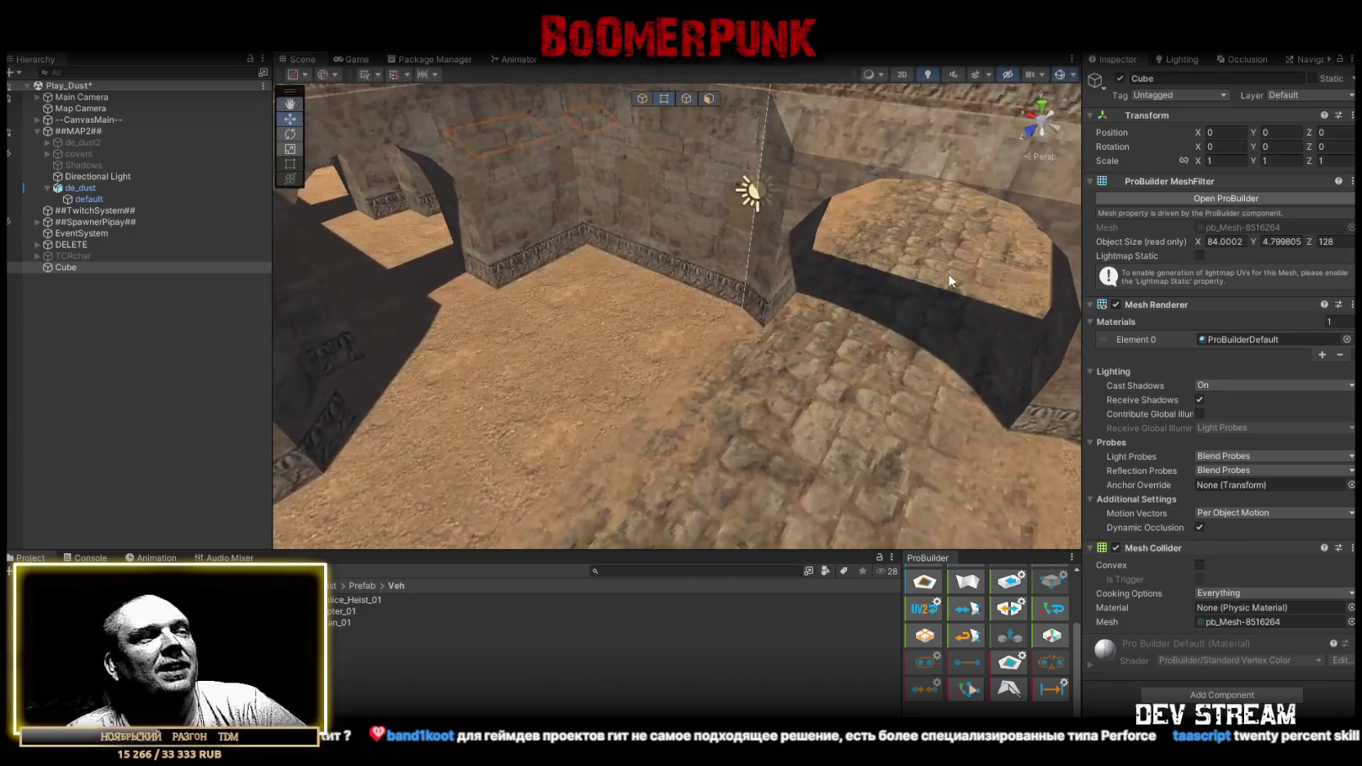
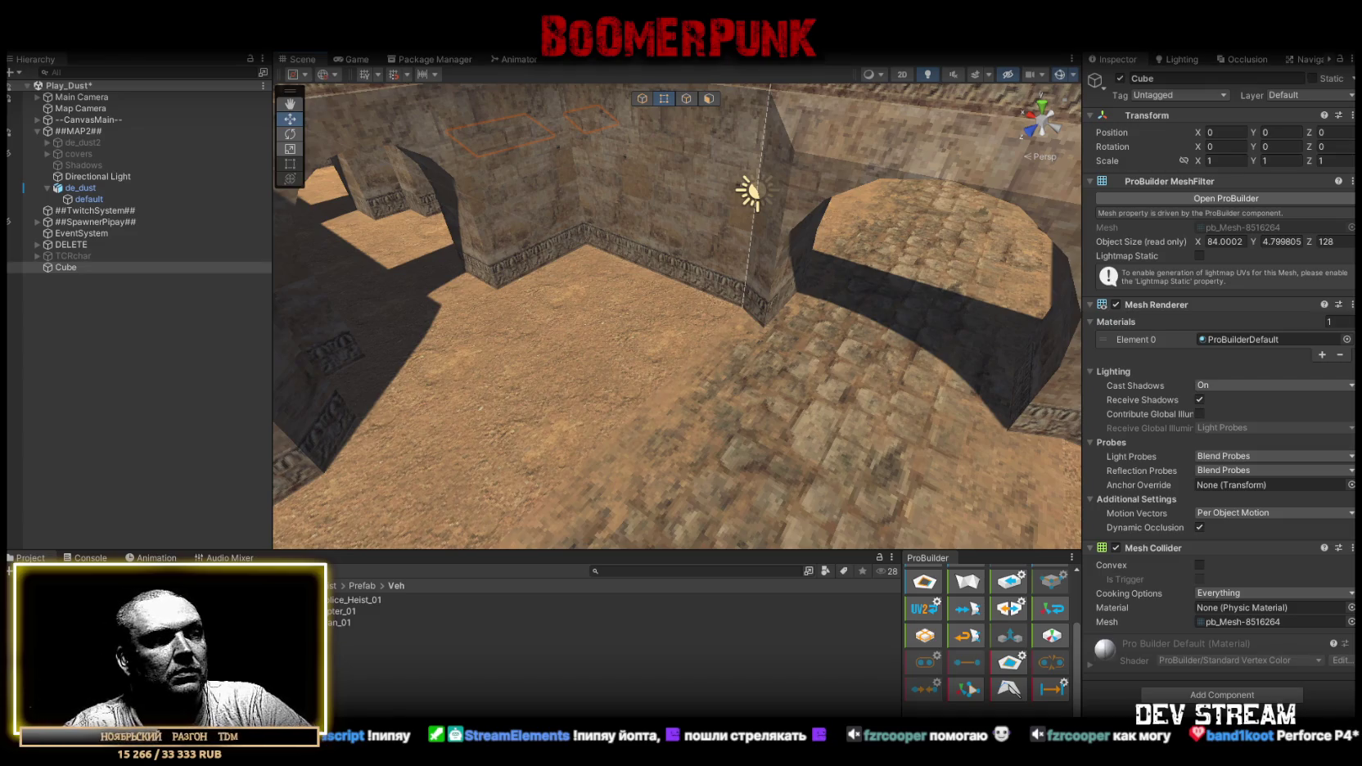
Duplicate stair Quad (8) in de_dust2 > Stairse as Quad (9) and move it under ##MAP2##.
scroll(772, 358, "down", 10)
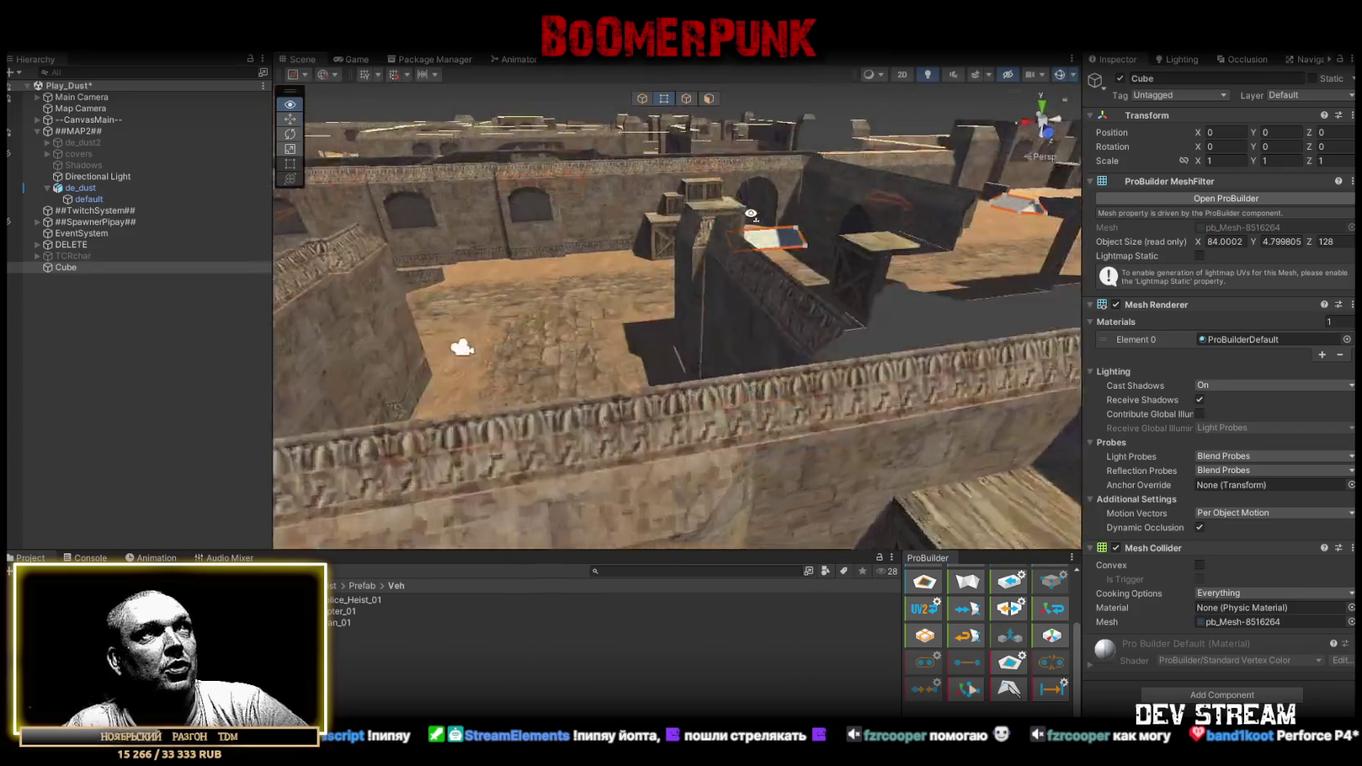
mouse_move(773, 358)
left_mouse_down()
mouse_move(1009, 354)
mouse_move(888, 266)
mouse_move(142, 230)
mouse_move(705, 215)
left_mouse_up()
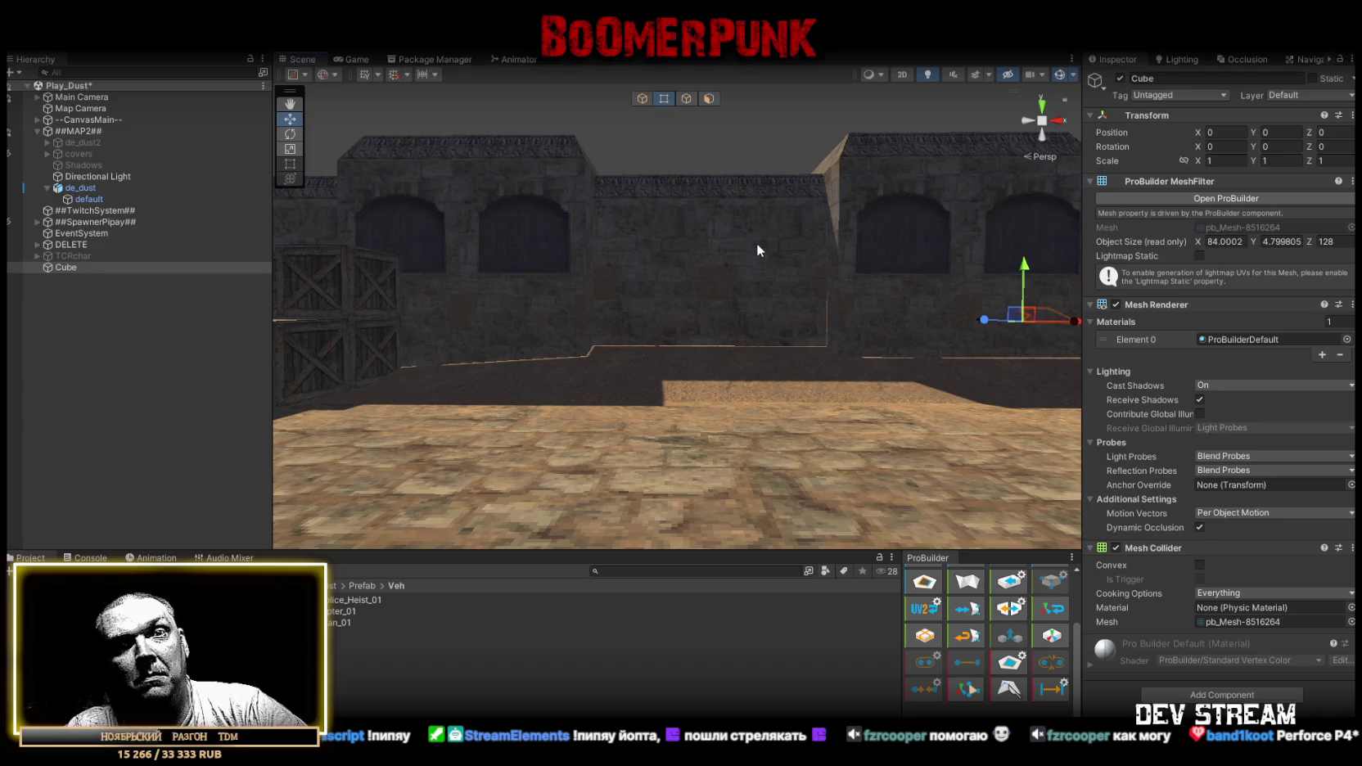
left_click_drag(746, 279, 720, 270)
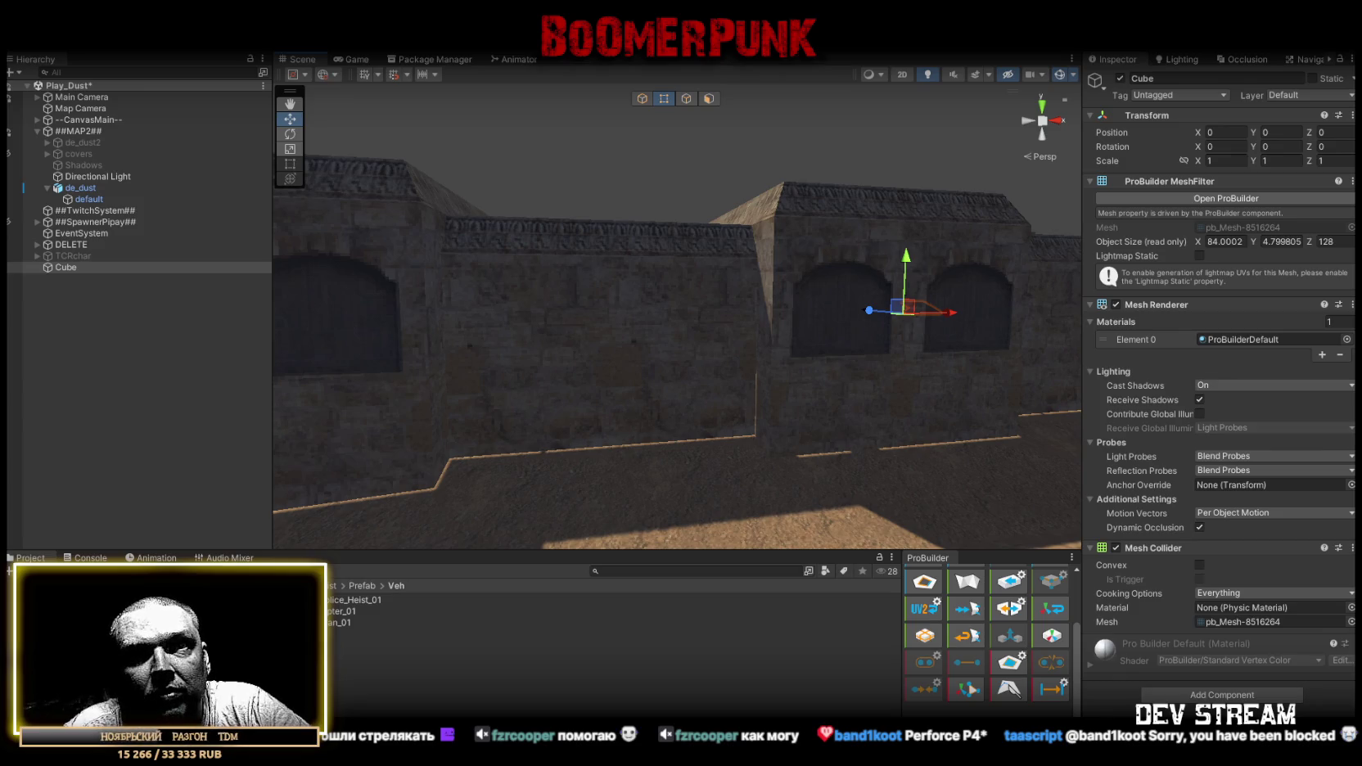
mouse_move(515, 395)
left_mouse_down()
mouse_move(632, 536)
mouse_move(571, 491)
mouse_move(908, 341)
mouse_move(909, 302)
mouse_move(893, 309)
mouse_move(1185, 341)
mouse_move(1083, 368)
mouse_move(815, 336)
mouse_move(445, 357)
mouse_move(470, 375)
mouse_move(180, 370)
mouse_move(245, 340)
left_mouse_up()
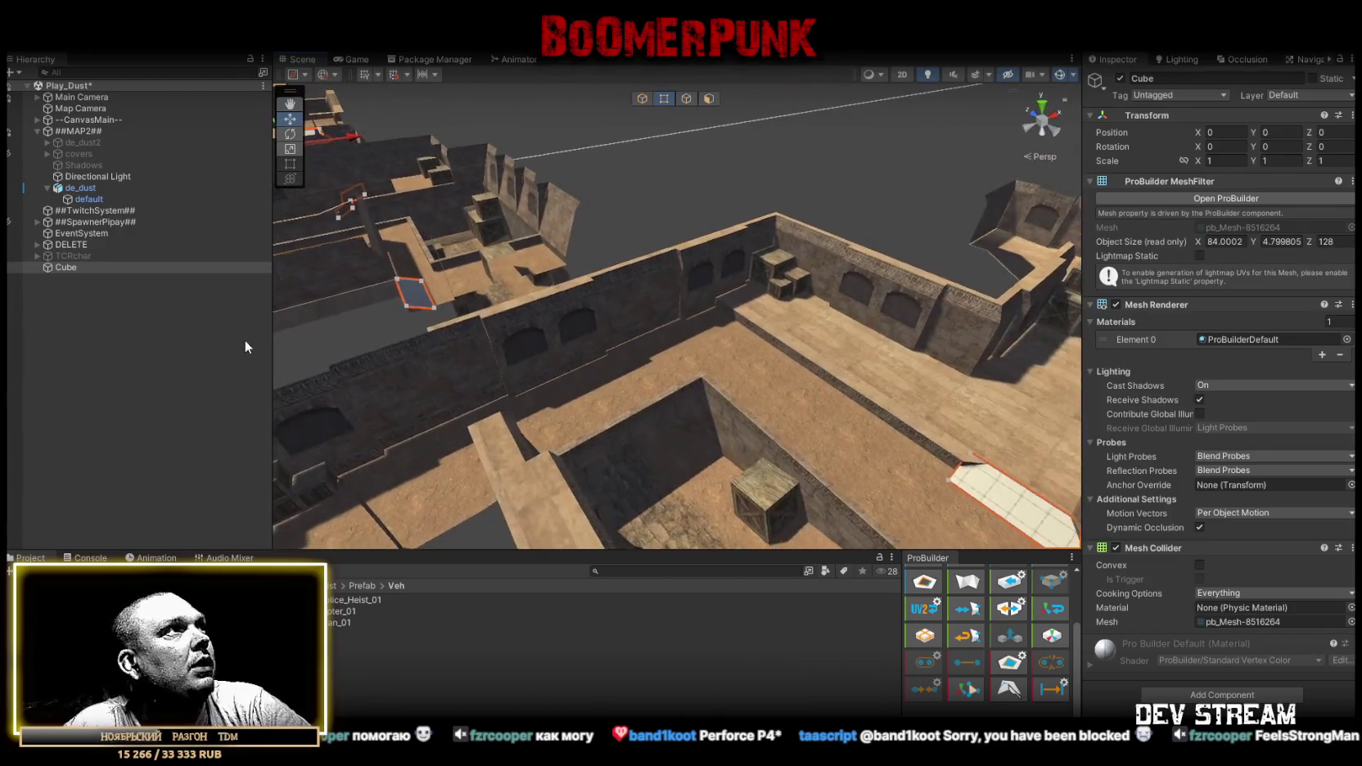
left_click(47, 143)
left_click(58, 198)
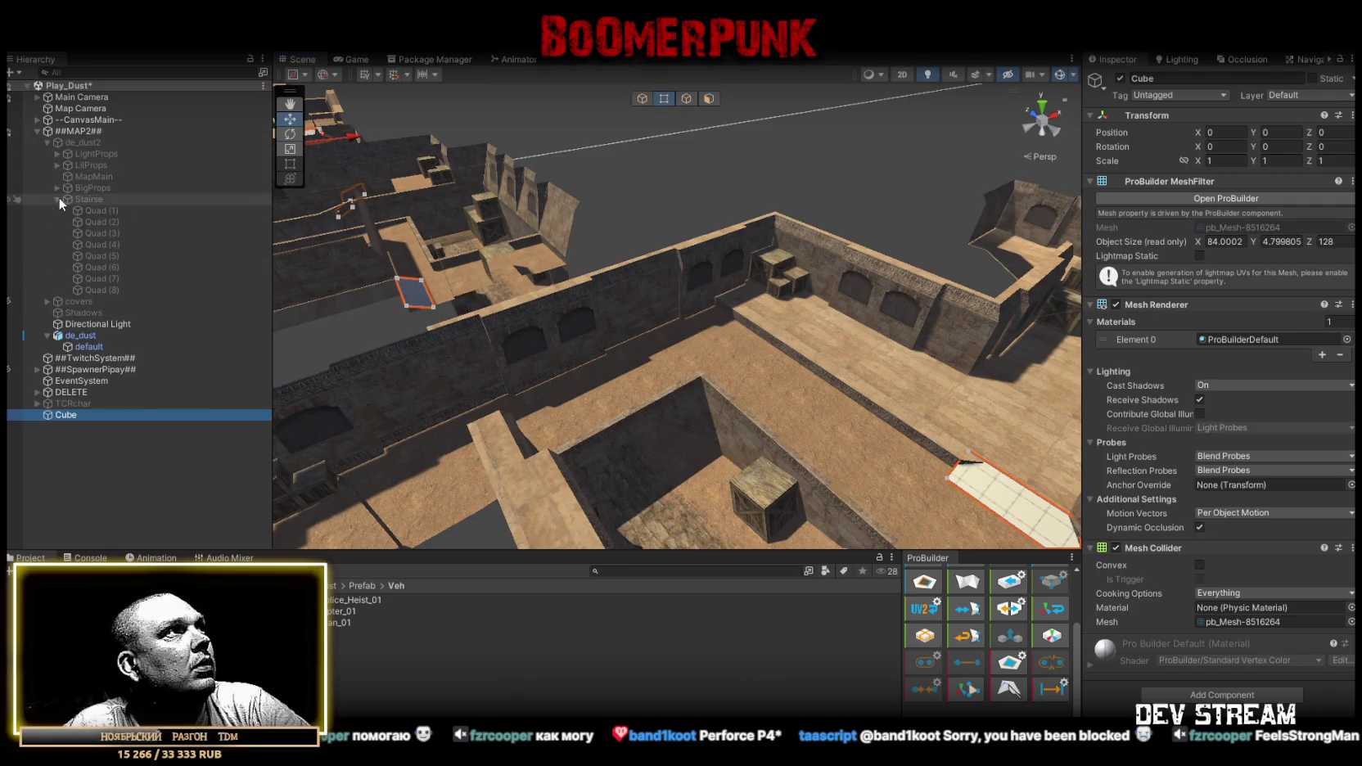
left_click(125, 290)
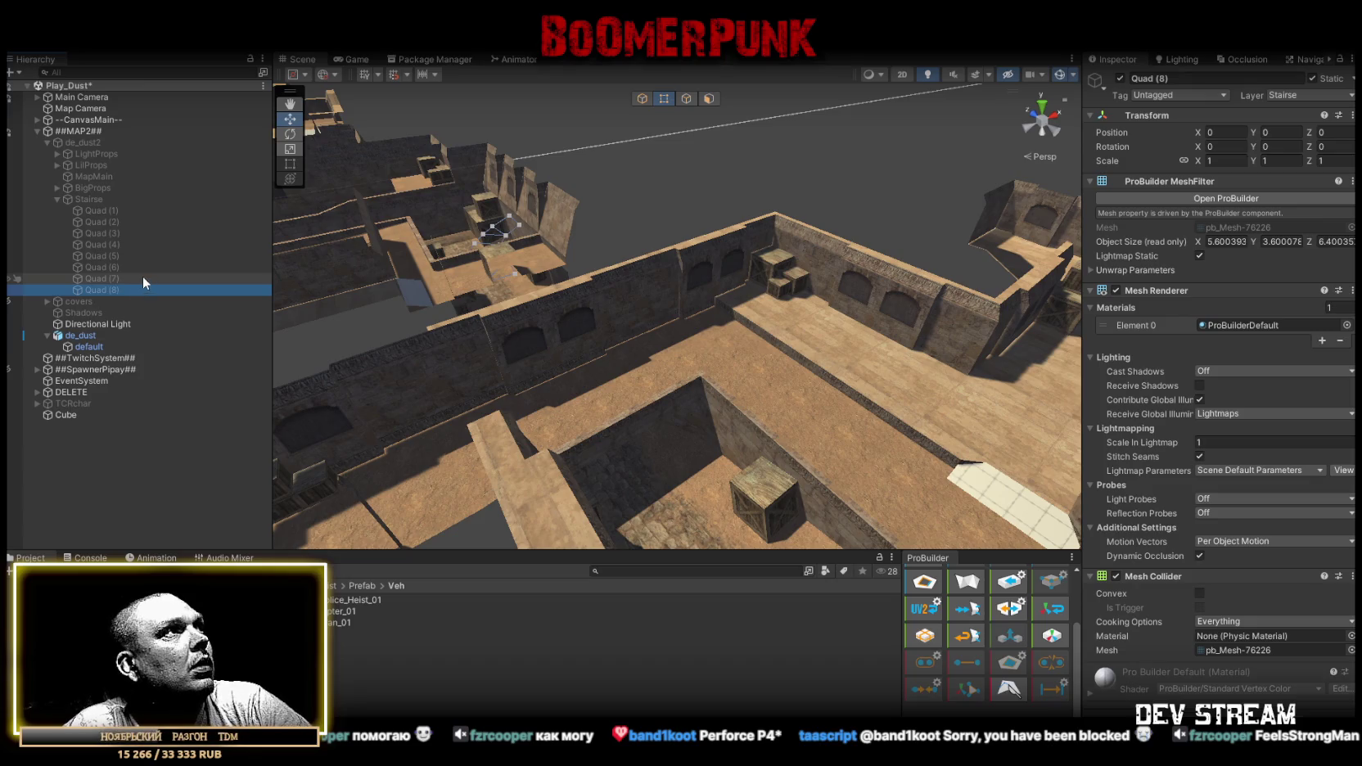
key("ctrl+d")
mouse_move(98, 305)
left_mouse_down()
mouse_move(98, 348)
mouse_move(104, 279)
mouse_move(82, 139)
left_mouse_up()
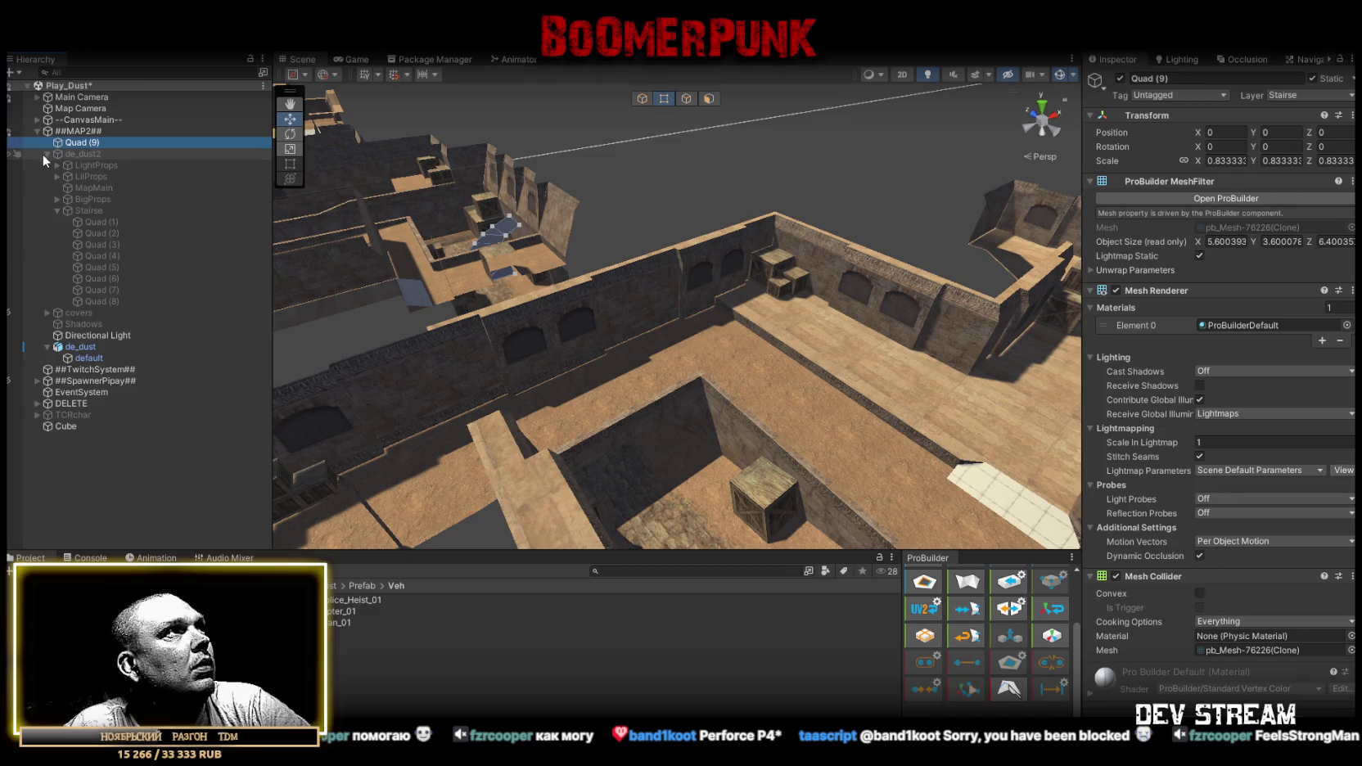
left_click(45, 154)
Pull Quad (9) back out of the Stairse group and drop it directly under ##MAP2##.
left_click_drag(491, 271, 360, 257)
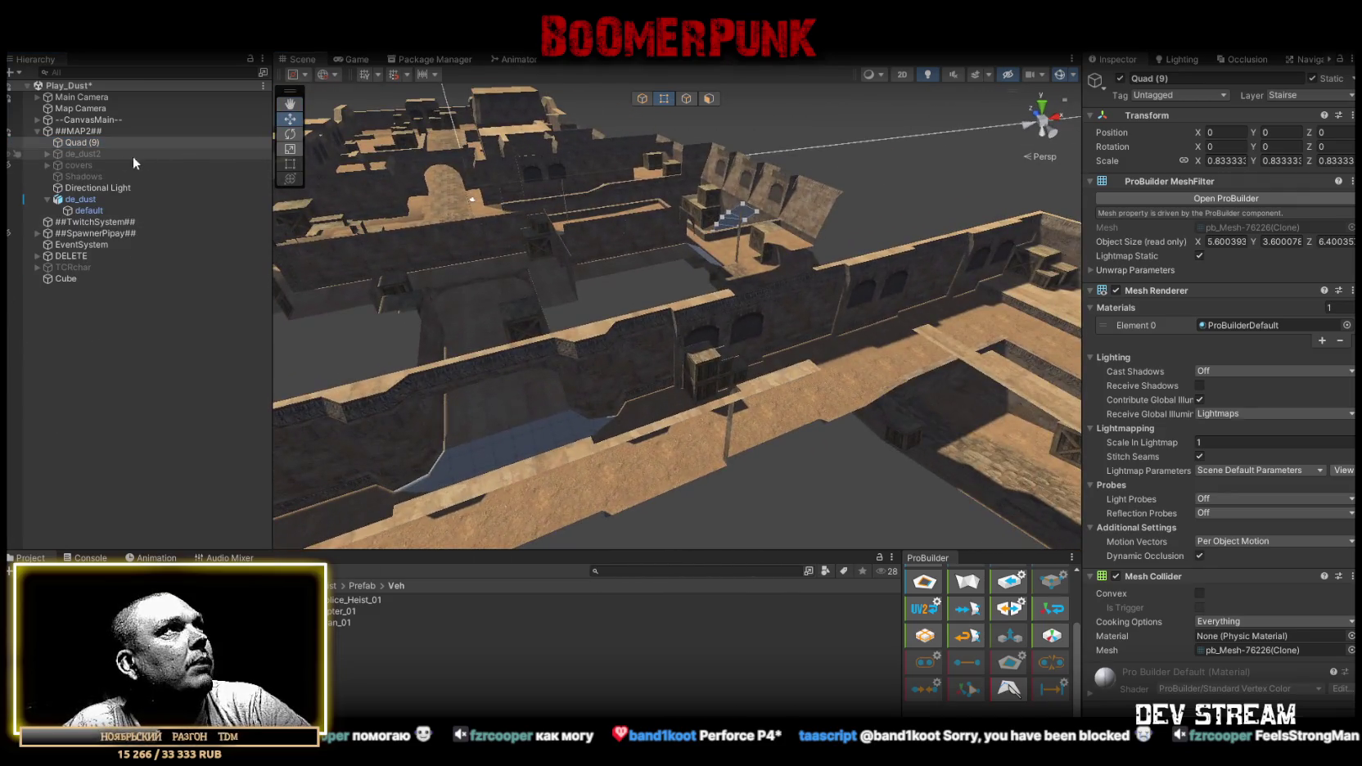
left_click(95, 144)
left_click_drag(93, 143, 90, 154)
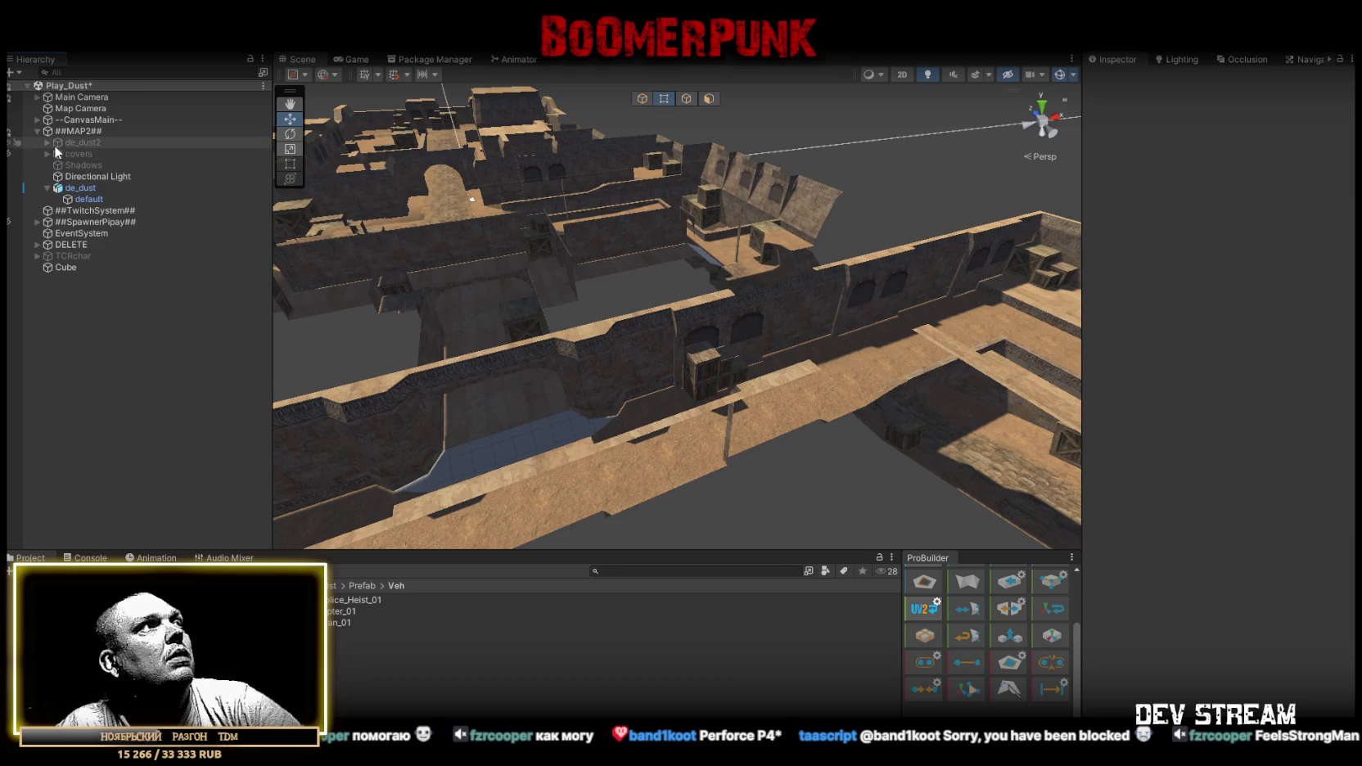
left_click(82, 142)
left_click(47, 143)
left_click(114, 211)
mouse_move(98, 301)
left_mouse_down()
mouse_move(104, 243)
mouse_move(78, 137)
left_mouse_up()
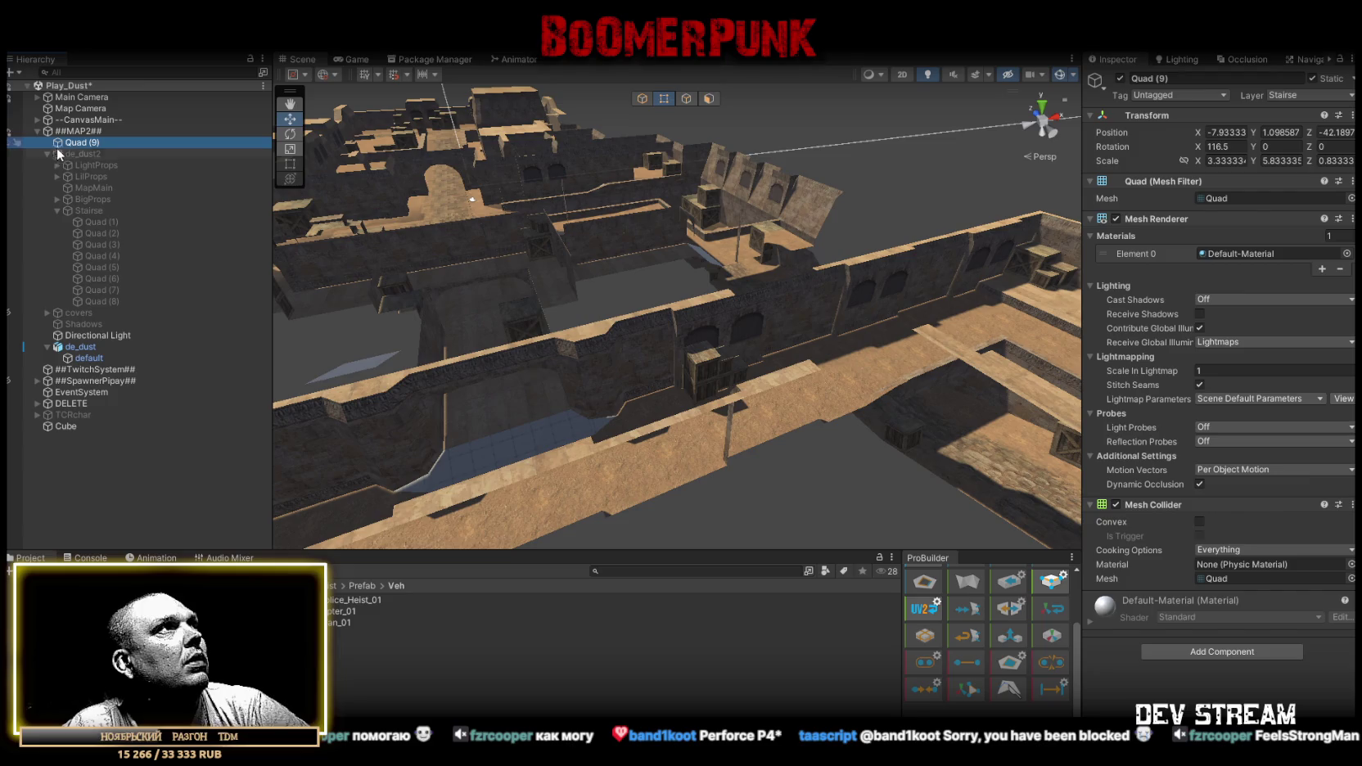
left_click(47, 153)
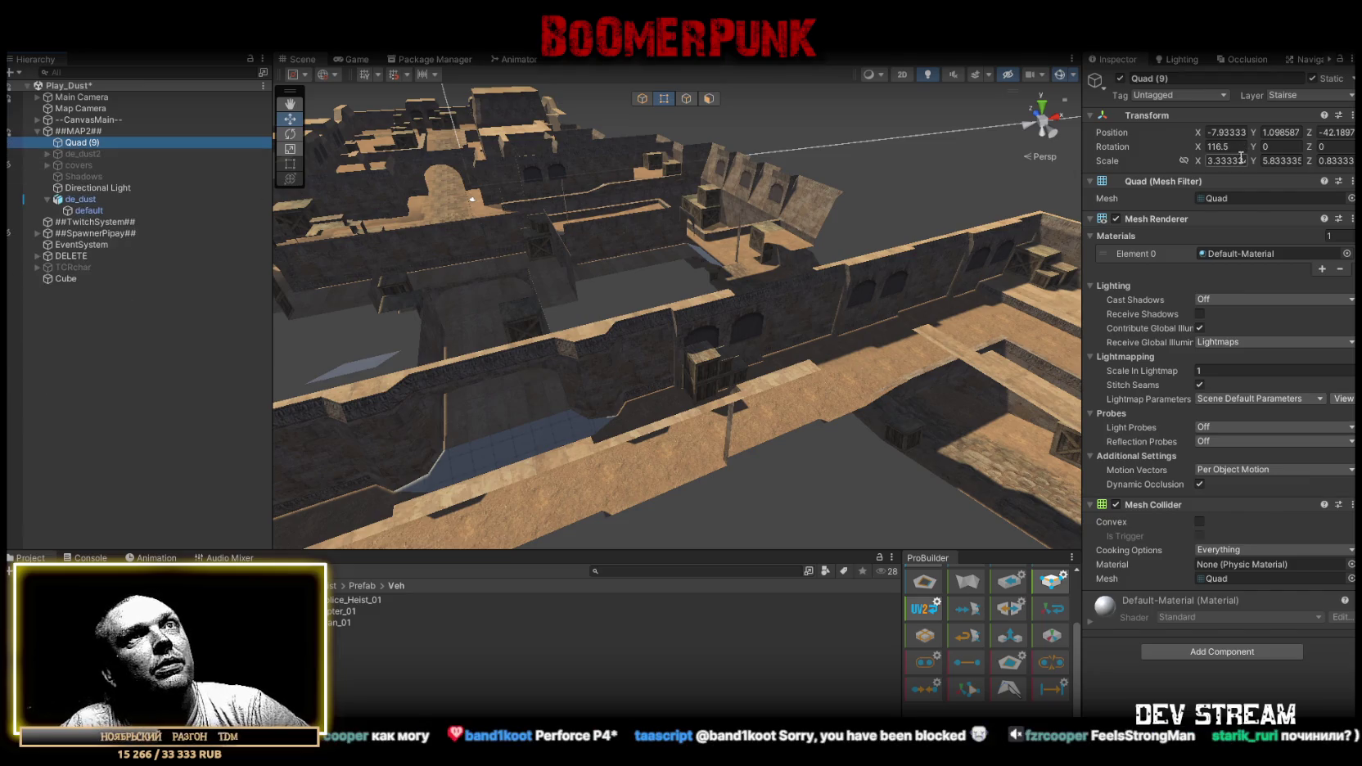
Move the Cube object into the ##MAP2## group.
mouse_move(458, 270)
left_mouse_down()
mouse_move(356, 259)
mouse_move(633, 275)
mouse_move(635, 345)
mouse_move(614, 309)
mouse_move(655, 234)
mouse_move(660, 486)
left_mouse_up()
scroll(833, 306, "up", 5)
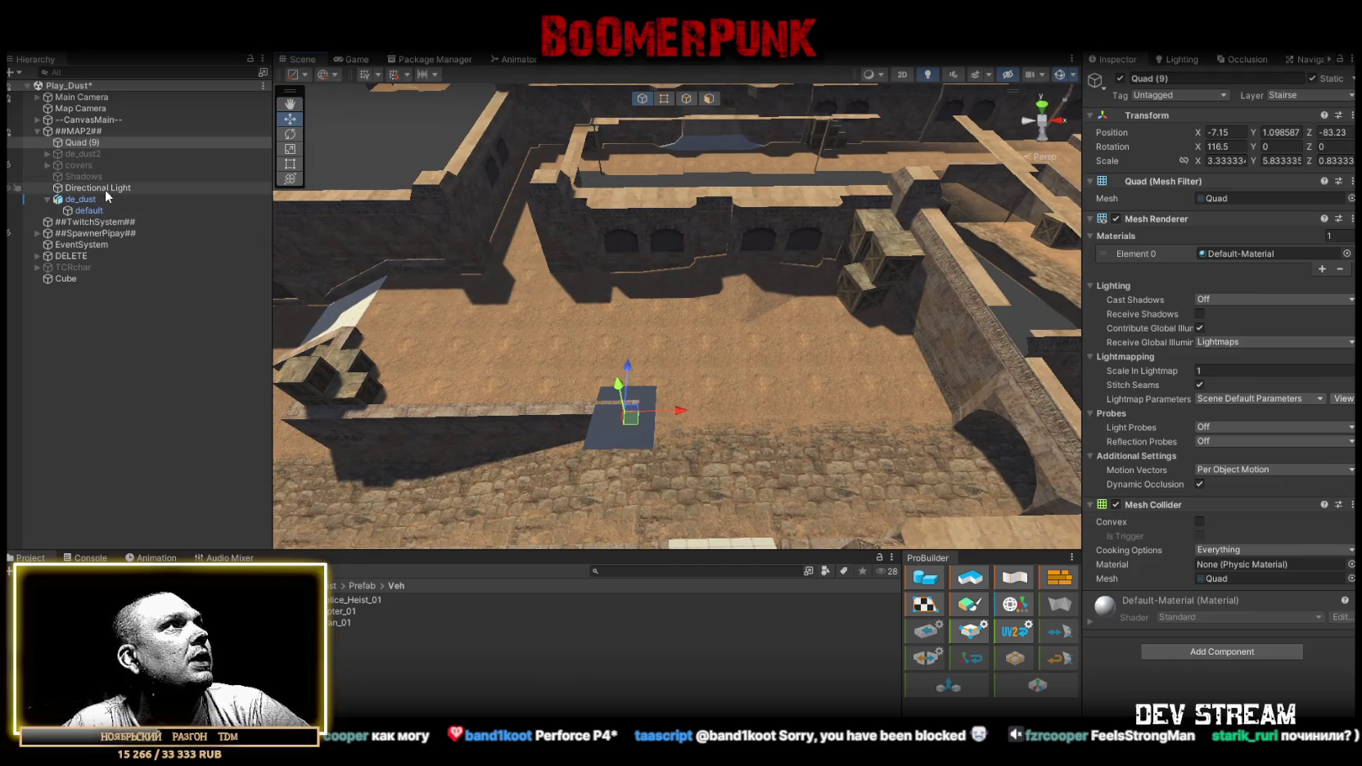
left_click_drag(79, 278, 86, 136)
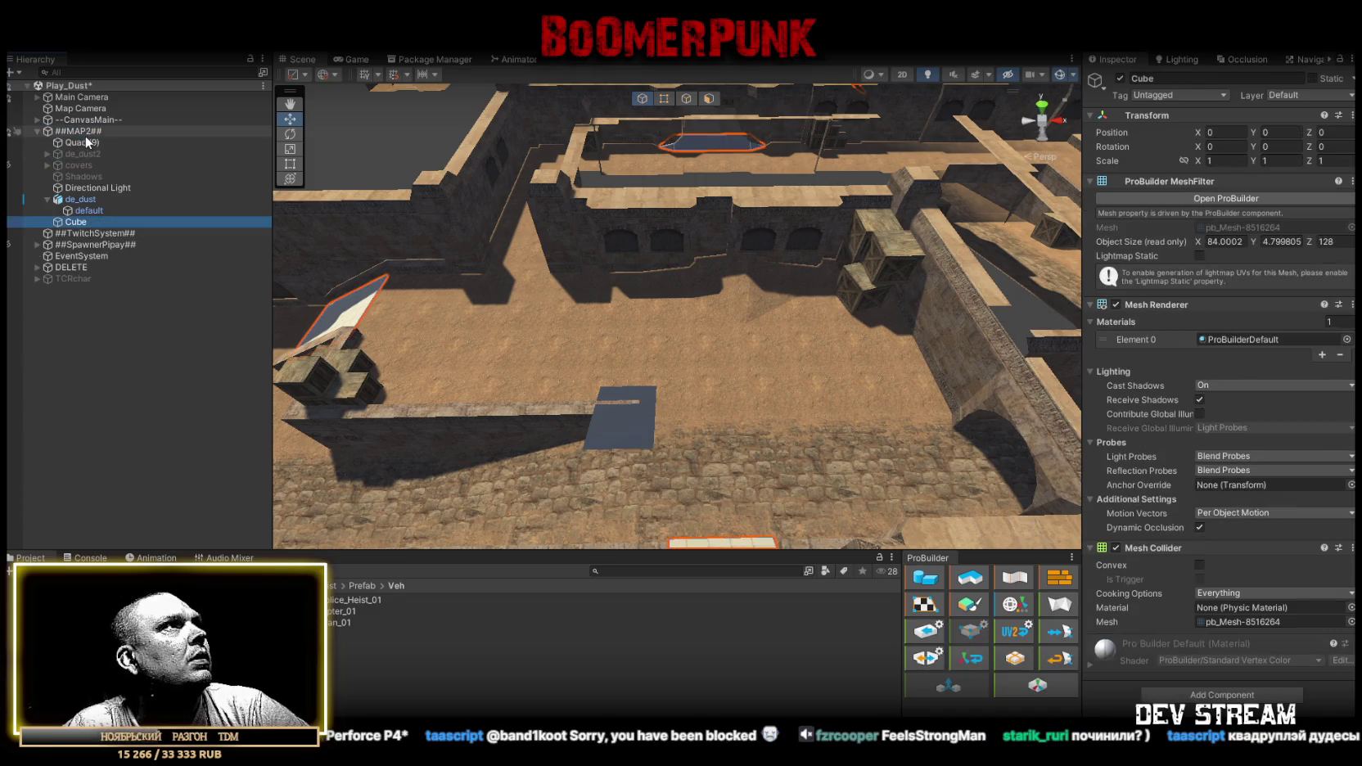
Rename Cube to StairsePro, assign it to the Stairse layer, and mark it Static.
left_click(117, 221)
type("Staire")
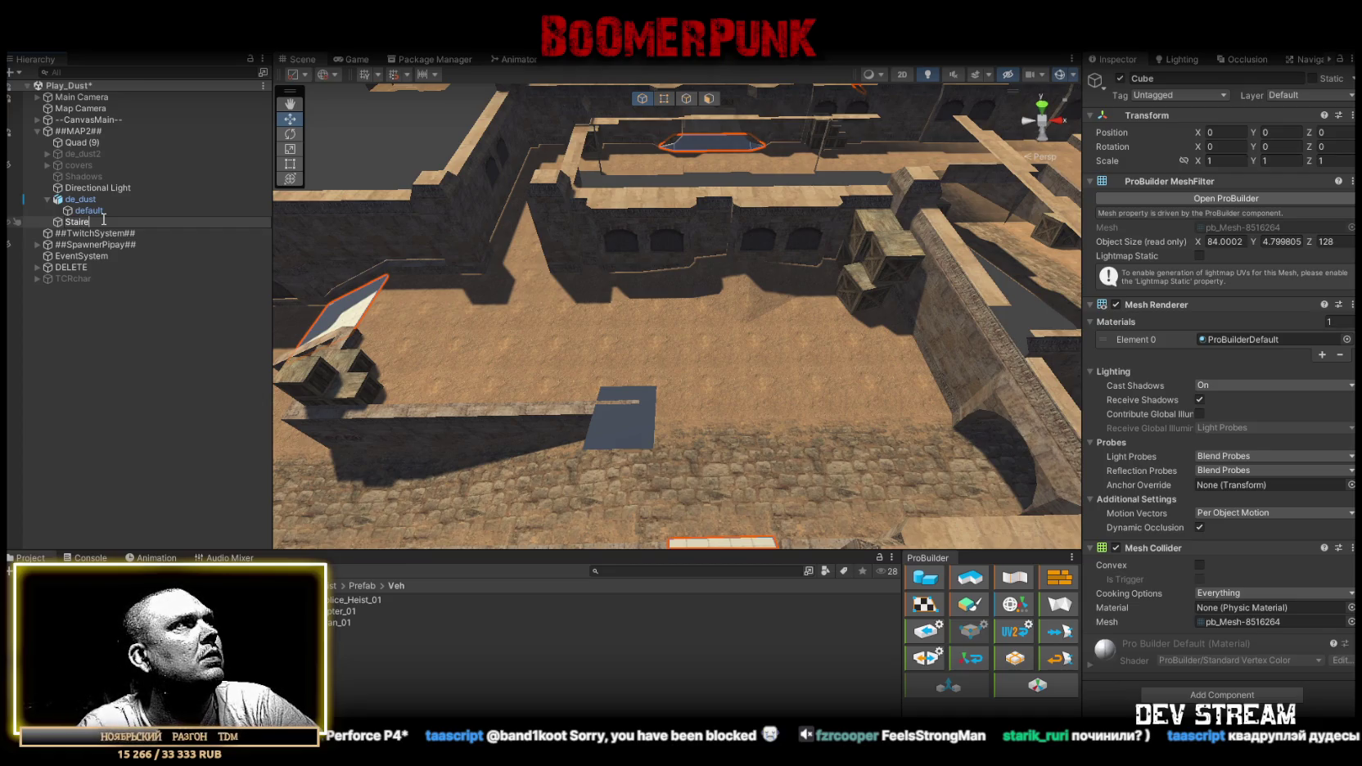
key("BackSpace")
type("se")
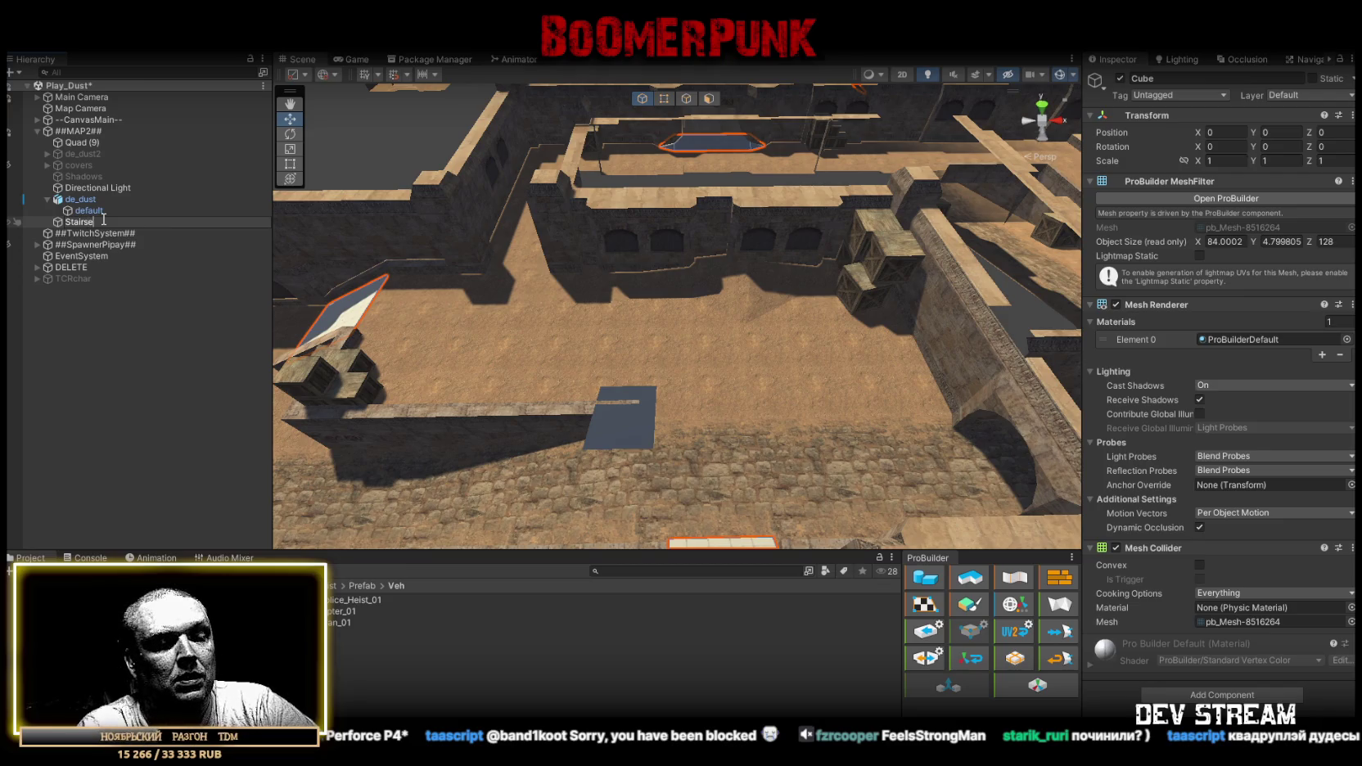
type("Pro")
key("Return")
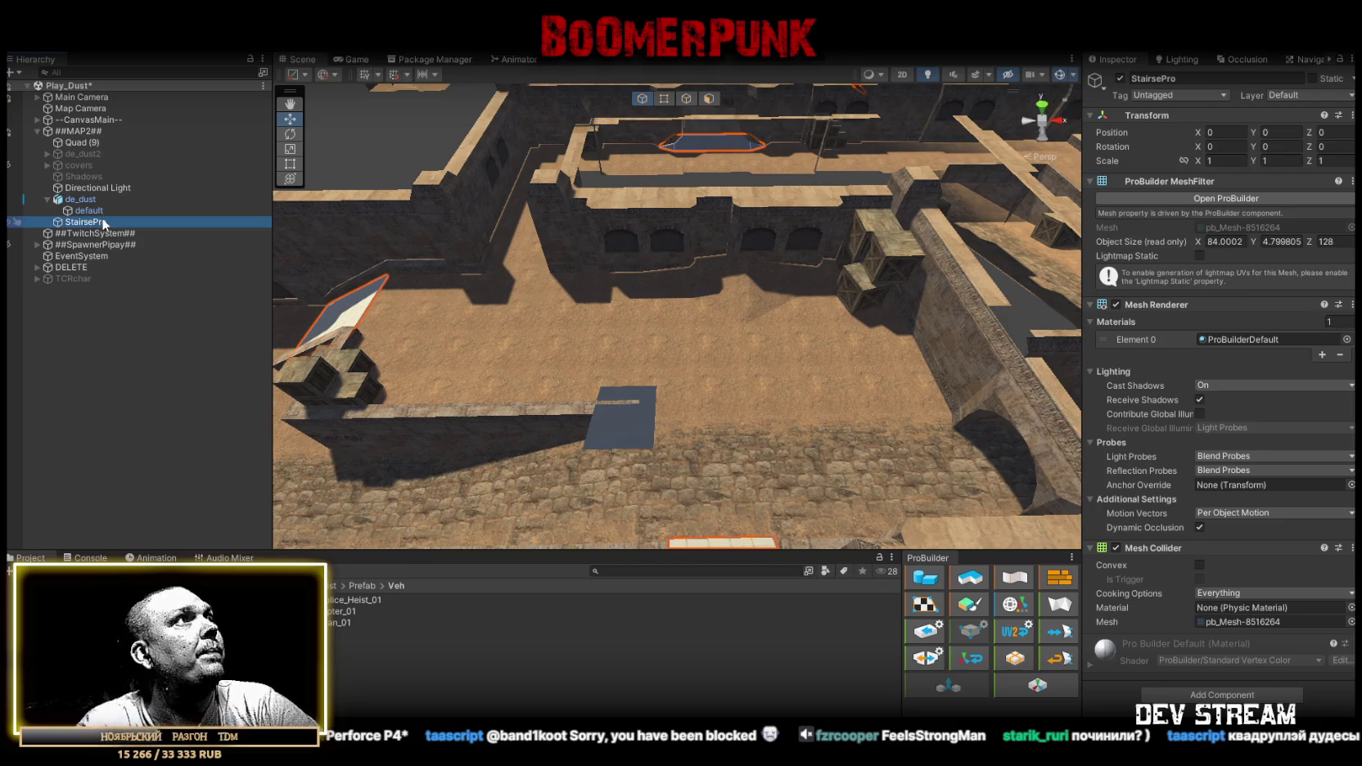
left_click(1302, 96)
left_click(1293, 252)
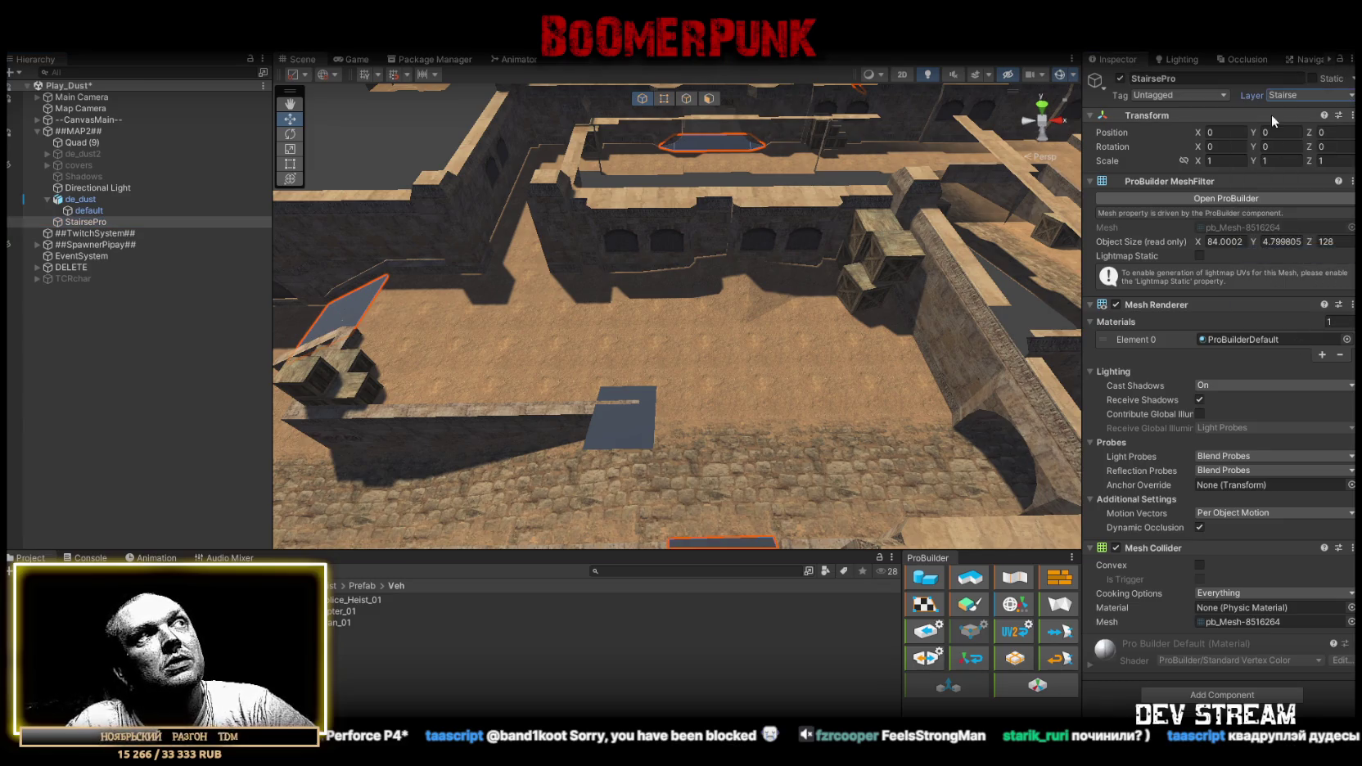
left_click(1313, 78)
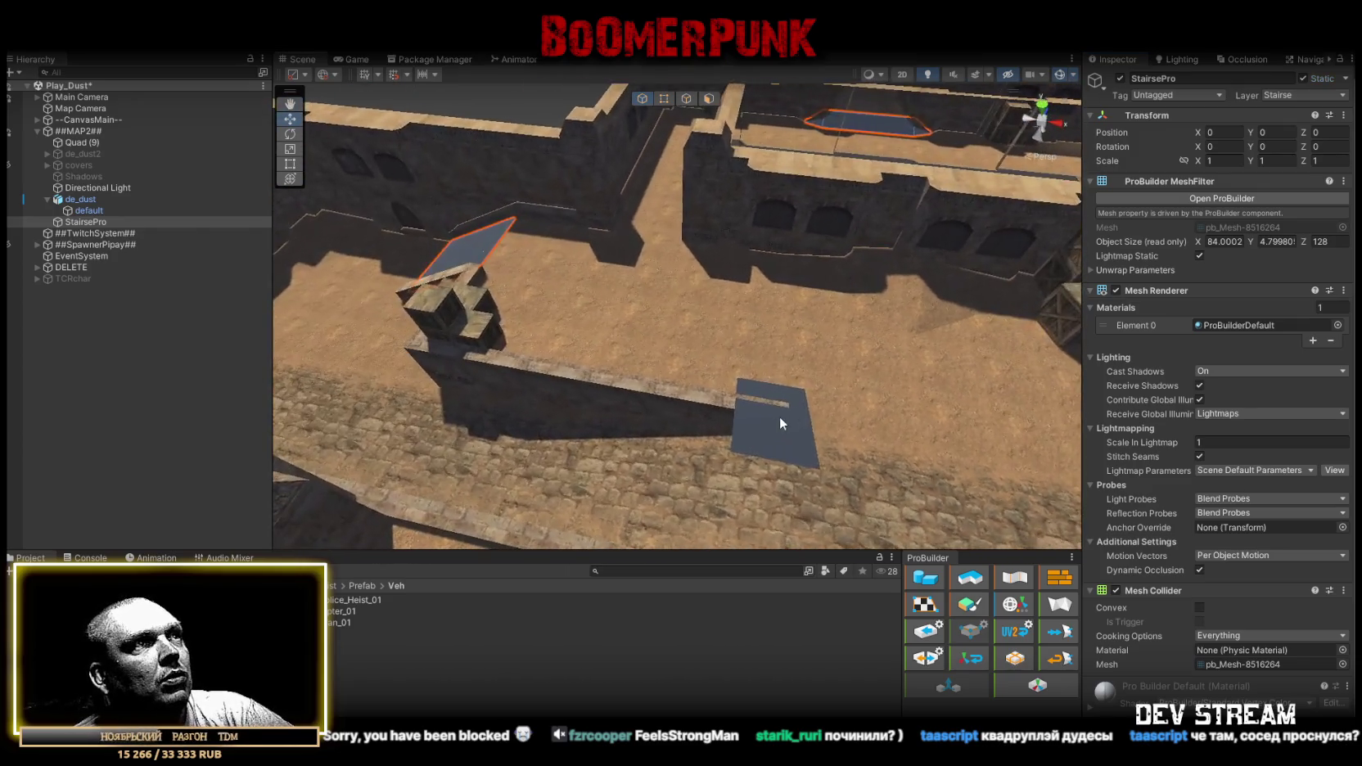
Rotate Quad (9) to -90/0/-90 so it lies flat on the wall top.
left_click(781, 416)
mouse_move(782, 403)
left_mouse_down()
mouse_move(627, 333)
mouse_move(762, 274)
mouse_move(993, 269)
mouse_move(843, 369)
mouse_move(729, 267)
mouse_move(748, 289)
mouse_move(459, 368)
left_mouse_up()
key("e")
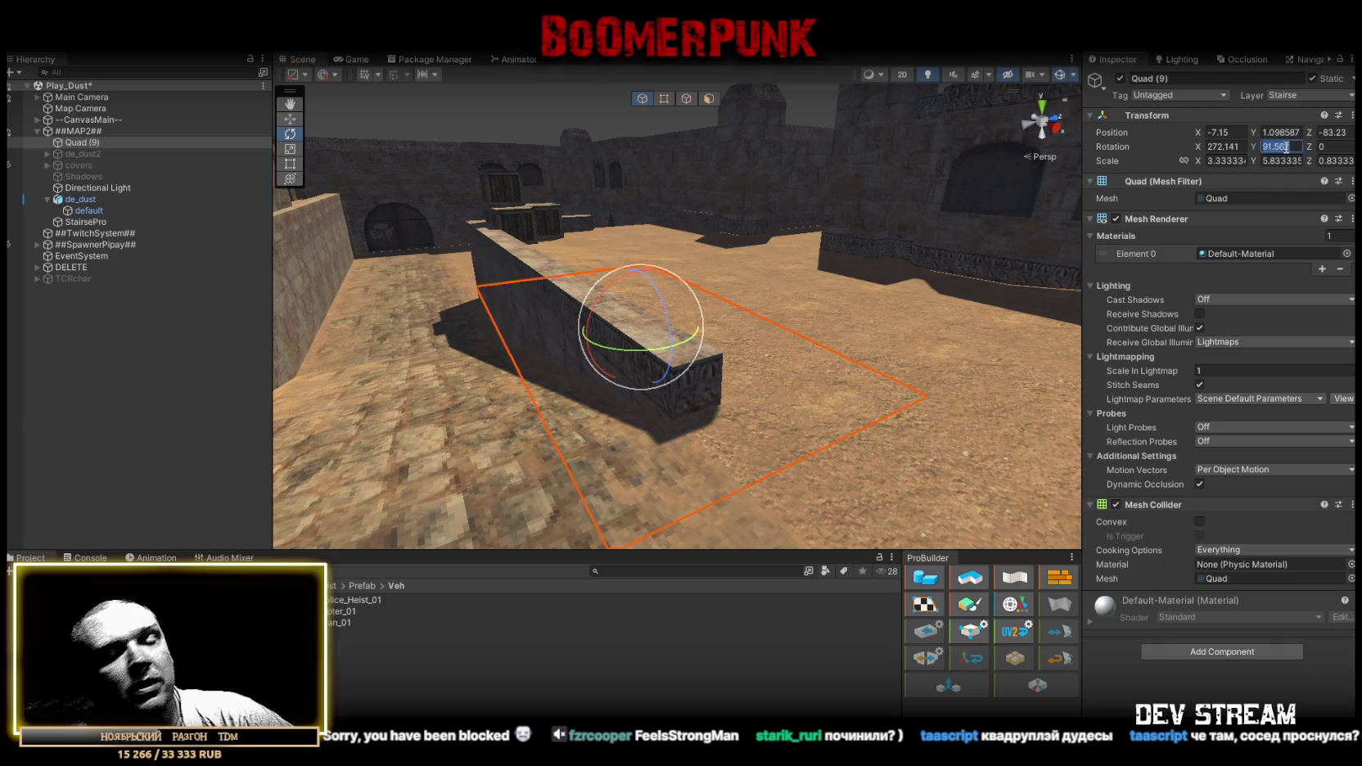
type("0")
left_click(1228, 147)
type("0")
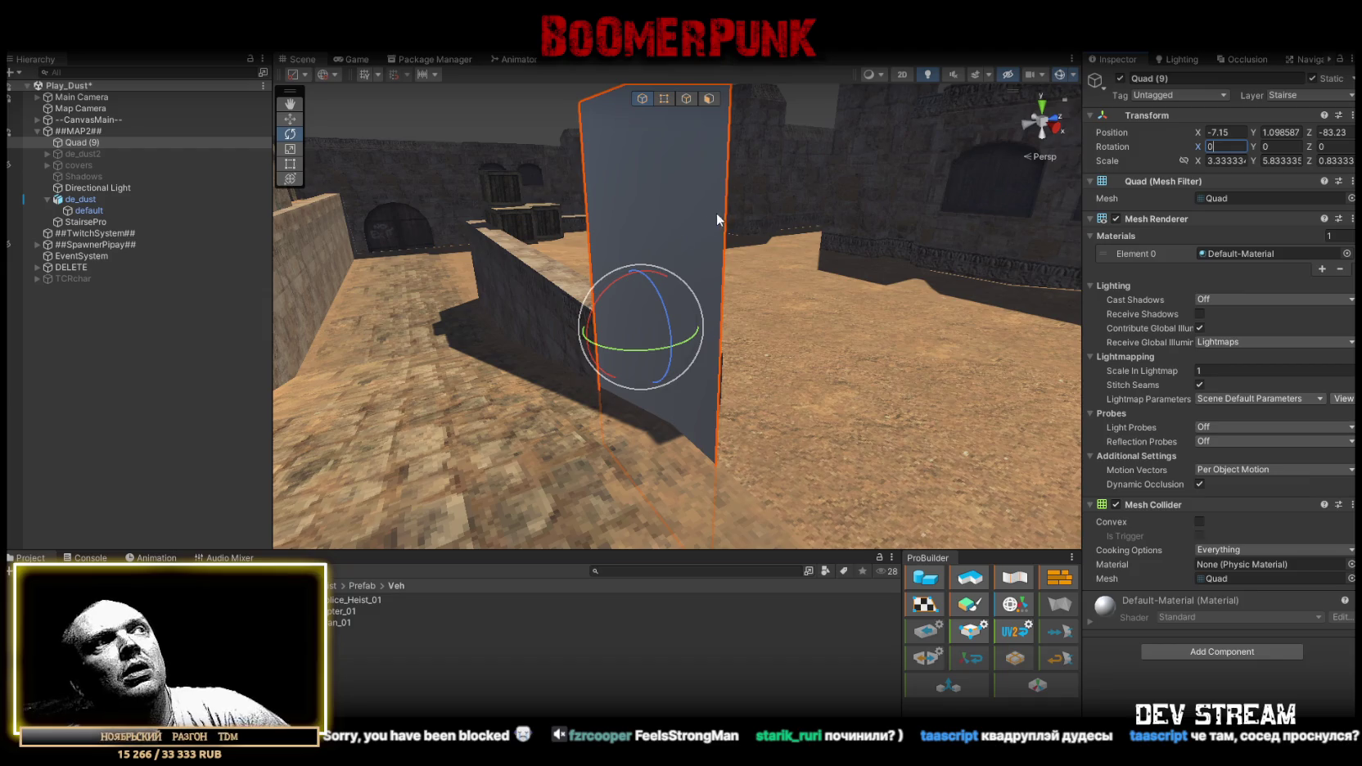
mouse_move(621, 276)
left_mouse_down()
mouse_move(460, 350)
mouse_move(821, 337)
left_mouse_up()
Scale Quad (9) into a thin strip stretched along the wall ledge, Y scale 18.33.
key("r")
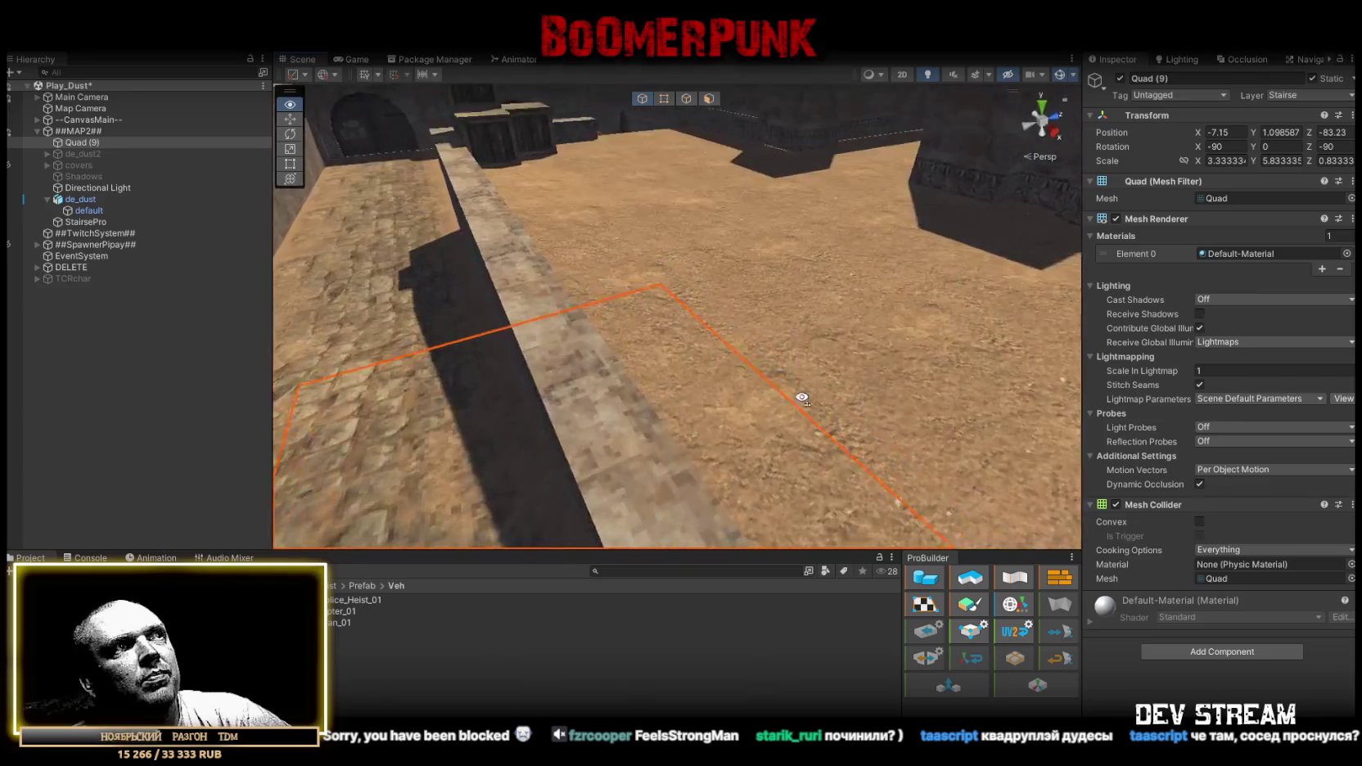
mouse_move(750, 366)
left_mouse_down()
mouse_move(743, 351)
mouse_move(709, 374)
mouse_move(703, 343)
mouse_move(795, 489)
mouse_move(747, 385)
mouse_move(721, 385)
mouse_move(960, 416)
mouse_move(873, 336)
mouse_move(535, 329)
mouse_move(859, 373)
left_mouse_up()
key("w")
key("r")
left_click_drag(974, 349, 802, 355)
key("w")
key("r")
key("w")
double_click(82, 143)
Duplicate Quad (9) as Quad (10) and place it on the adjacent wall at X -13.97, Y 1.6, Z -89.93.
left_click(78, 154)
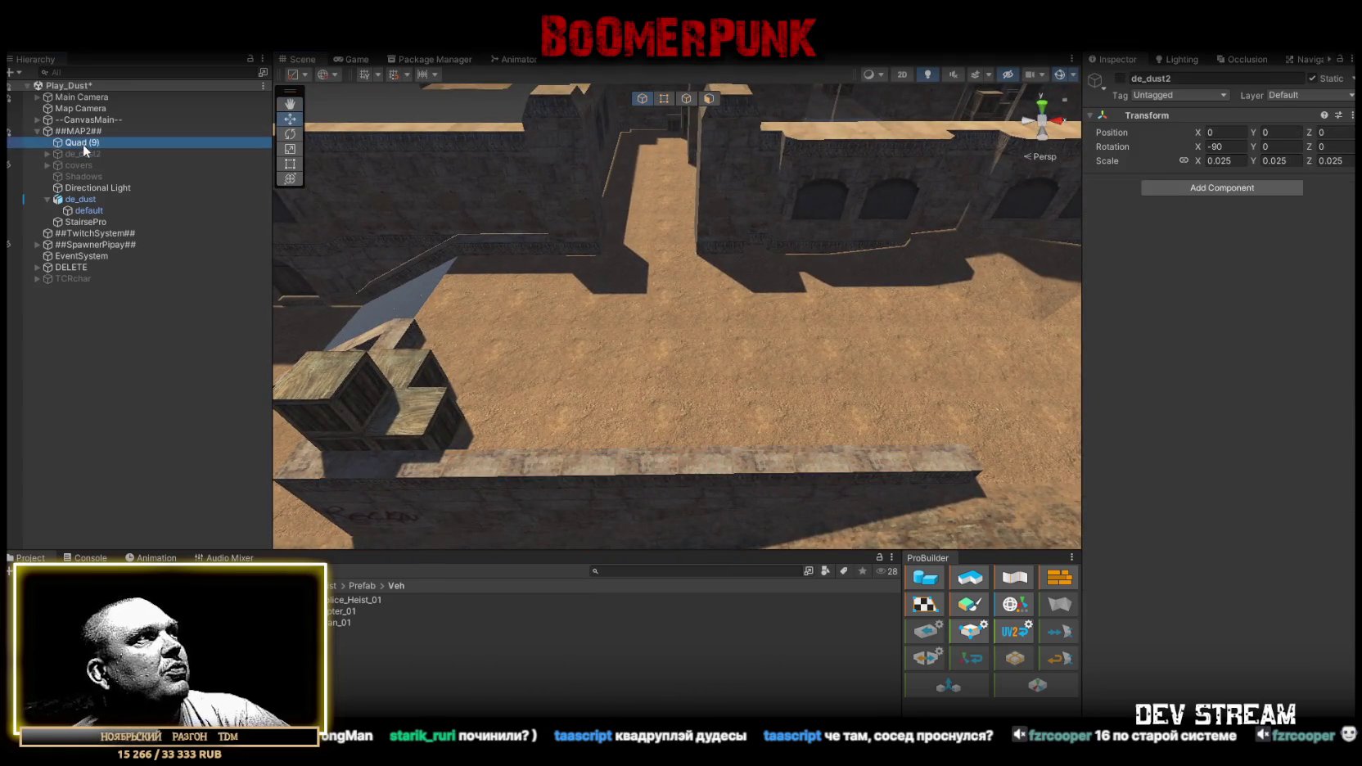
key("ctrl+d")
left_click_drag(85, 230, 84, 142)
mouse_move(579, 317)
left_mouse_down()
mouse_move(632, 317)
mouse_move(647, 200)
left_mouse_up()
key("ctrl+d")
key("ctrl+d")
left_click(129, 142)
mouse_move(622, 295)
left_mouse_down("alt")
mouse_move(651, 320)
mouse_move(547, 405)
mouse_move(745, 420)
mouse_move(622, 361)
mouse_move(723, 327)
mouse_move(513, 328)
left_mouse_up("alt")
key("ctrl+d")
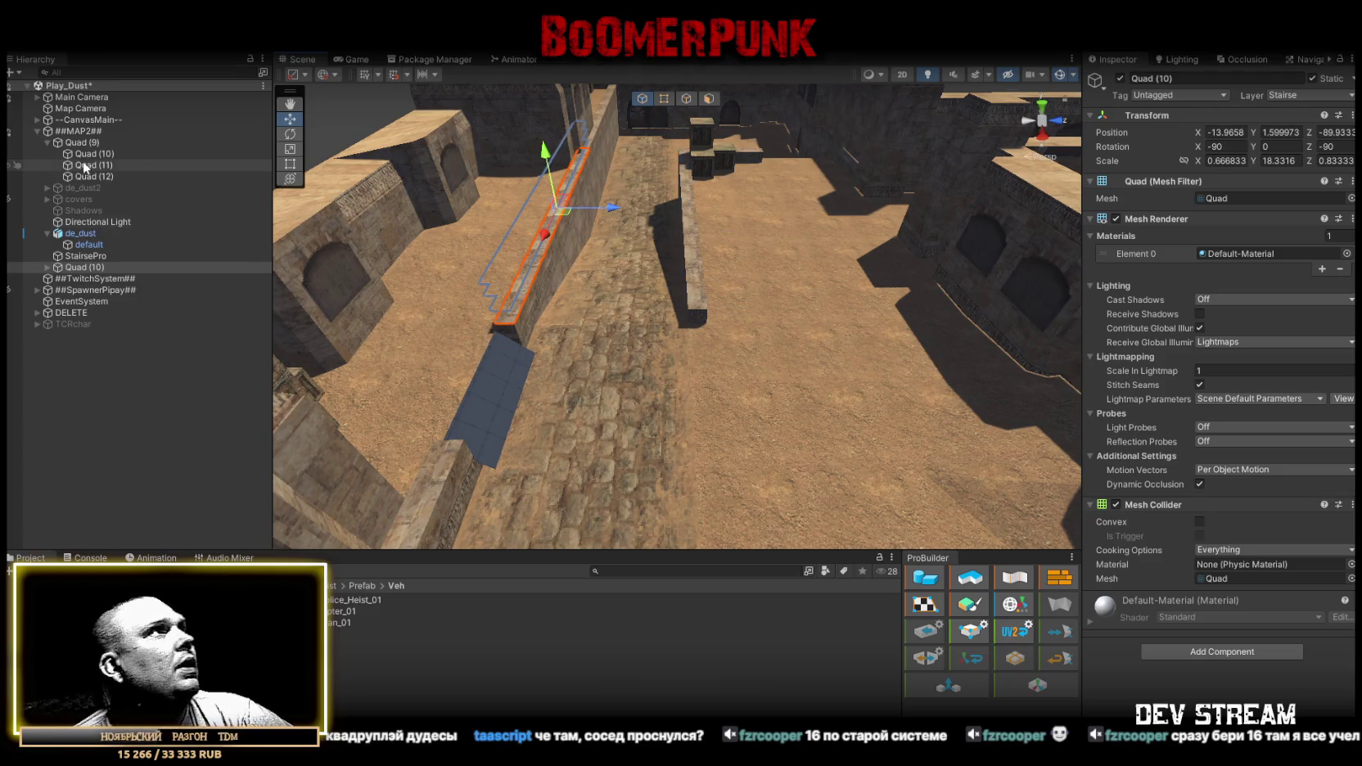
left_click(47, 141)
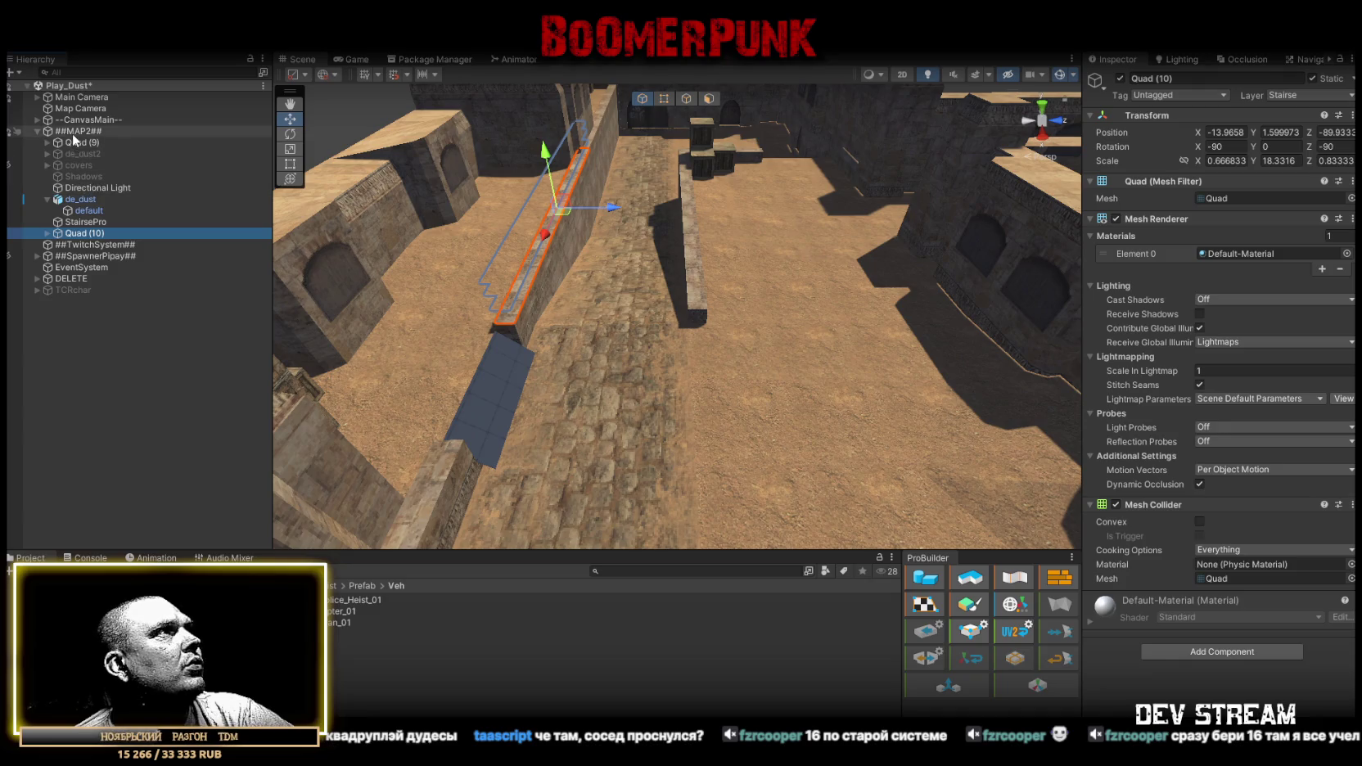
Parent Quad (9) and Quad (10) under a new empty NavMEshFake, marked Static including children.
left_click(73, 142, "ctrl")
right_click(73, 142)
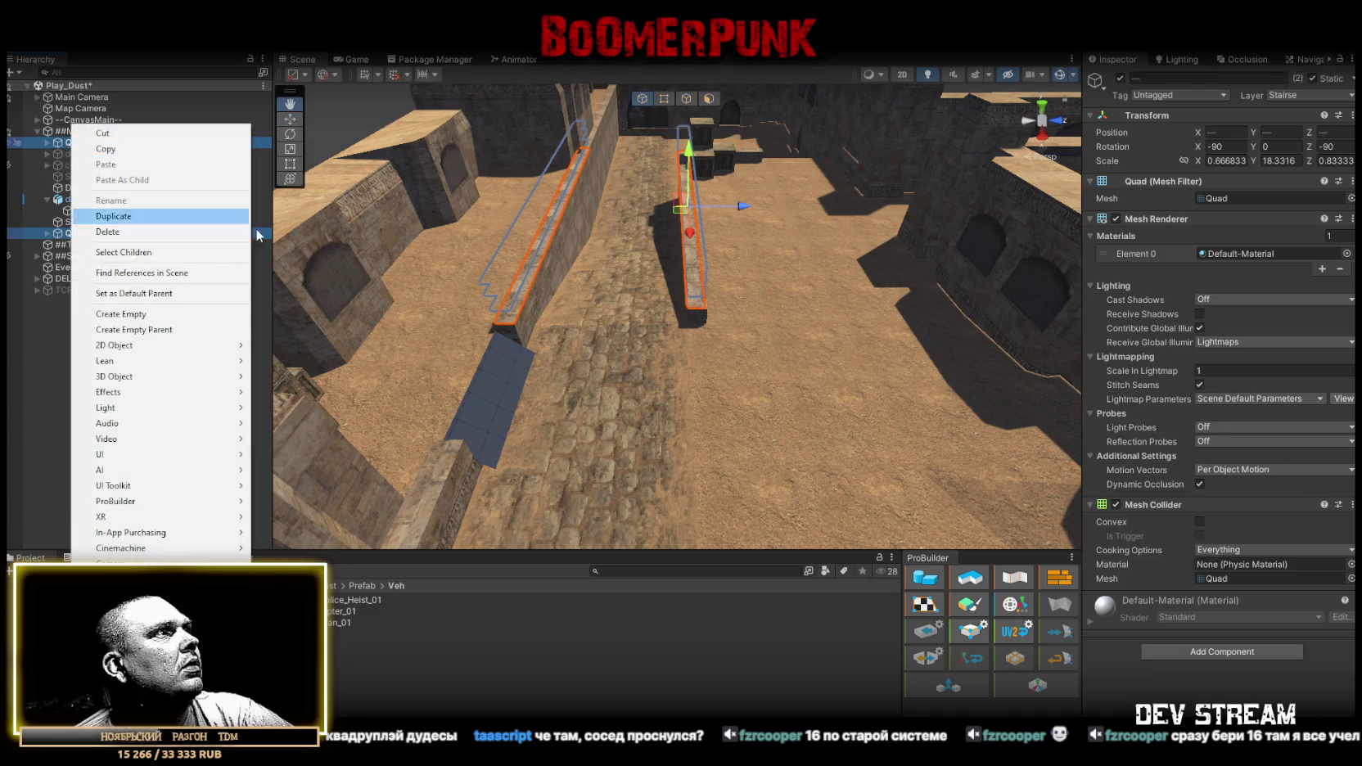
left_click(161, 331)
type("NavMEshFake")
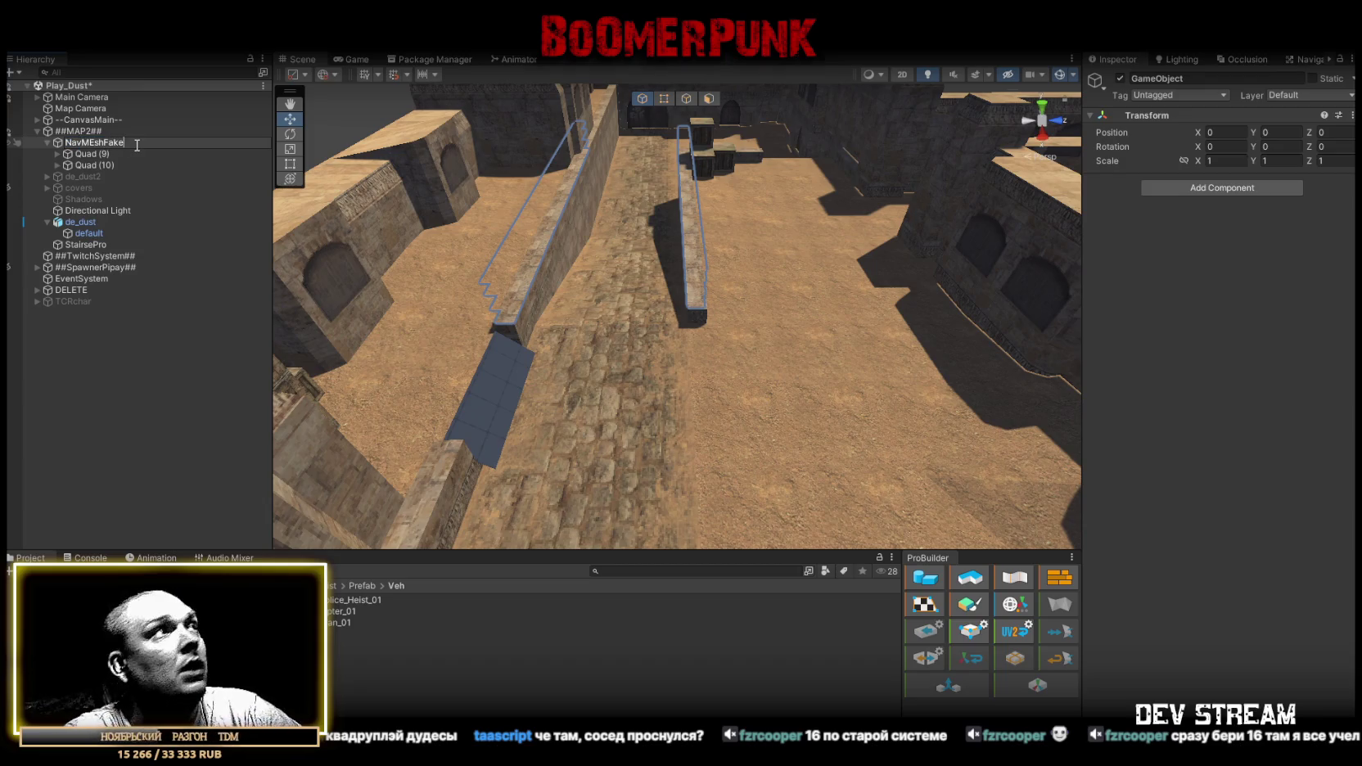
key("Return")
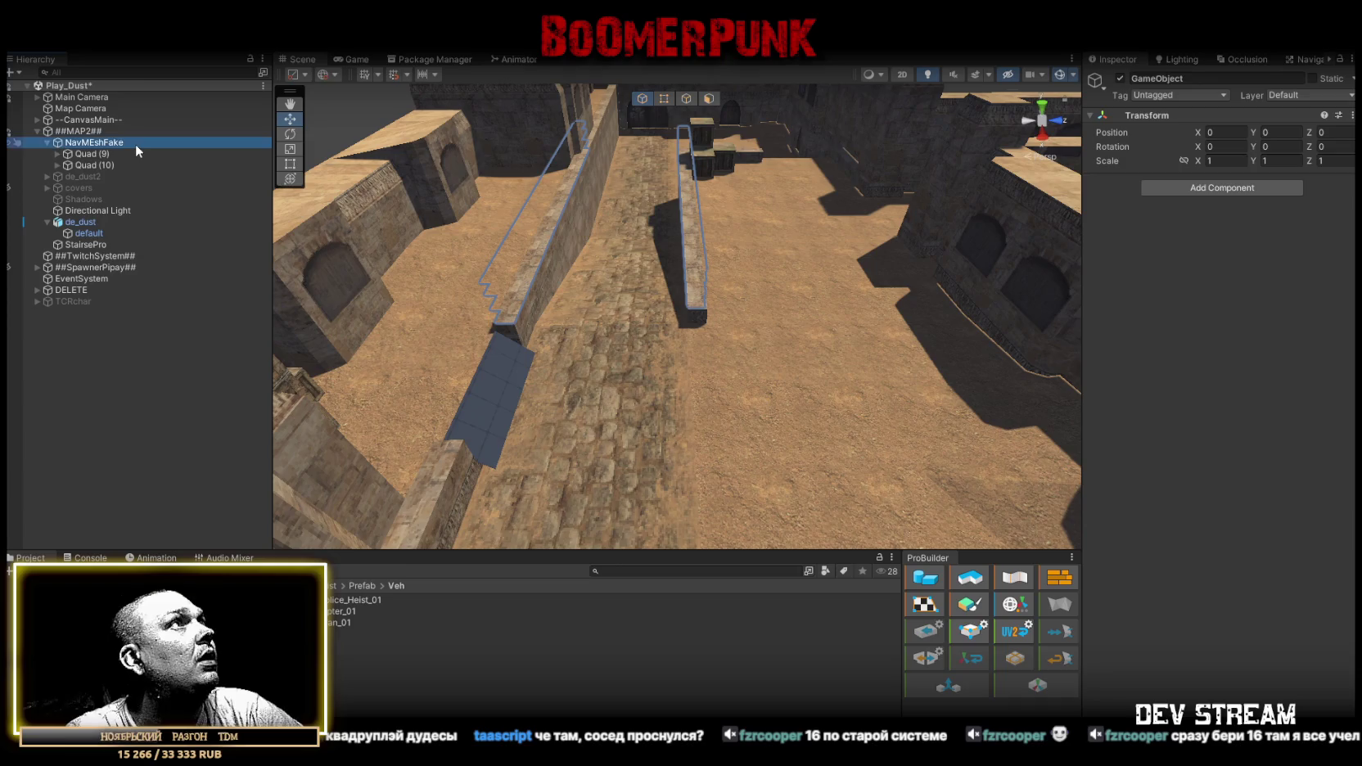
left_click(1313, 78)
left_click(610, 419)
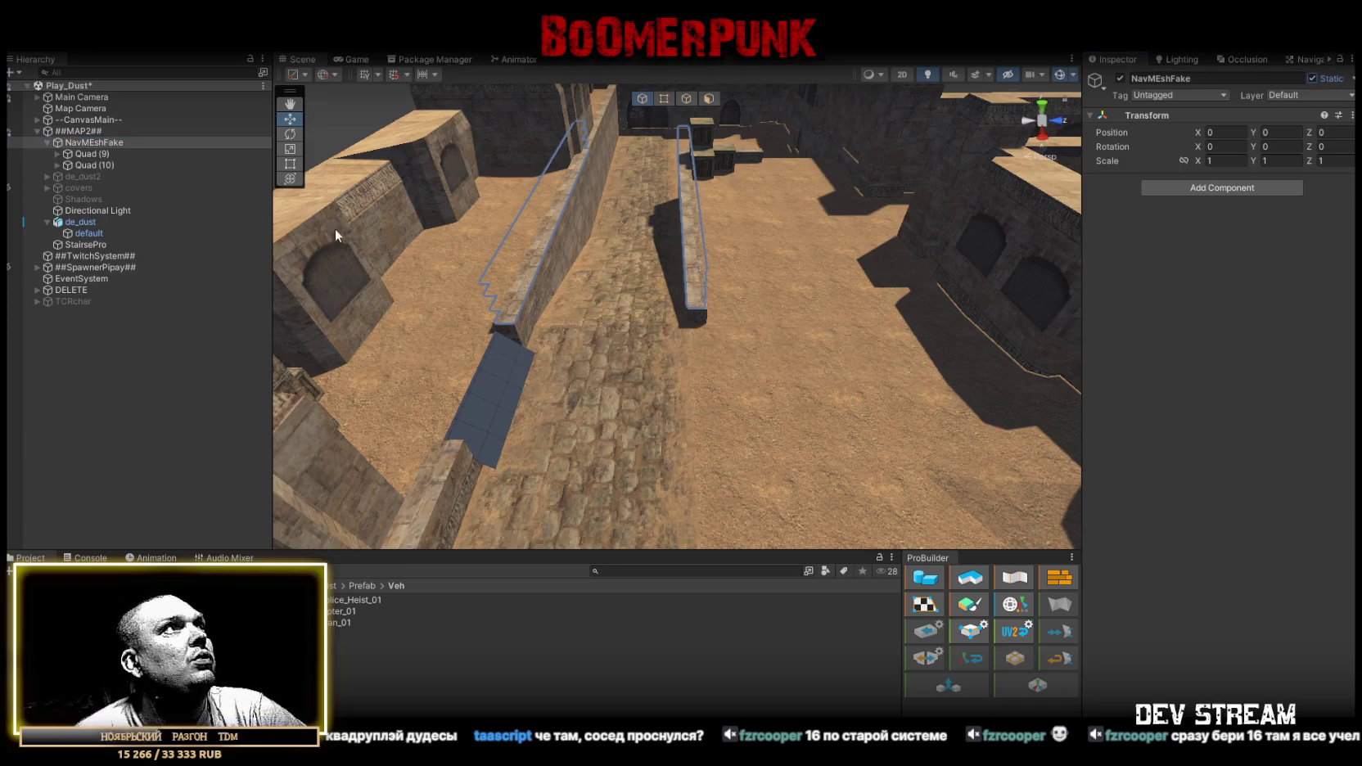
left_click(87, 154)
mouse_move(589, 213)
left_mouse_down()
mouse_move(1315, 186)
mouse_move(1123, 231)
mouse_move(729, 209)
mouse_move(733, 219)
mouse_move(486, 139)
mouse_move(844, 263)
mouse_move(919, 253)
left_mouse_up()
Duplicate Quad (9) as Quad (11), then narrow and shorten it to fit the wall.
key("ctrl+d")
key("f")
key("e")
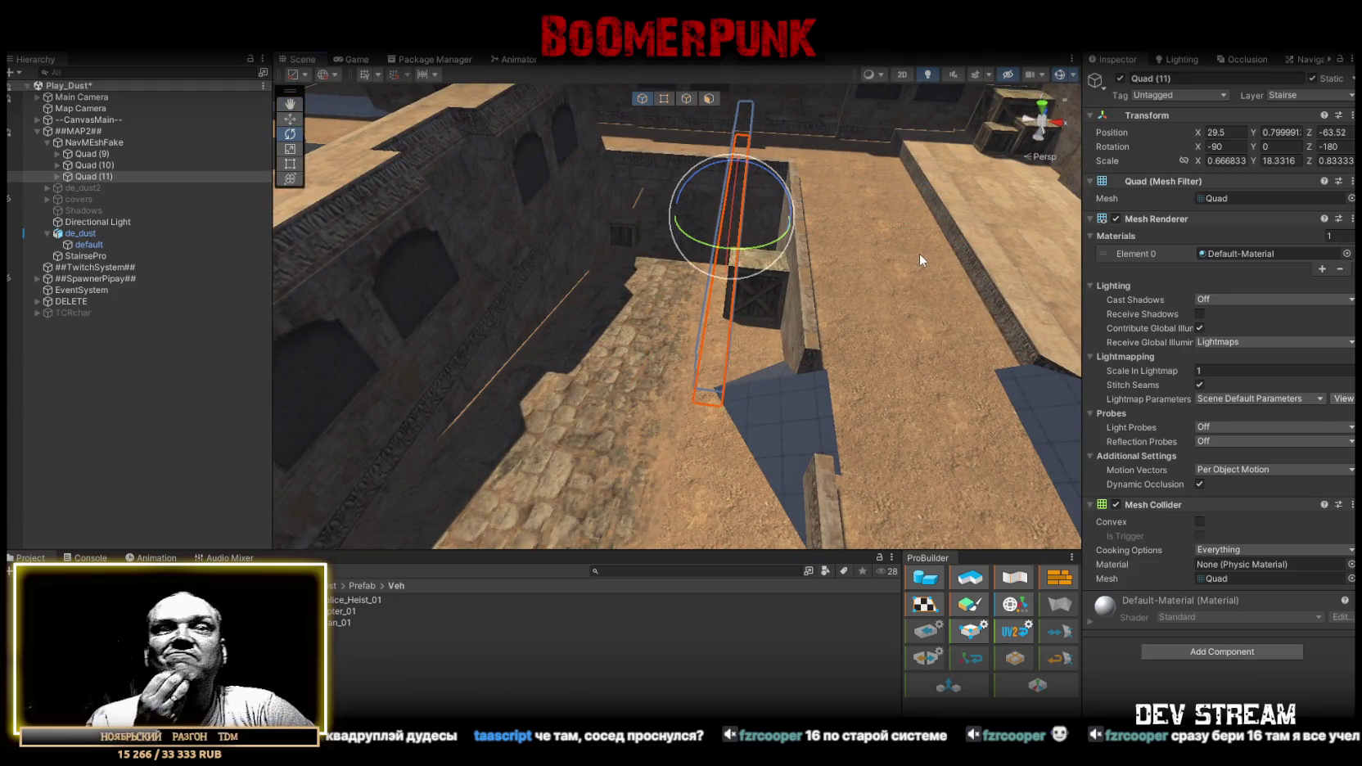
mouse_move(753, 351)
left_mouse_down()
mouse_move(770, 316)
mouse_move(634, 428)
mouse_move(763, 359)
mouse_move(724, 327)
left_mouse_up()
key("w")
key("r")
left_click_drag(617, 293, 626, 293)
mouse_move(769, 313)
left_mouse_down()
mouse_move(465, 341)
mouse_move(386, 316)
mouse_move(734, 336)
left_mouse_up()
mouse_move(821, 336)
left_mouse_down()
mouse_move(737, 335)
mouse_move(643, 375)
left_mouse_up()
key("w")
Duplicate the strip as Quad (12) and position it at the wall corner.
key("ctrl+d")
mouse_move(546, 383)
left_mouse_down()
mouse_move(723, 315)
mouse_move(925, 322)
left_mouse_up()
key("e")
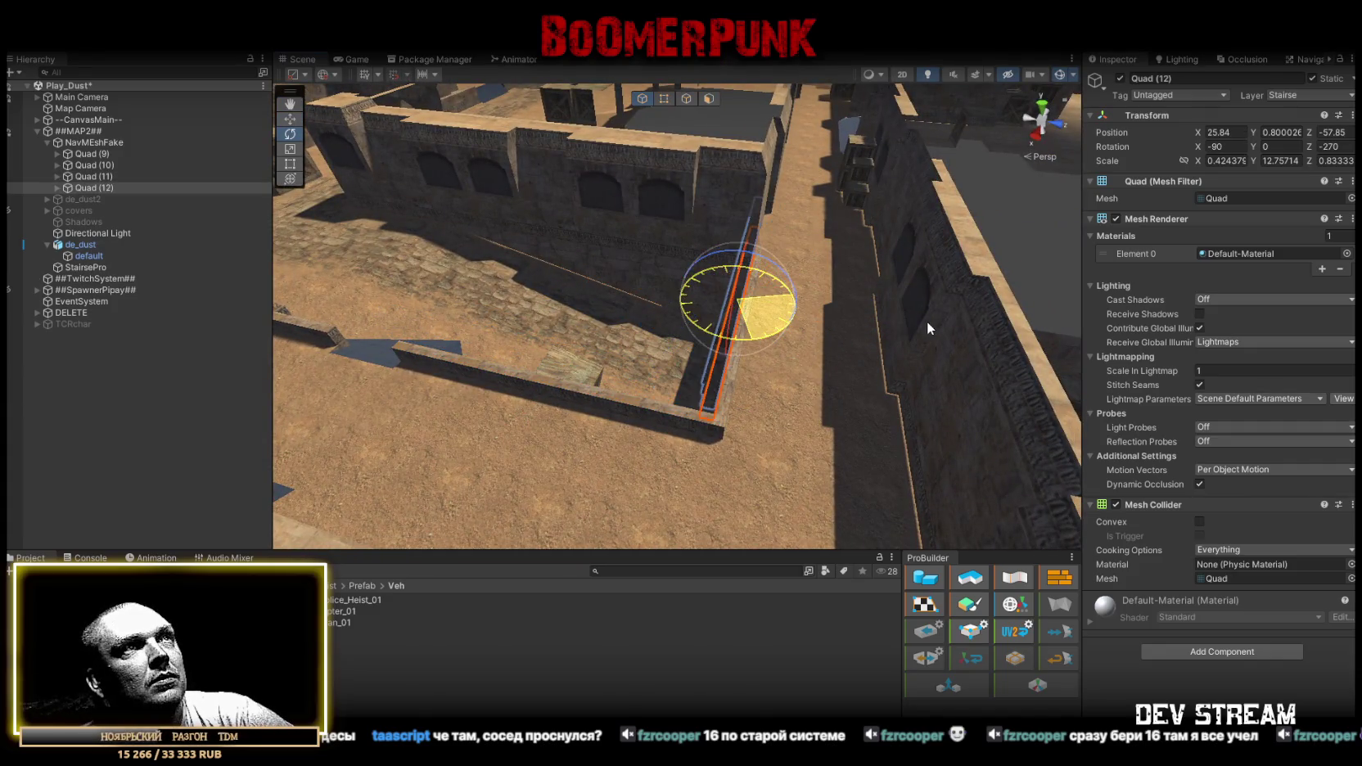
scroll(803, 360, "up", 5)
key("w")
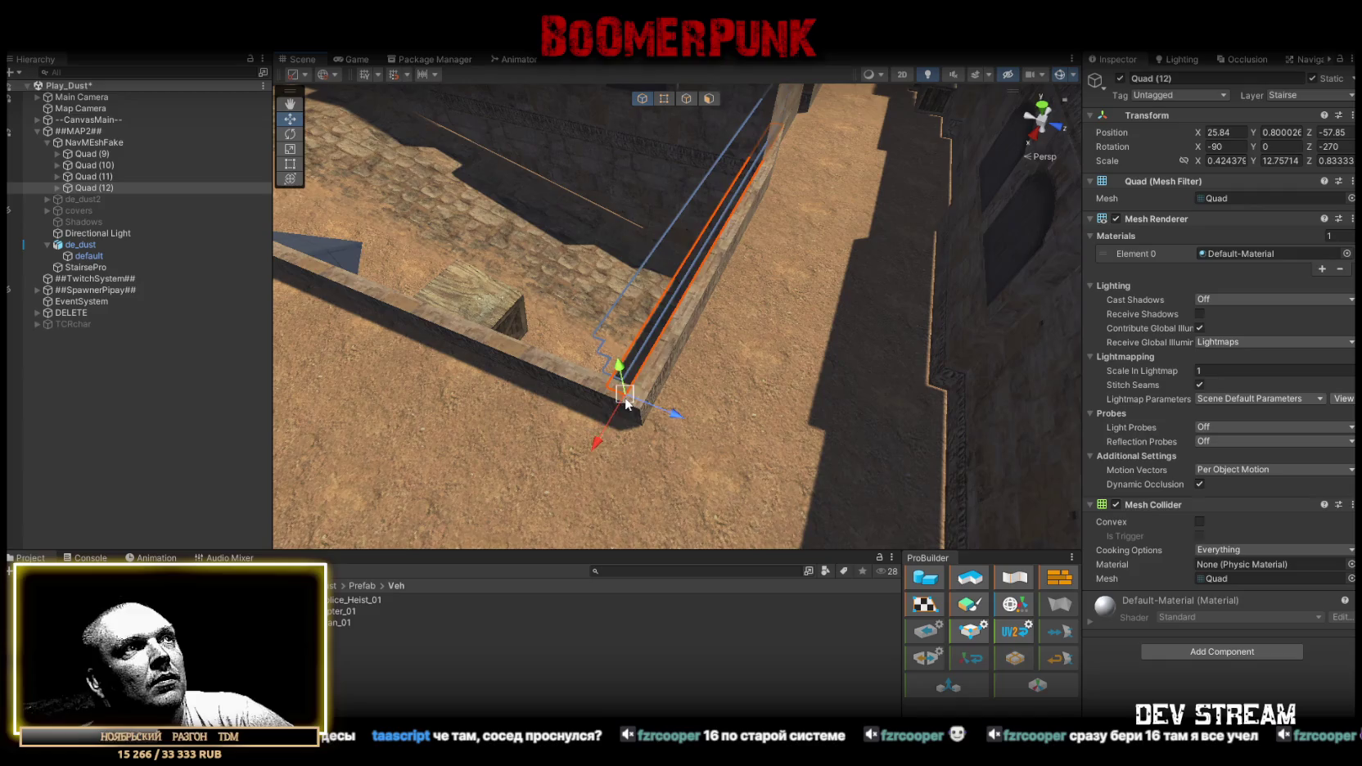
mouse_move(626, 403)
left_mouse_down()
mouse_move(655, 398)
mouse_move(649, 411)
mouse_move(790, 352)
mouse_move(331, 346)
mouse_move(675, 374)
mouse_move(675, 386)
mouse_move(885, 380)
mouse_move(492, 406)
mouse_move(814, 389)
mouse_move(779, 243)
mouse_move(699, 266)
left_mouse_up()
Duplicate it as Quad (13), then stretch and widen it along the walkway beside the wall.
key("ctrl+d")
mouse_move(463, 200)
left_mouse_down()
mouse_move(810, 319)
mouse_move(971, 394)
mouse_move(1025, 397)
mouse_move(854, 365)
mouse_move(753, 299)
left_mouse_up()
key("e")
key("w")
left_click_drag(632, 216, 610, 226)
mouse_move(745, 309)
left_mouse_down("alt")
mouse_move(753, 293)
mouse_move(728, 381)
left_mouse_up("alt")
key("r")
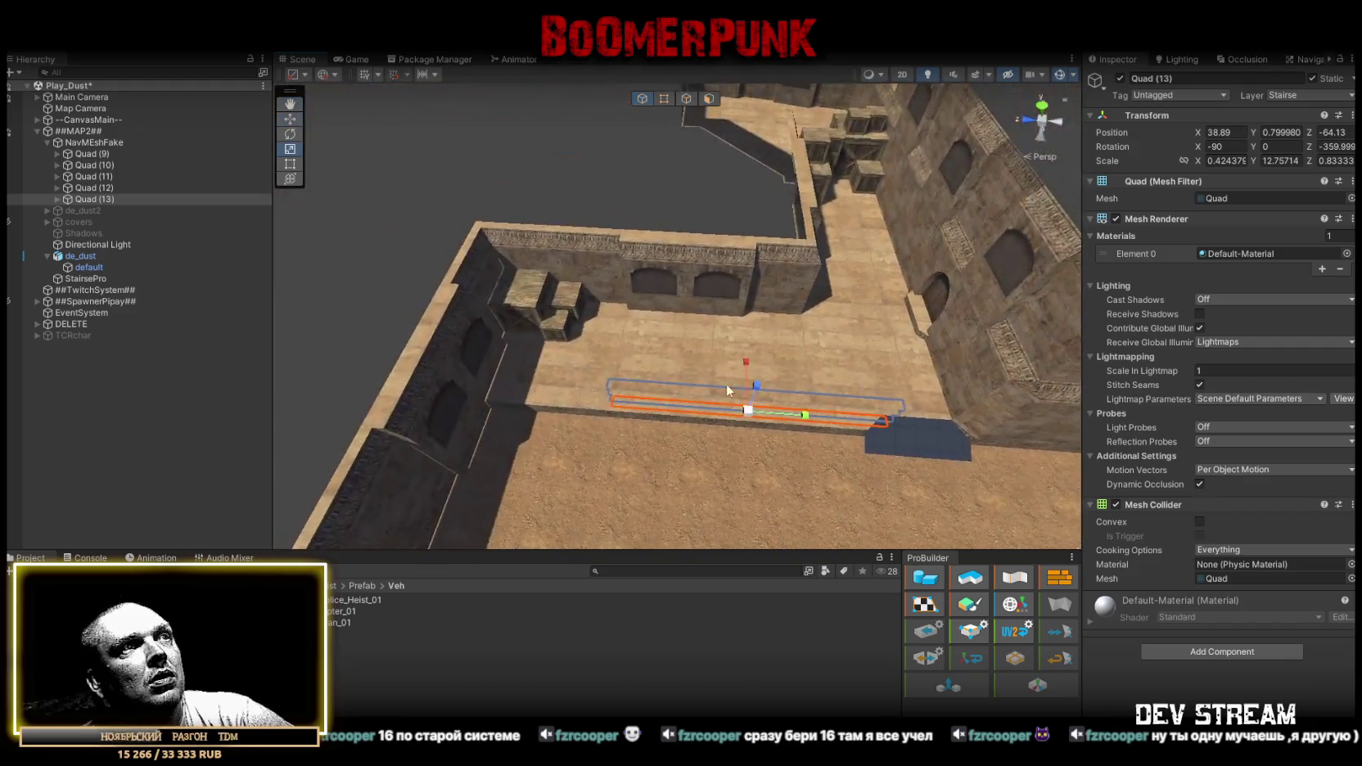
mouse_move(788, 419)
left_mouse_down()
mouse_move(823, 416)
mouse_move(802, 416)
left_mouse_up()
key("w")
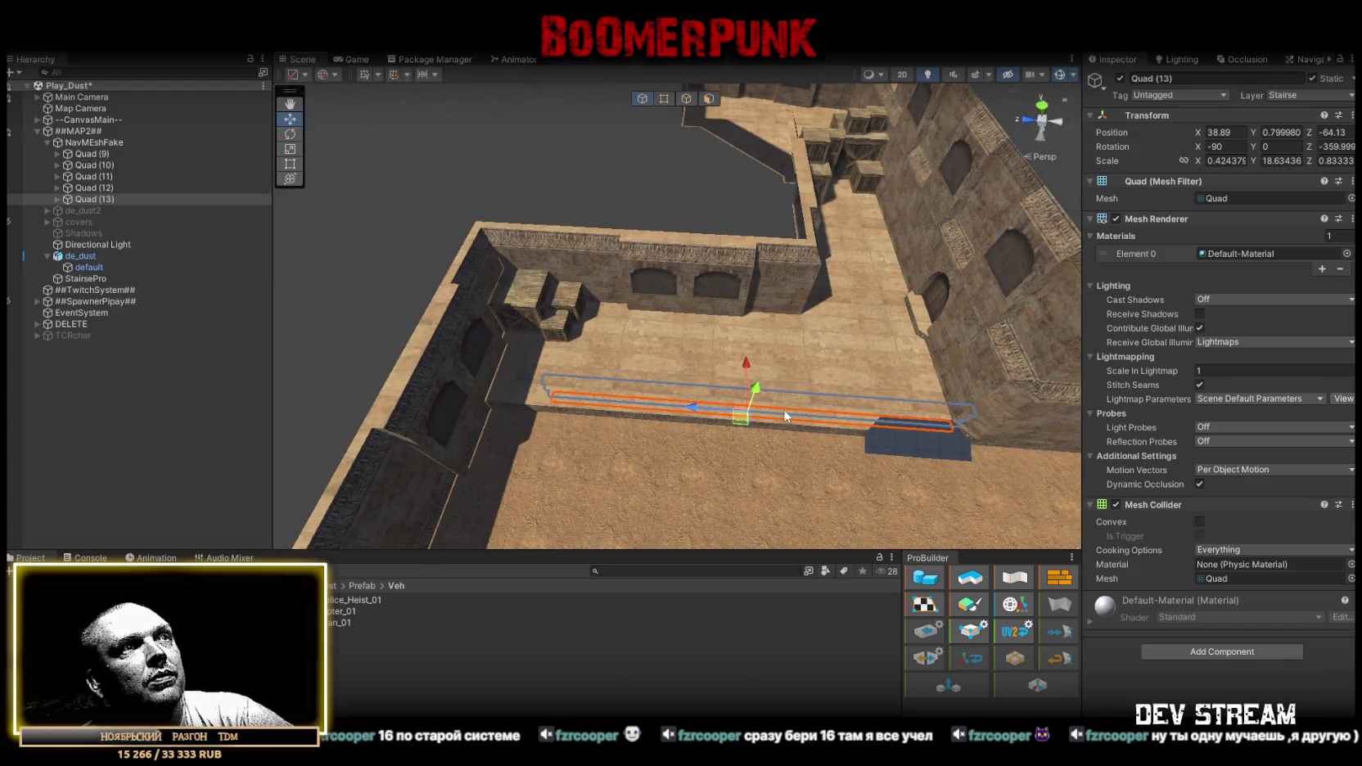
left_click_drag(698, 405, 628, 402)
key("r")
mouse_move(732, 410)
left_mouse_down()
mouse_move(925, 371)
mouse_move(610, 378)
mouse_move(717, 412)
mouse_move(775, 405)
mouse_move(536, 371)
left_mouse_up()
mouse_move(607, 207)
left_mouse_down()
mouse_move(645, 201)
mouse_move(622, 267)
mouse_move(623, 386)
mouse_move(709, 405)
mouse_move(740, 218)
mouse_move(764, 189)
mouse_move(705, 199)
left_mouse_up()
Duplicate Quad (13) as Quad (14) and move it to the arched doorway.
key("w")
mouse_move(626, 239)
left_mouse_down()
mouse_move(853, 373)
mouse_move(911, 324)
mouse_move(879, 327)
left_mouse_up()
key("ctrl+d")
mouse_move(336, 307)
left_mouse_down()
mouse_move(966, 300)
mouse_move(861, 289)
mouse_move(884, 286)
mouse_move(638, 319)
mouse_move(705, 351)
mouse_move(895, 338)
left_mouse_up()
key("f")
key("w")
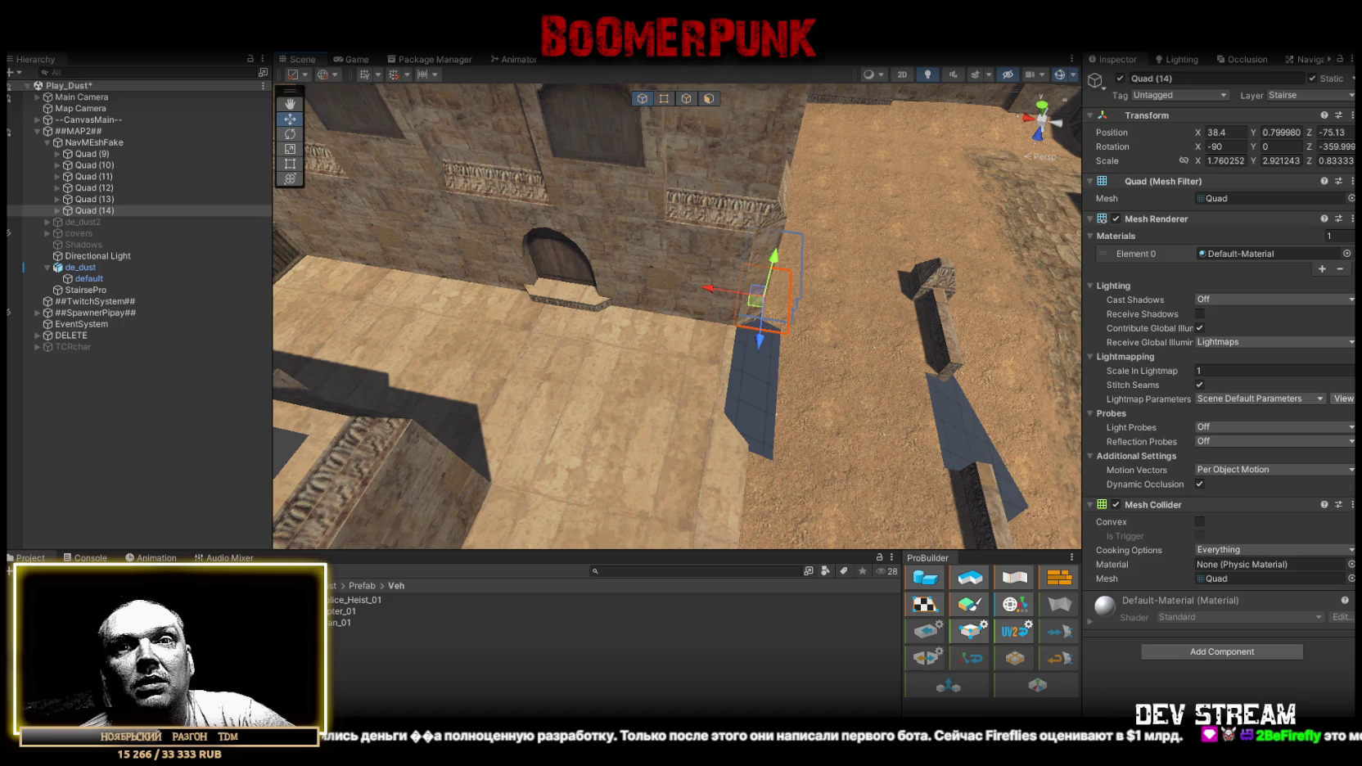
left_click_drag(841, 459, 794, 399)
left_click_drag(824, 336, 971, 358)
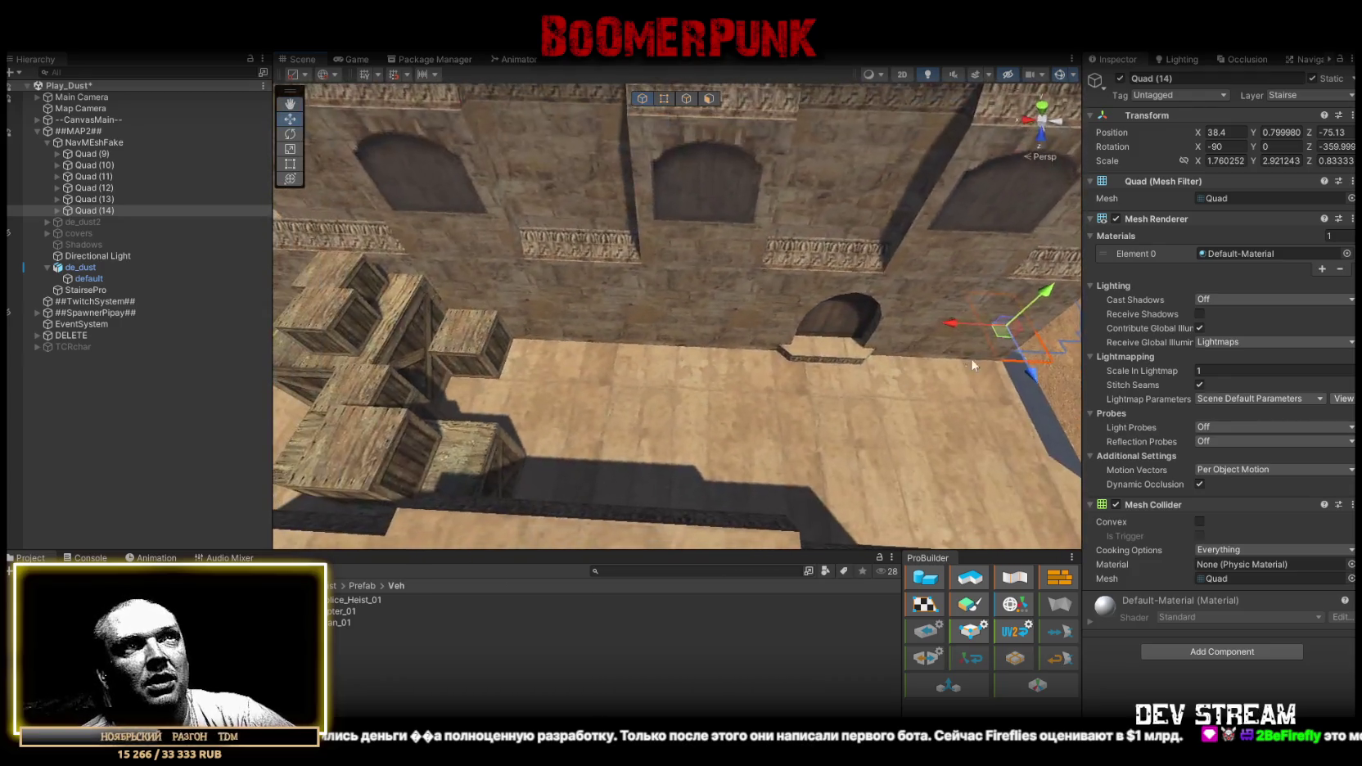
left_click_drag(838, 356, 851, 361)
key("f")
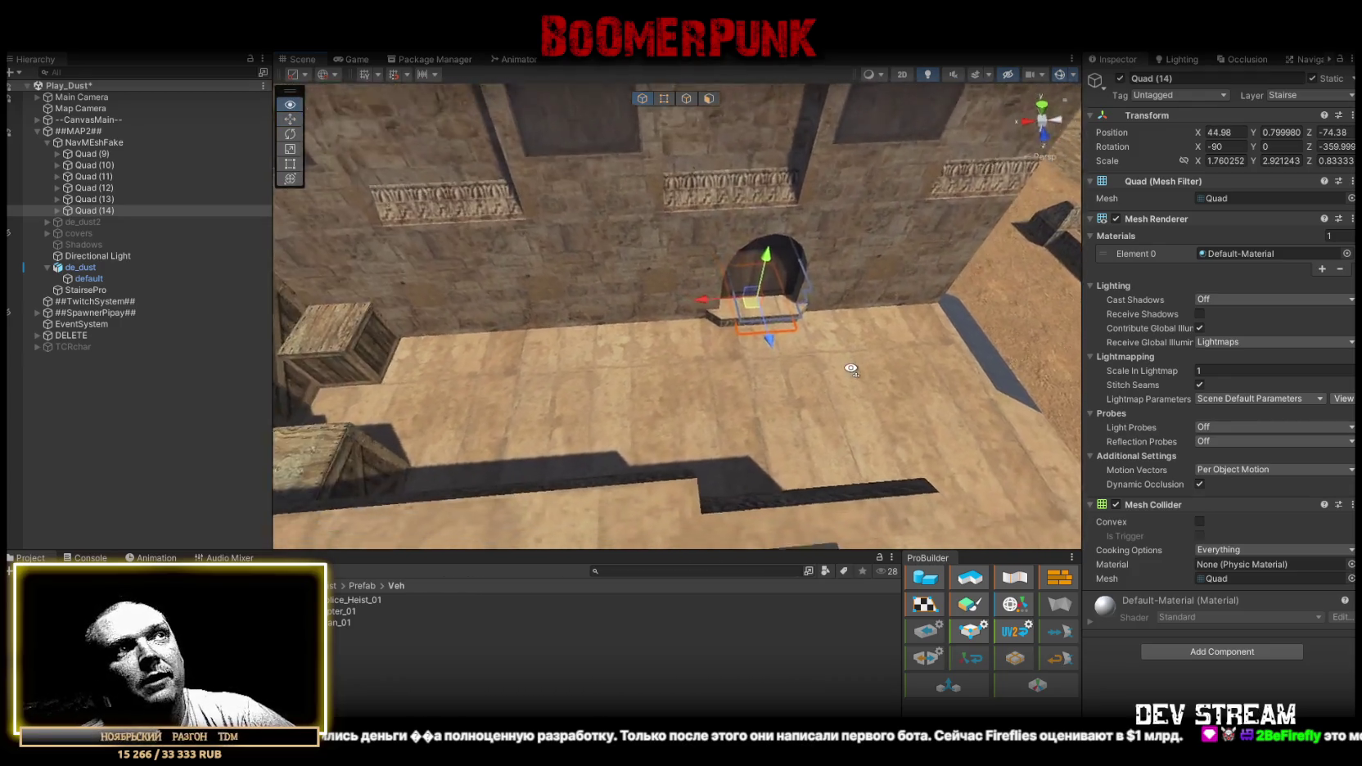
Rotate Quad (14) 90°, narrow its X scale to 0.89, and settle it at X 45.21, Y 1.2, Z -73.58.
key("e")
mouse_move(702, 382)
left_mouse_down()
mouse_move(881, 369)
mouse_move(859, 369)
left_mouse_up()
key("r")
left_click_drag(583, 342, 431, 336)
mouse_move(646, 388)
left_mouse_down()
mouse_move(686, 406)
mouse_move(622, 370)
mouse_move(547, 369)
left_mouse_up()
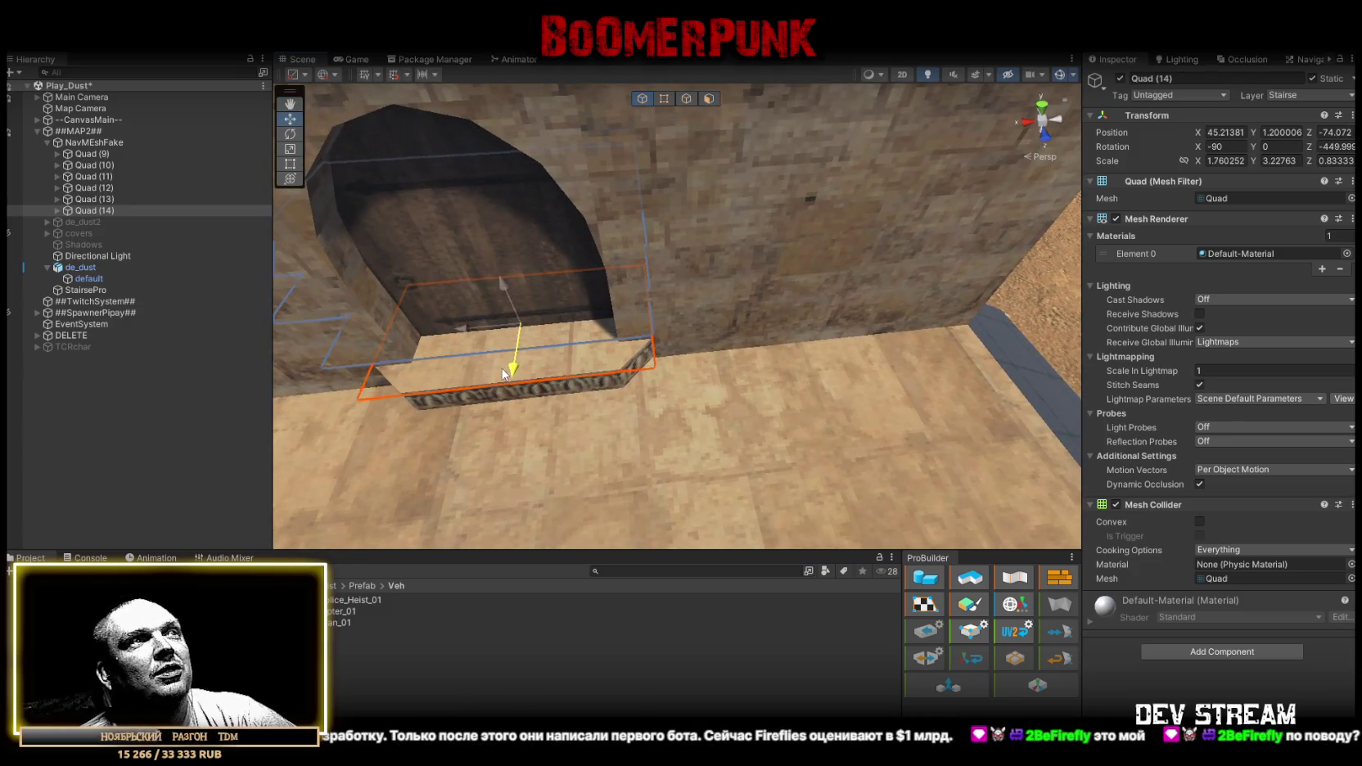
mouse_move(618, 355)
left_mouse_down()
mouse_move(594, 355)
mouse_move(917, 359)
mouse_move(900, 314)
mouse_move(881, 310)
left_mouse_up()
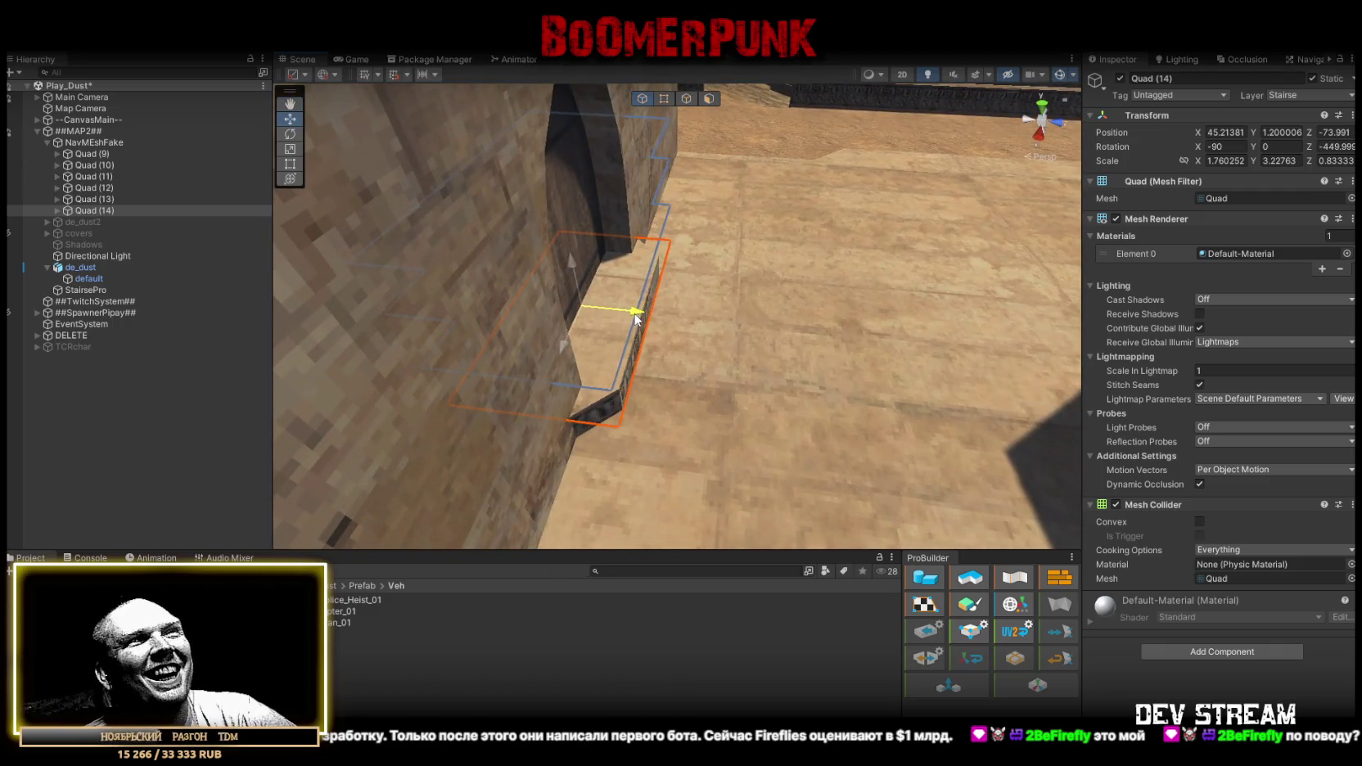
mouse_move(657, 319)
left_mouse_down()
mouse_move(748, 386)
mouse_move(763, 425)
mouse_move(774, 417)
mouse_move(759, 398)
mouse_move(614, 381)
left_mouse_up()
key("r")
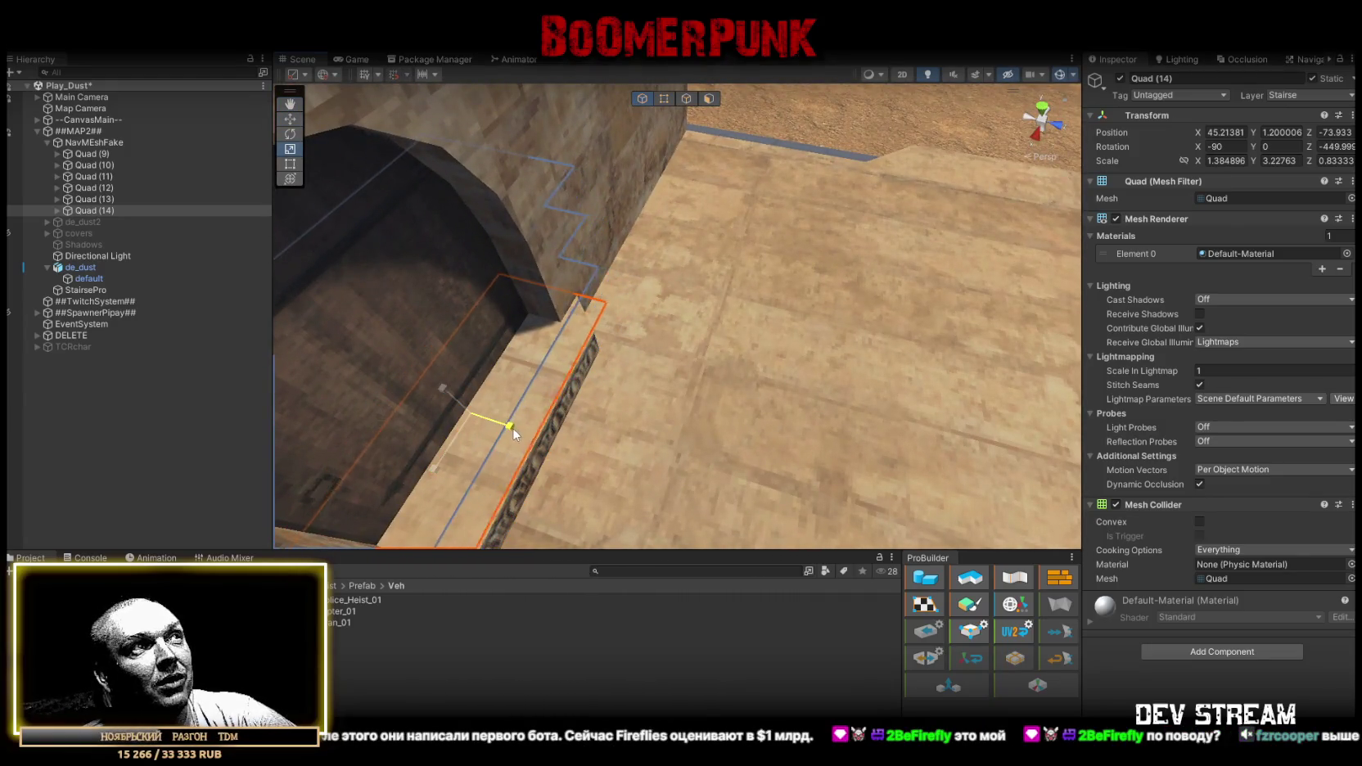
key("w")
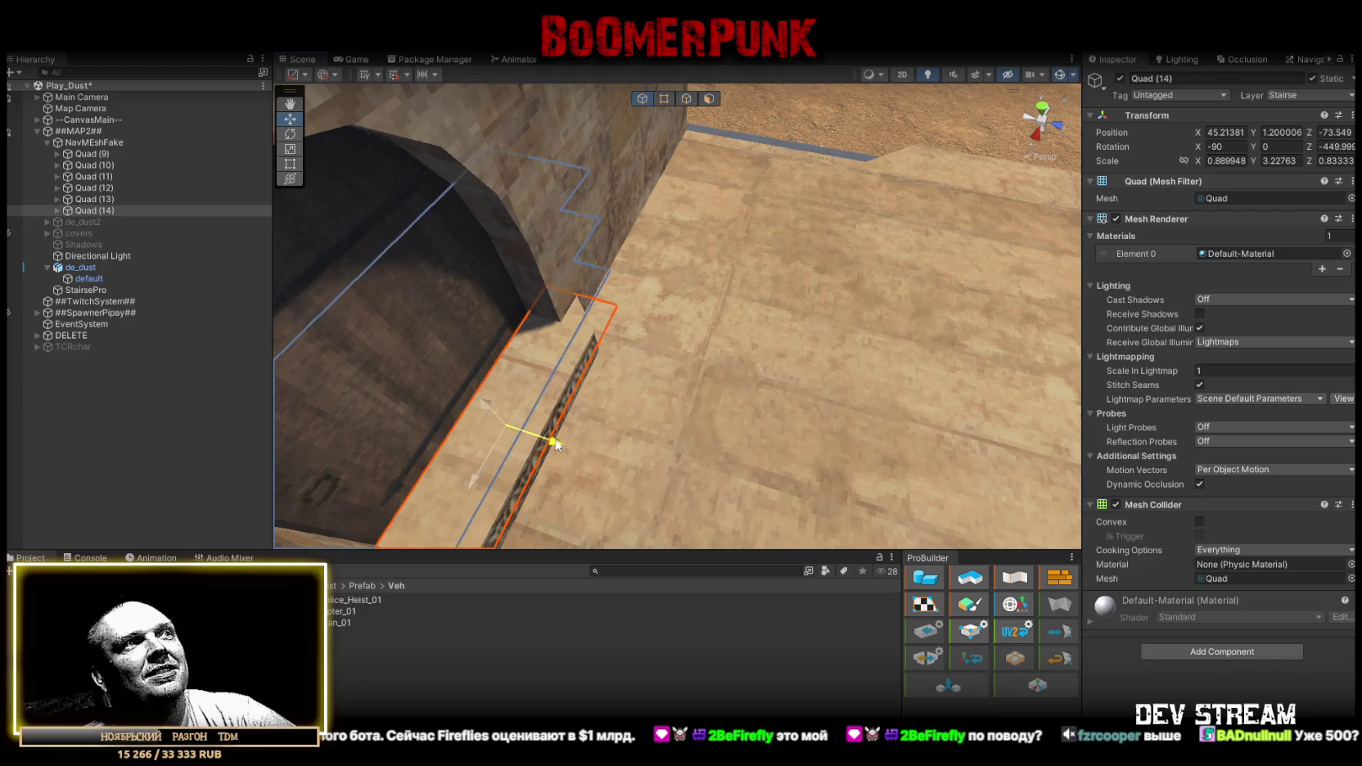
left_click_drag(553, 443, 551, 444)
scroll(638, 426, "down", 10)
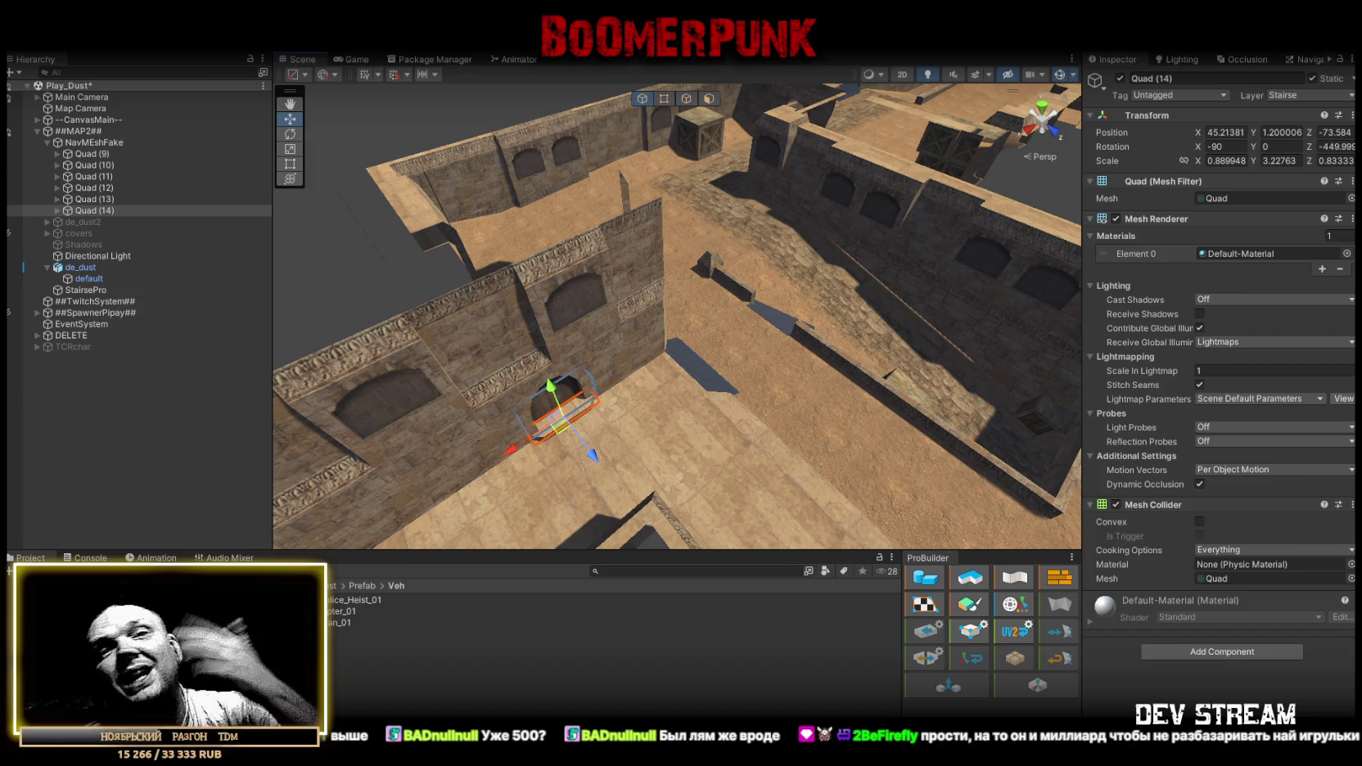
Look over the doorway quad and map, then duplicate Quad (14) into Quad (15).
mouse_move(674, 281)
left_mouse_down()
mouse_move(681, 313)
mouse_move(904, 309)
mouse_move(800, 374)
mouse_move(860, 366)
mouse_move(536, 308)
left_mouse_up()
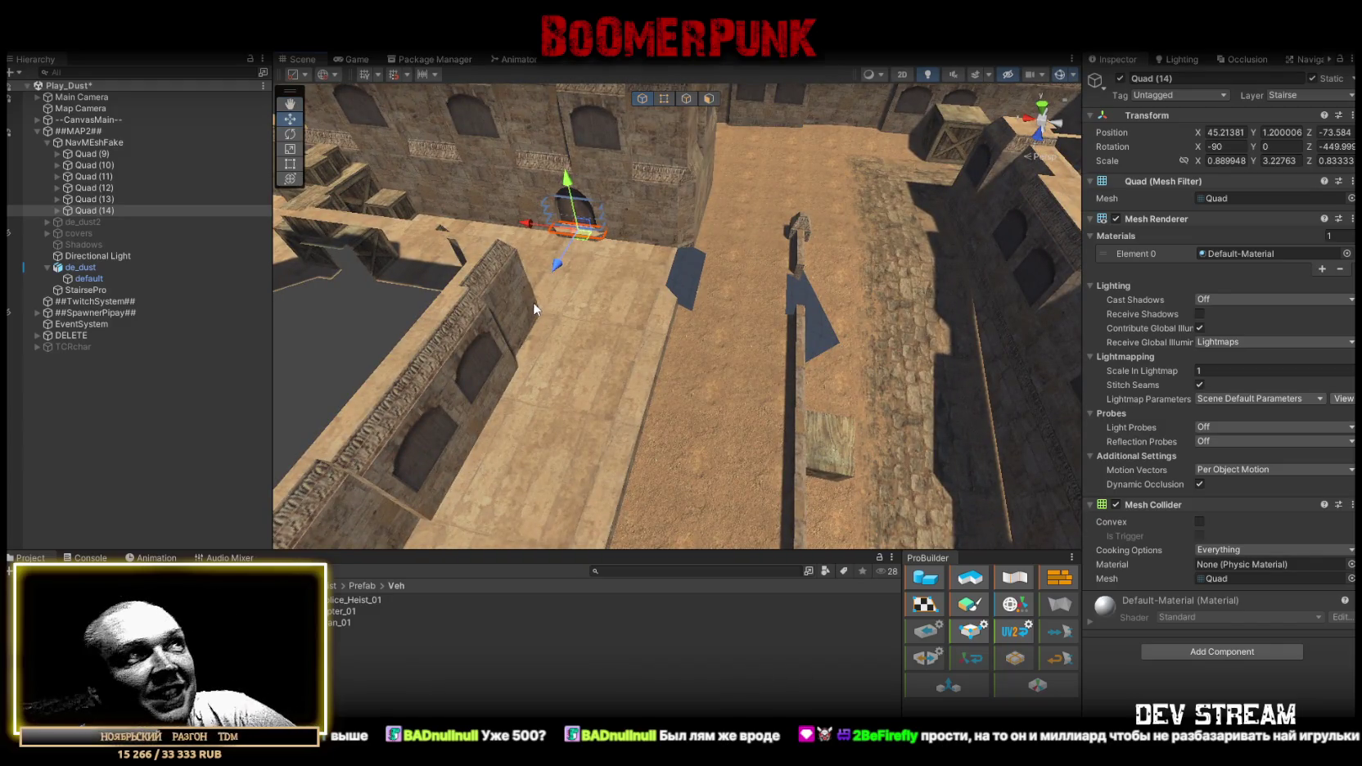
mouse_move(536, 309)
left_mouse_down()
mouse_move(529, 247)
mouse_move(572, 310)
mouse_move(688, 331)
left_mouse_up()
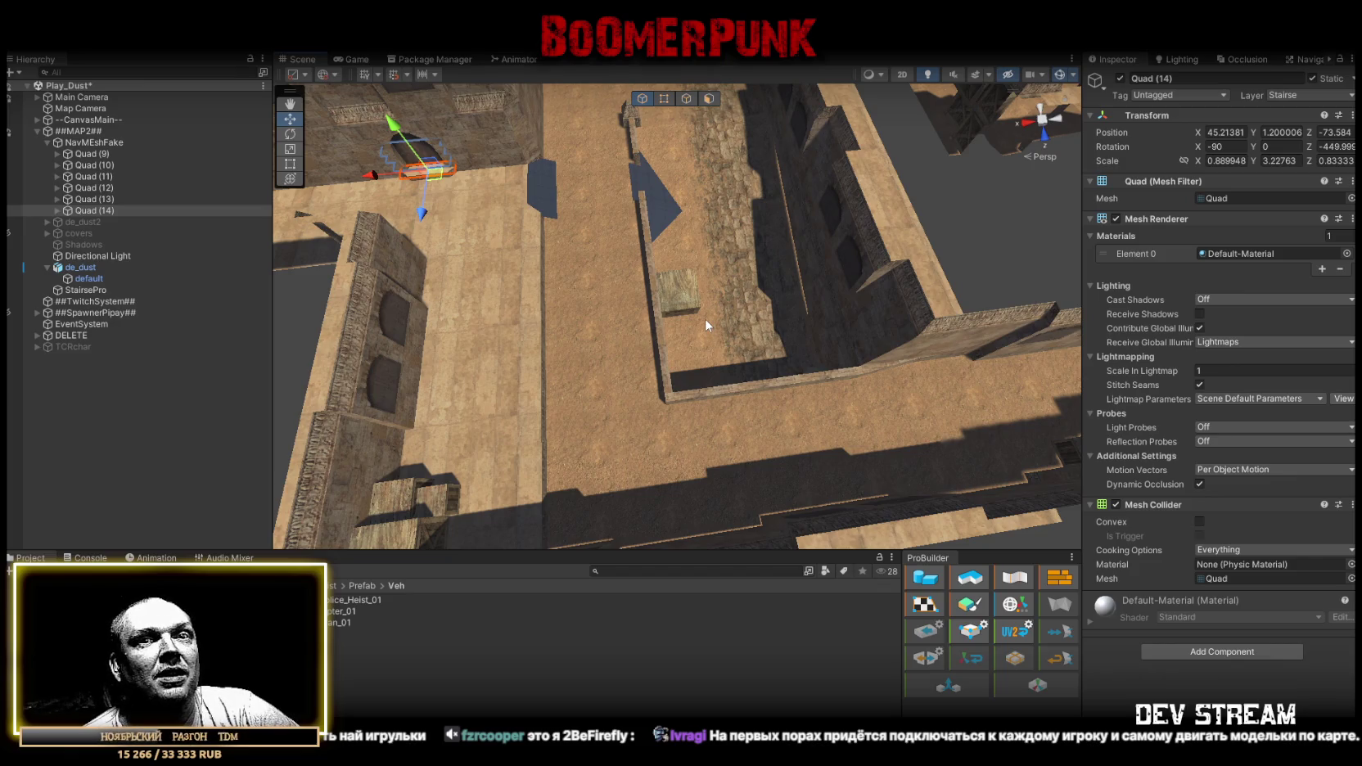
mouse_move(731, 293)
left_mouse_down()
mouse_move(844, 218)
mouse_move(1020, 230)
mouse_move(673, 227)
mouse_move(654, 192)
mouse_move(376, 250)
mouse_move(733, 316)
mouse_move(949, 301)
left_mouse_up()
key("ctrl+d")
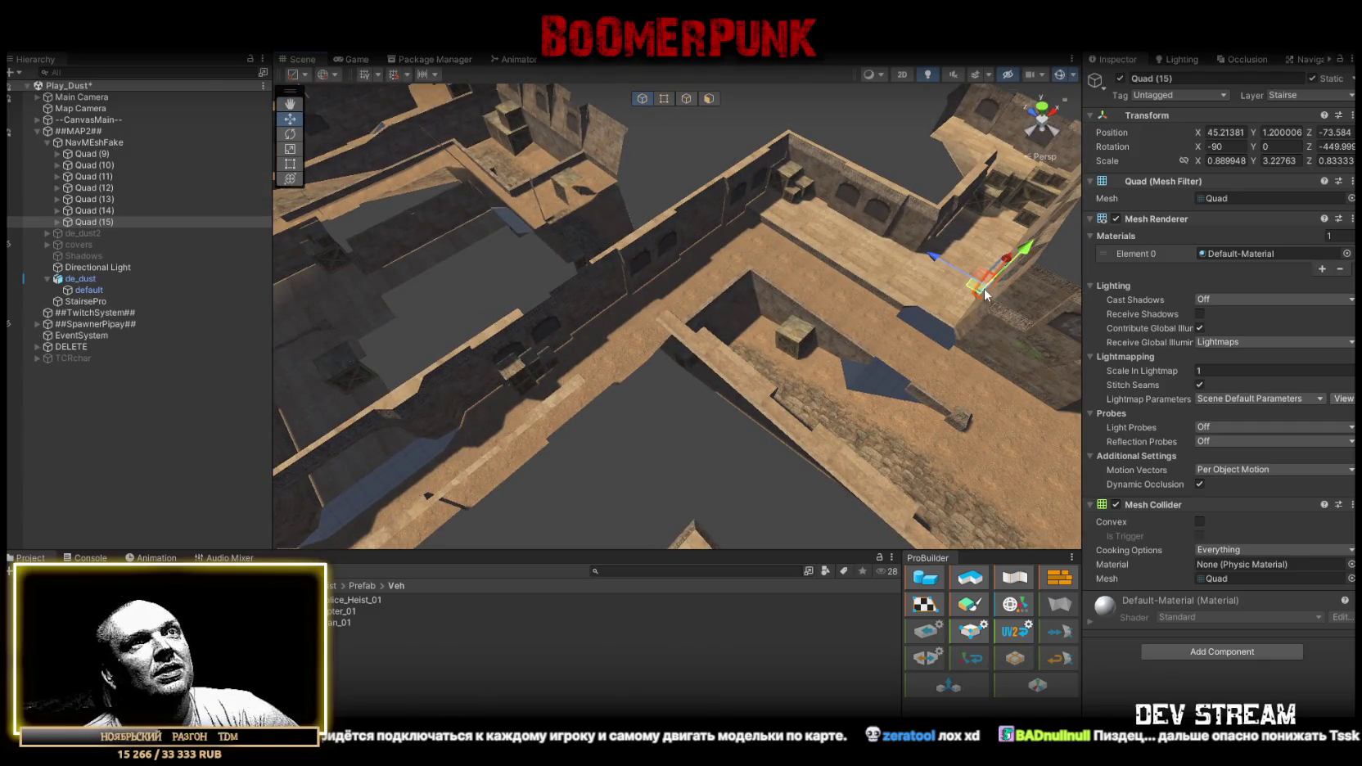
Move Quad (15) to the far arch at X -38.43, Y 1.2, Z -36.74 and set Y scale to 4.17.
mouse_move(619, 436)
left_mouse_down()
mouse_move(689, 368)
mouse_move(971, 383)
left_mouse_up()
left_click_drag(844, 340, 1005, 326)
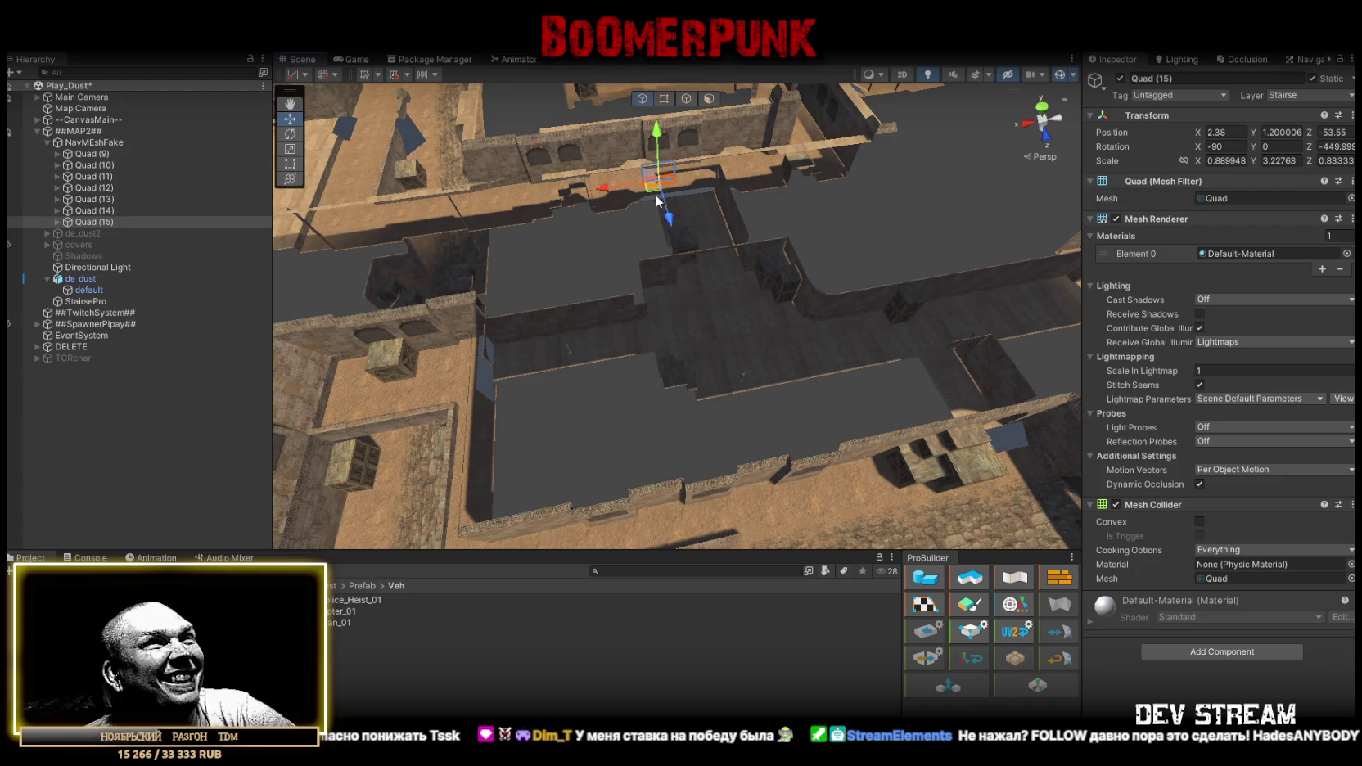
left_click_drag(1044, 336, 456, 284)
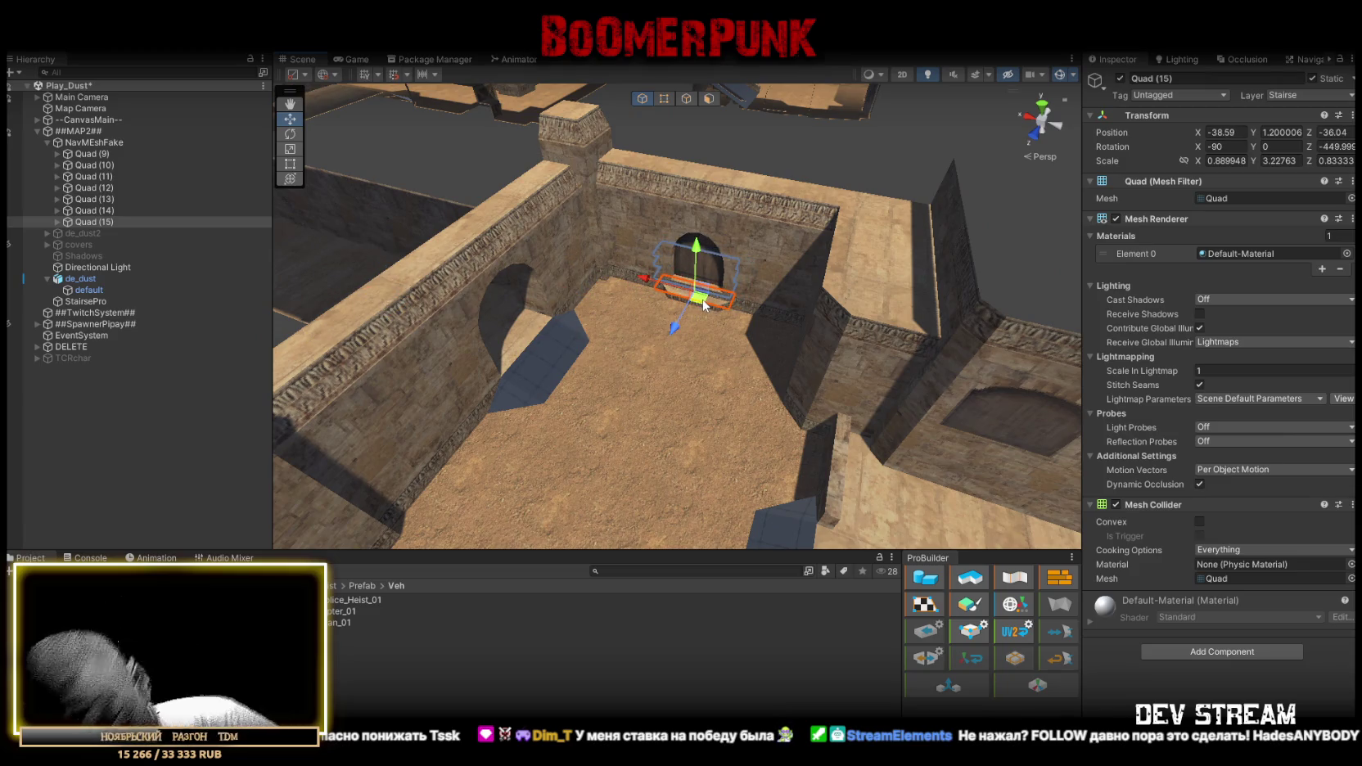
mouse_move(815, 321)
left_mouse_down()
mouse_move(688, 395)
mouse_move(760, 383)
mouse_move(759, 417)
mouse_move(686, 382)
mouse_move(523, 353)
mouse_move(491, 277)
left_mouse_up()
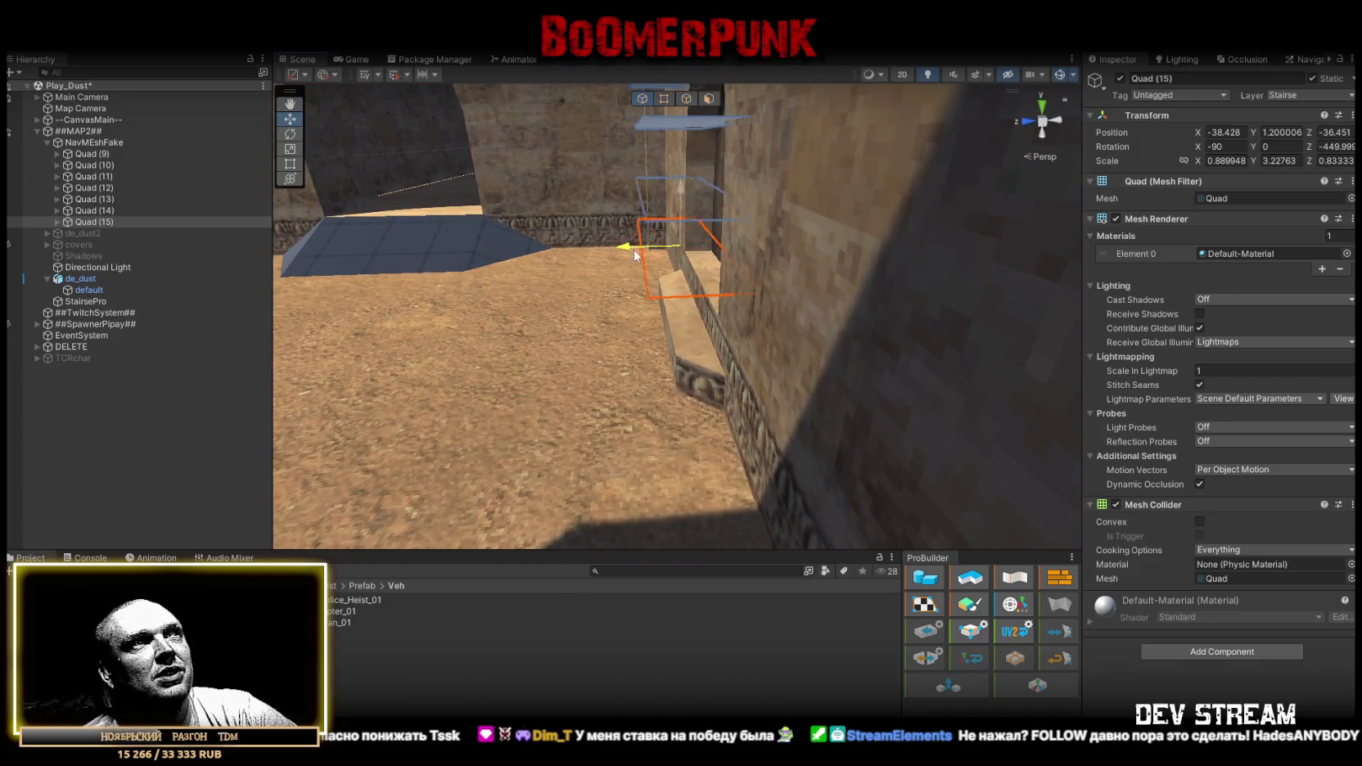
left_click_drag(712, 191, 663, 318)
key("r")
left_click_drag(572, 315, 573, 311)
mouse_move(574, 311)
left_mouse_down()
mouse_move(696, 335)
mouse_move(819, 338)
left_mouse_up()
mouse_move(663, 366)
left_mouse_down()
mouse_move(782, 356)
mouse_move(573, 340)
mouse_move(788, 368)
mouse_move(860, 352)
mouse_move(959, 297)
mouse_move(936, 365)
mouse_move(950, 320)
mouse_move(718, 338)
mouse_move(729, 325)
mouse_move(910, 343)
mouse_move(792, 399)
mouse_move(481, 356)
mouse_move(732, 367)
mouse_move(333, 315)
mouse_move(289, 372)
mouse_move(609, 170)
left_mouse_up()
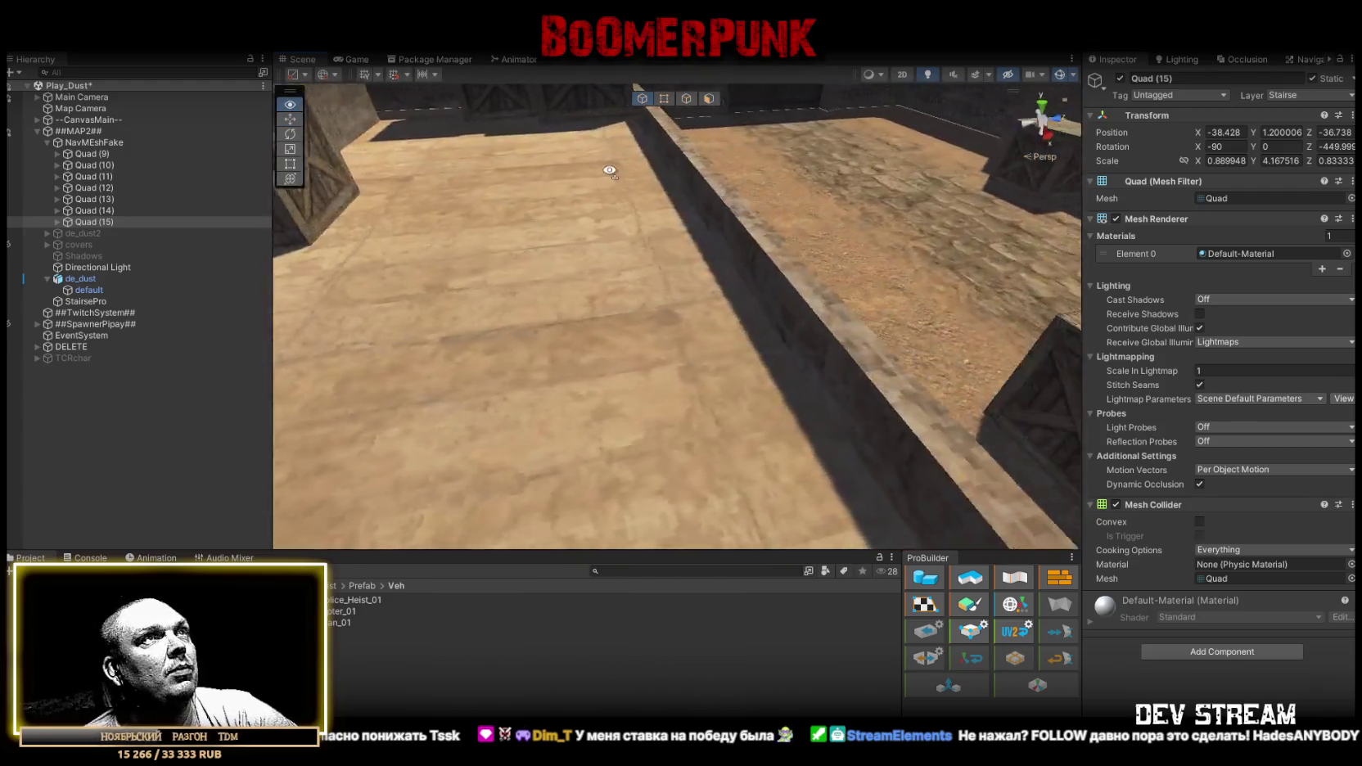
key("f")
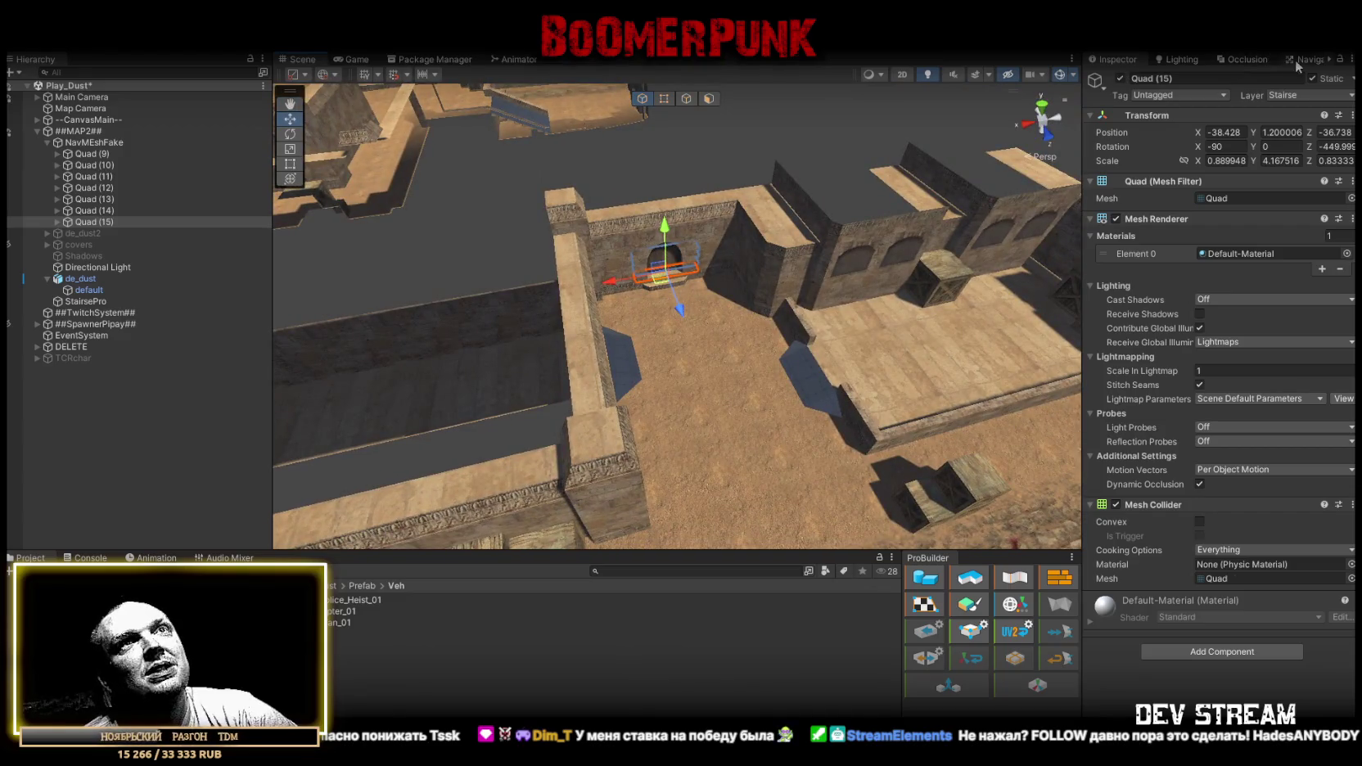
Bake the NavMesh and check its coverage over the courtyard, arched passage and crate area.
left_click(1296, 61)
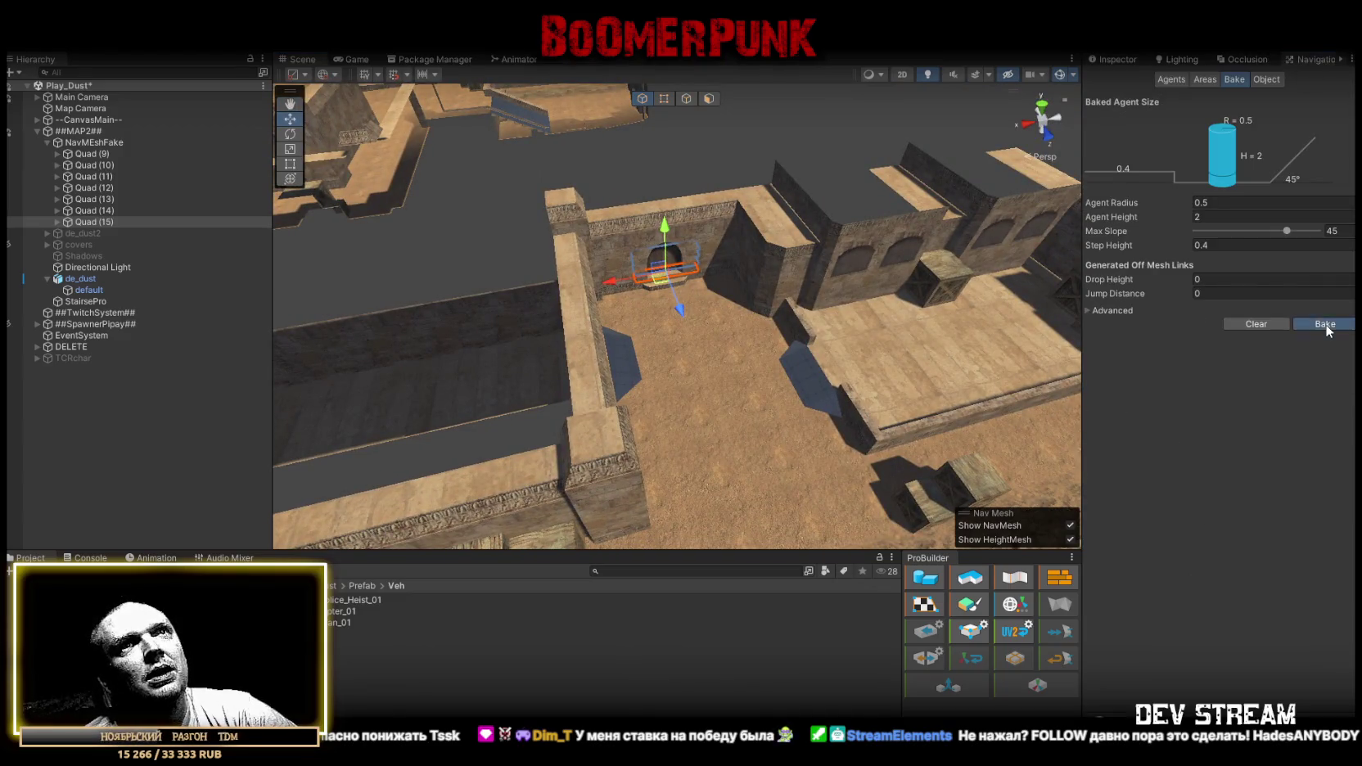
mouse_move(1057, 320)
left_mouse_down()
mouse_move(762, 296)
mouse_move(675, 261)
mouse_move(664, 239)
mouse_move(573, 245)
mouse_move(215, 215)
left_mouse_up()
mouse_move(190, 259)
left_mouse_down()
mouse_move(168, 245)
mouse_move(239, 259)
mouse_move(1064, 266)
mouse_move(1054, 274)
mouse_move(1057, 242)
mouse_move(982, 262)
mouse_move(943, 319)
mouse_move(705, 341)
mouse_move(644, 214)
mouse_move(651, 122)
mouse_move(639, 152)
mouse_move(351, 112)
mouse_move(663, 228)
mouse_move(566, 356)
mouse_move(672, 265)
mouse_move(547, 249)
mouse_move(740, 489)
mouse_move(472, 517)
mouse_move(655, 221)
mouse_move(629, 298)
mouse_move(643, 324)
mouse_move(392, 289)
mouse_move(697, 295)
mouse_move(1059, 211)
mouse_move(1113, 168)
mouse_move(1035, 189)
mouse_move(812, 189)
mouse_move(991, 249)
mouse_move(903, 325)
mouse_move(802, 295)
mouse_move(803, 277)
mouse_move(913, 296)
mouse_move(806, 132)
mouse_move(638, 207)
mouse_move(496, 344)
left_mouse_up()
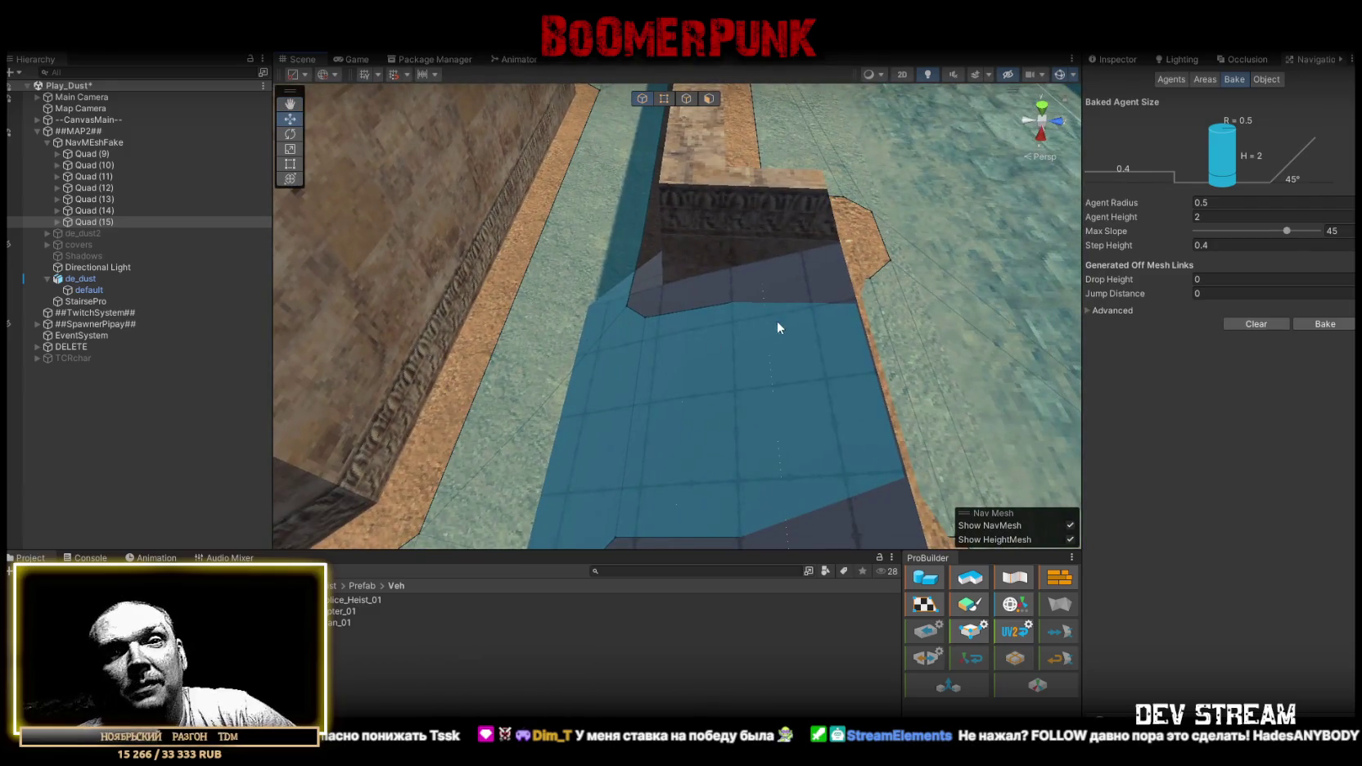
mouse_move(734, 322)
left_mouse_down()
mouse_move(900, 304)
mouse_move(921, 280)
mouse_move(781, 383)
mouse_move(1019, 254)
mouse_move(1246, 344)
mouse_move(1292, 247)
mouse_move(685, 276)
mouse_move(687, 222)
mouse_move(623, 209)
mouse_move(663, 222)
mouse_move(524, 262)
mouse_move(915, 231)
mouse_move(1004, 242)
mouse_move(432, 282)
mouse_move(611, 284)
mouse_move(545, 240)
mouse_move(617, 322)
mouse_move(688, 344)
mouse_move(763, 404)
mouse_move(991, 374)
mouse_move(923, 338)
left_mouse_up()
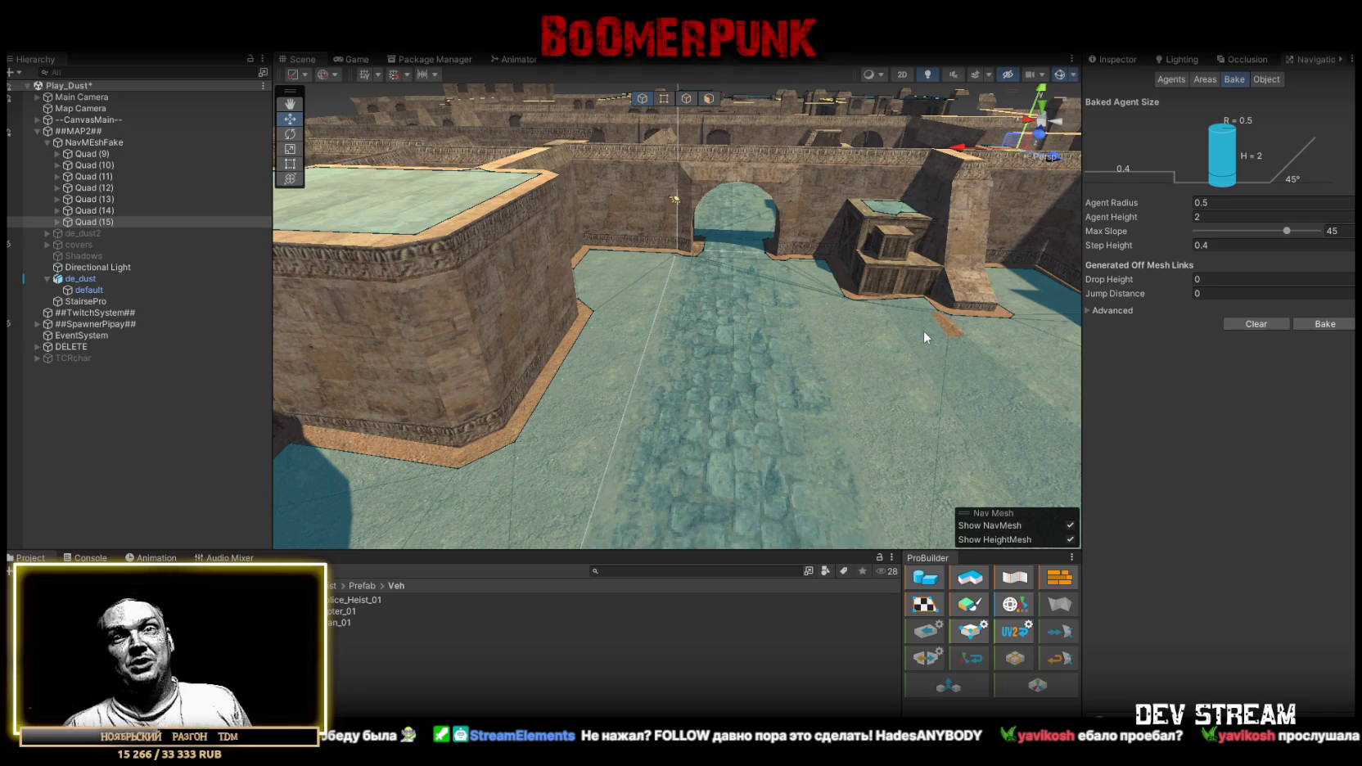
left_click_drag(657, 324, 761, 253)
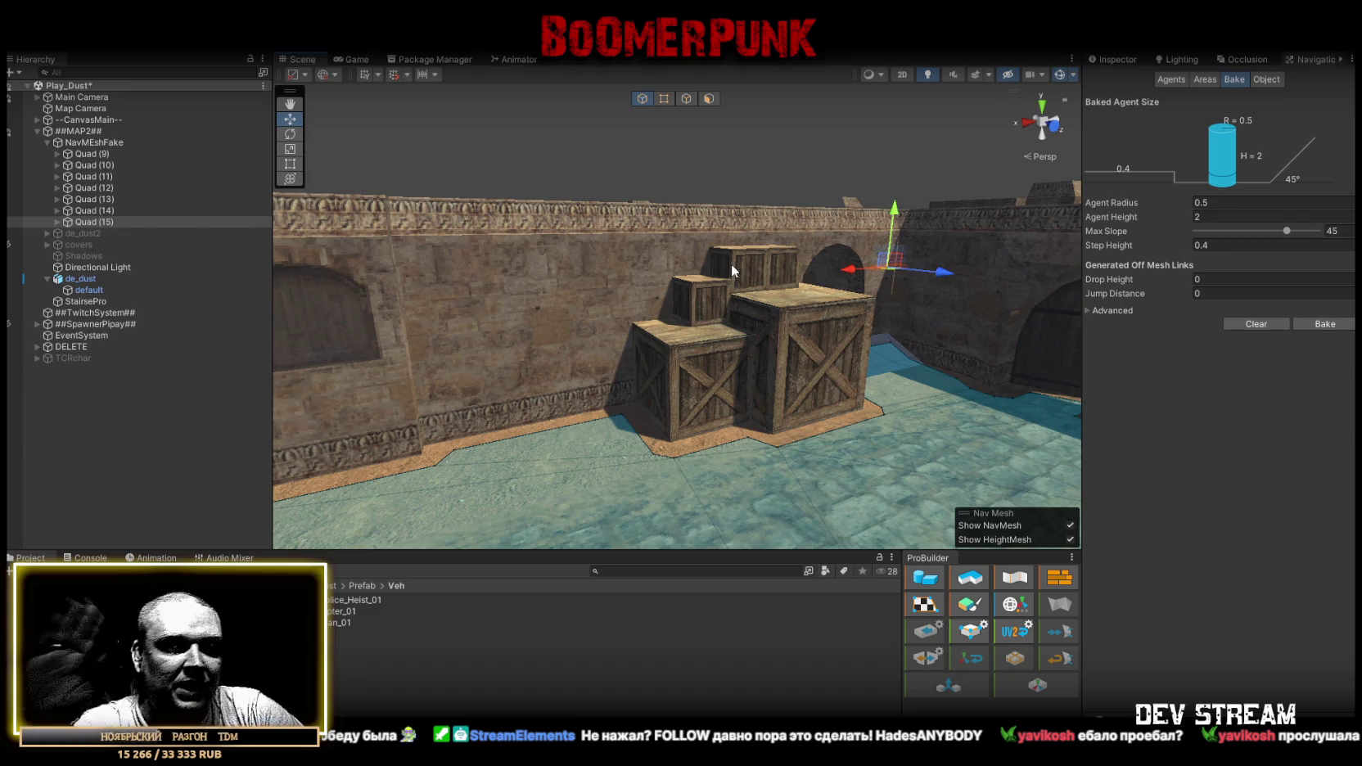
mouse_move(785, 238)
left_mouse_down()
mouse_move(600, 303)
mouse_move(314, 331)
mouse_move(636, 276)
mouse_move(441, 283)
mouse_move(635, 243)
mouse_move(541, 287)
mouse_move(458, 352)
left_mouse_up()
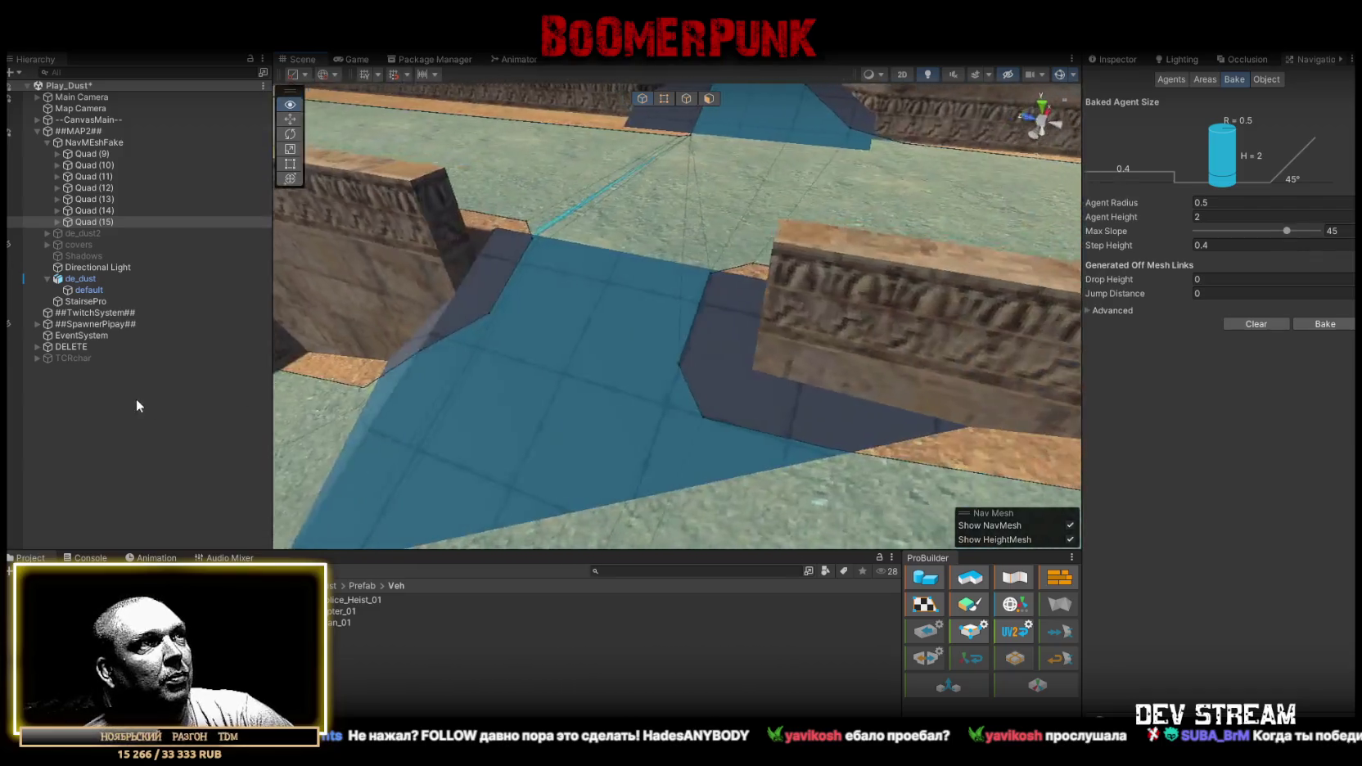
mouse_move(588, 325)
left_mouse_down()
mouse_move(646, 272)
mouse_move(688, 361)
mouse_move(643, 377)
mouse_move(423, 330)
mouse_move(709, 307)
mouse_move(680, 278)
mouse_move(696, 295)
mouse_move(325, 335)
mouse_move(485, 334)
mouse_move(419, 281)
mouse_move(178, 266)
left_mouse_up()
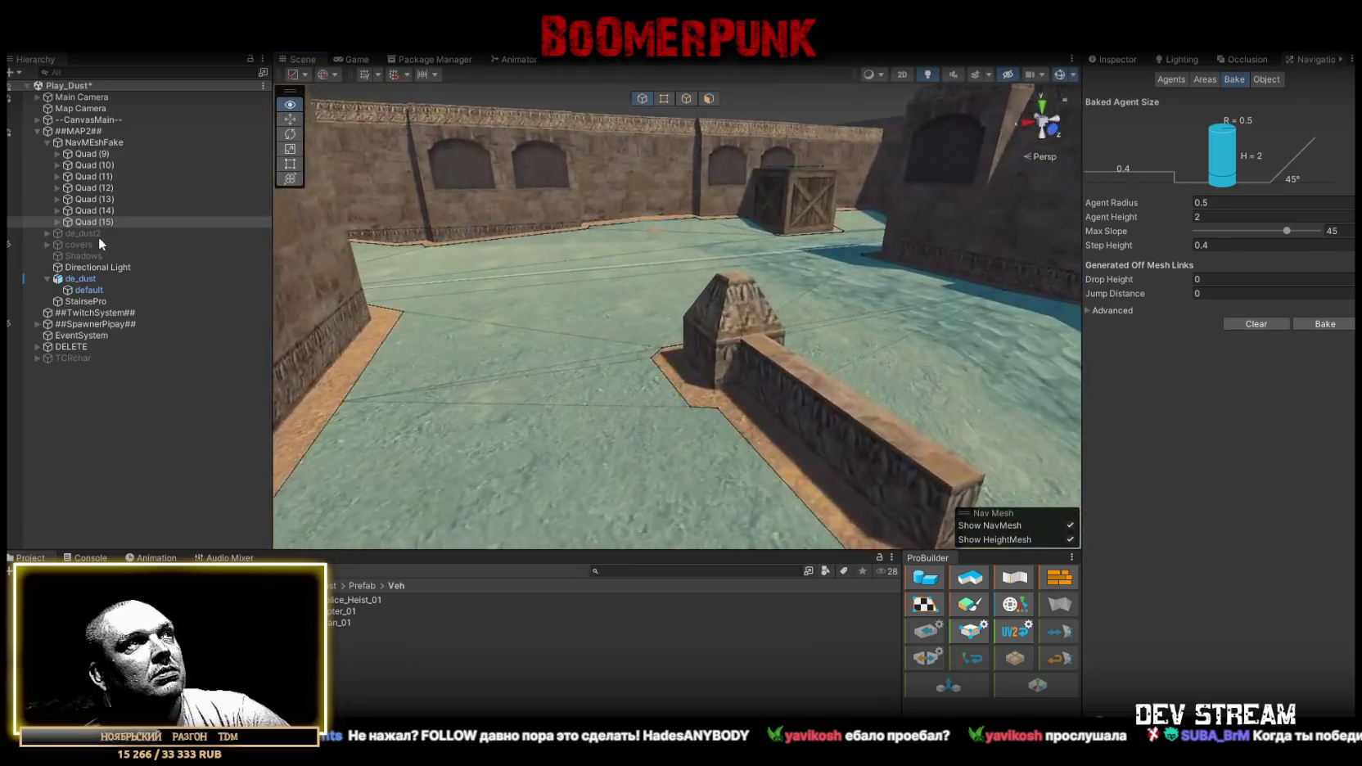
left_click_drag(586, 271, 968, 290)
mouse_move(853, 291)
left_mouse_down()
mouse_move(456, 316)
mouse_move(600, 285)
mouse_move(553, 282)
mouse_move(979, 267)
mouse_move(751, 295)
mouse_move(819, 291)
left_mouse_up()
mouse_move(693, 329)
left_mouse_down()
mouse_move(912, 358)
mouse_move(1177, 343)
mouse_move(98, 267)
mouse_move(110, 279)
mouse_move(982, 311)
mouse_move(724, 359)
mouse_move(654, 260)
mouse_move(1050, 356)
mouse_move(880, 395)
mouse_move(675, 328)
mouse_move(158, 304)
mouse_move(901, 299)
mouse_move(573, 284)
mouse_move(569, 313)
left_mouse_up()
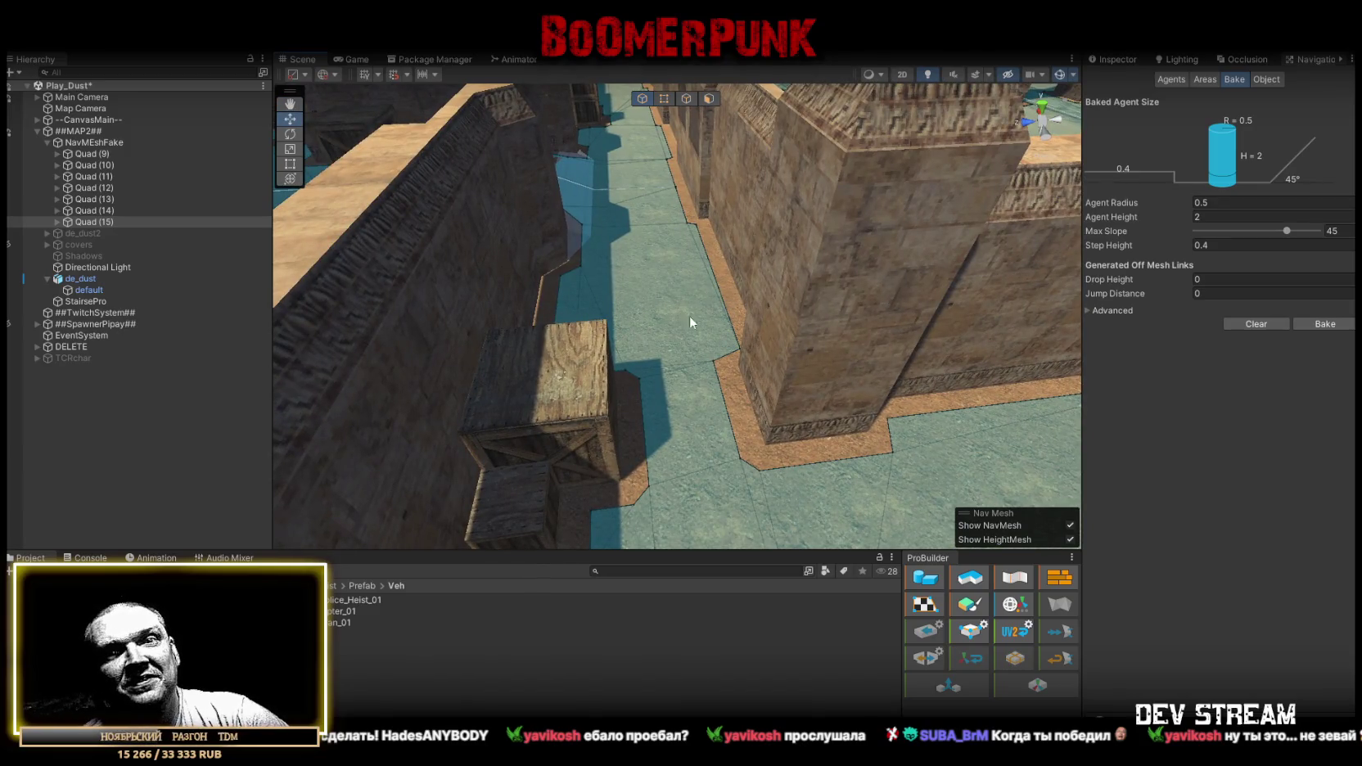
mouse_move(657, 363)
left_mouse_down()
mouse_move(665, 306)
mouse_move(573, 258)
mouse_move(244, 236)
left_mouse_up()
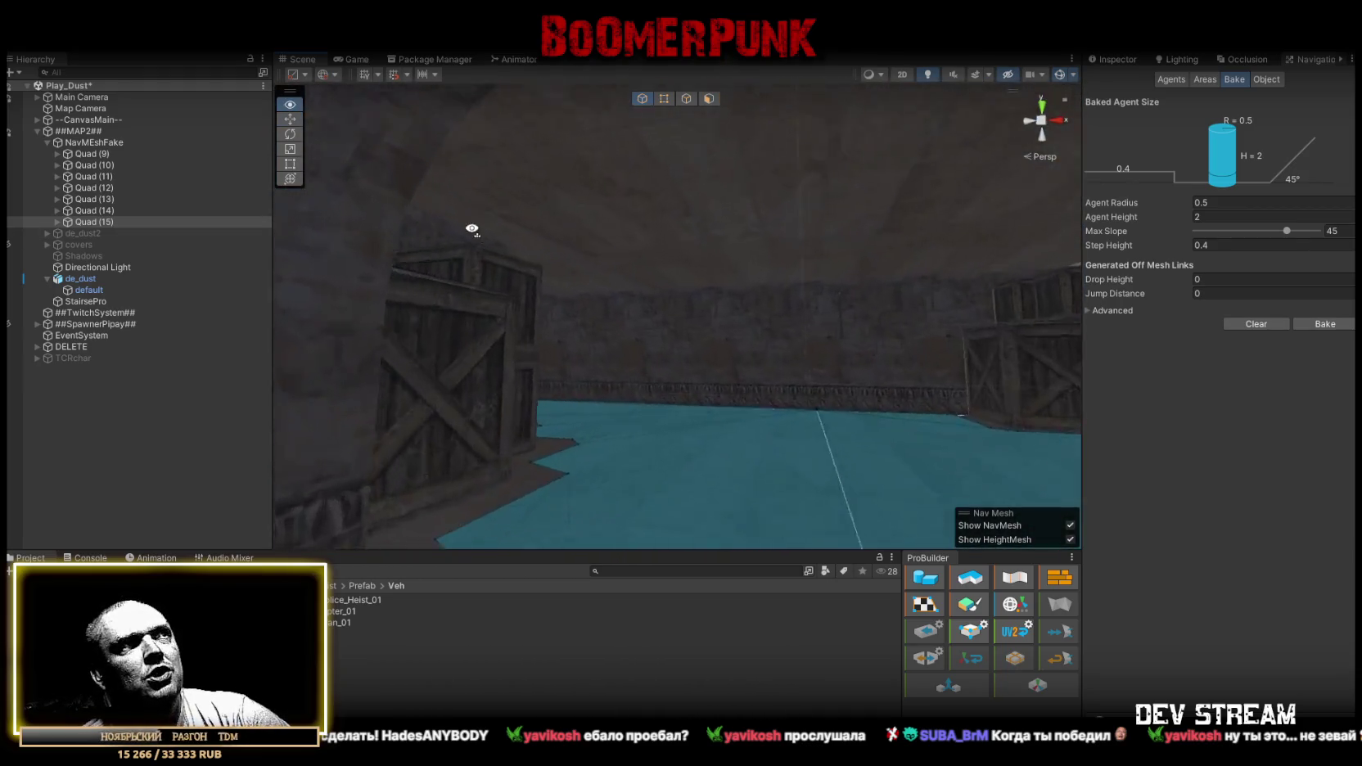
left_click_drag(585, 264, 586, 254)
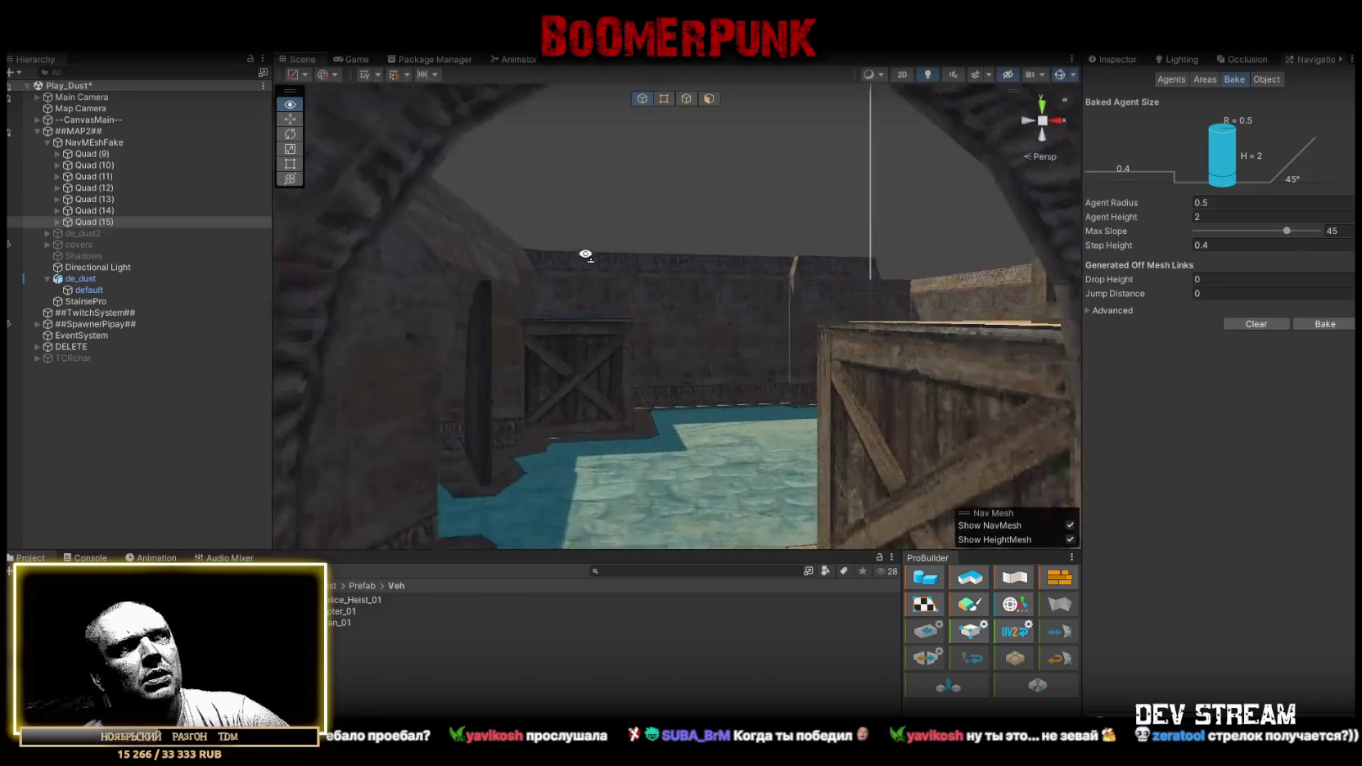
mouse_move(773, 243)
left_mouse_down()
mouse_move(648, 316)
mouse_move(580, 316)
mouse_move(519, 221)
left_mouse_up()
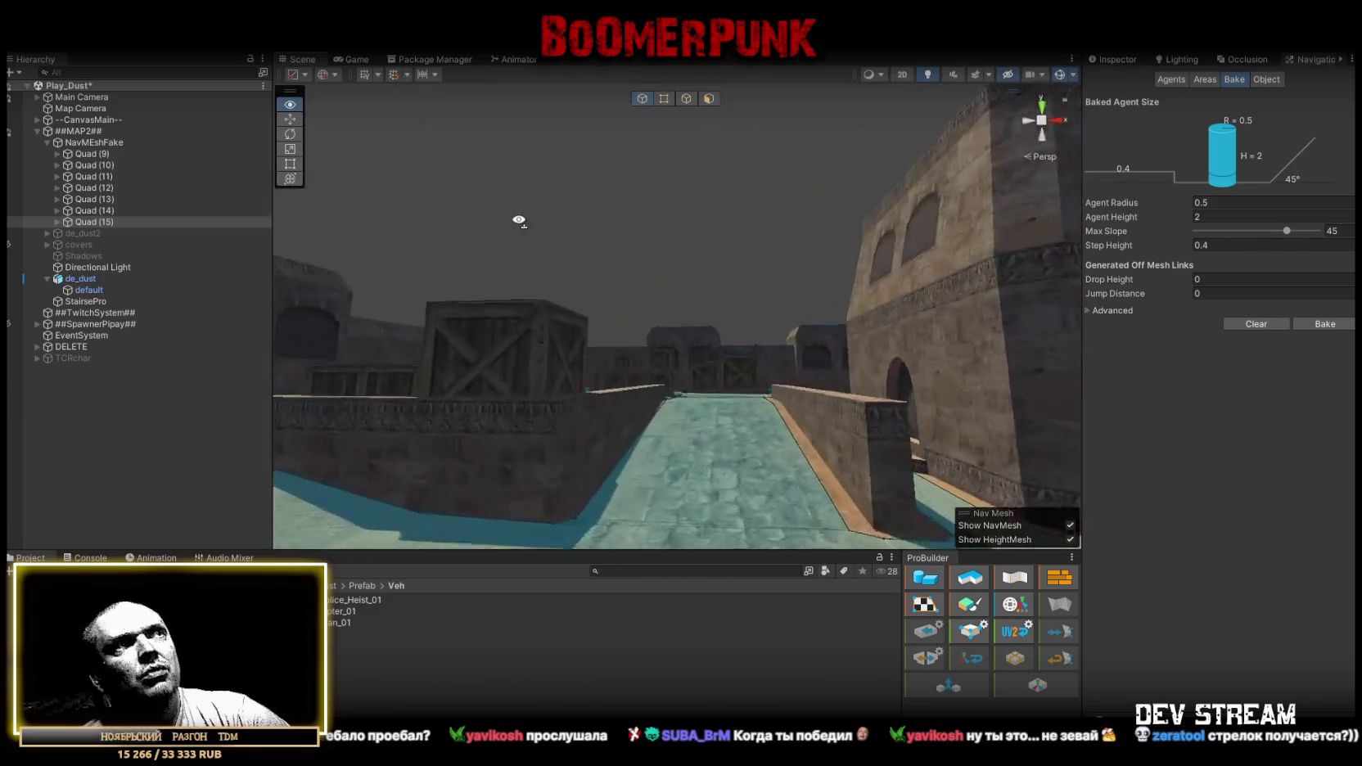
left_click_drag(552, 267, 936, 396)
mouse_move(1039, 469)
left_mouse_down()
mouse_move(882, 478)
mouse_move(635, 386)
mouse_move(651, 331)
left_mouse_up()
left_click_drag(725, 353, 632, 333)
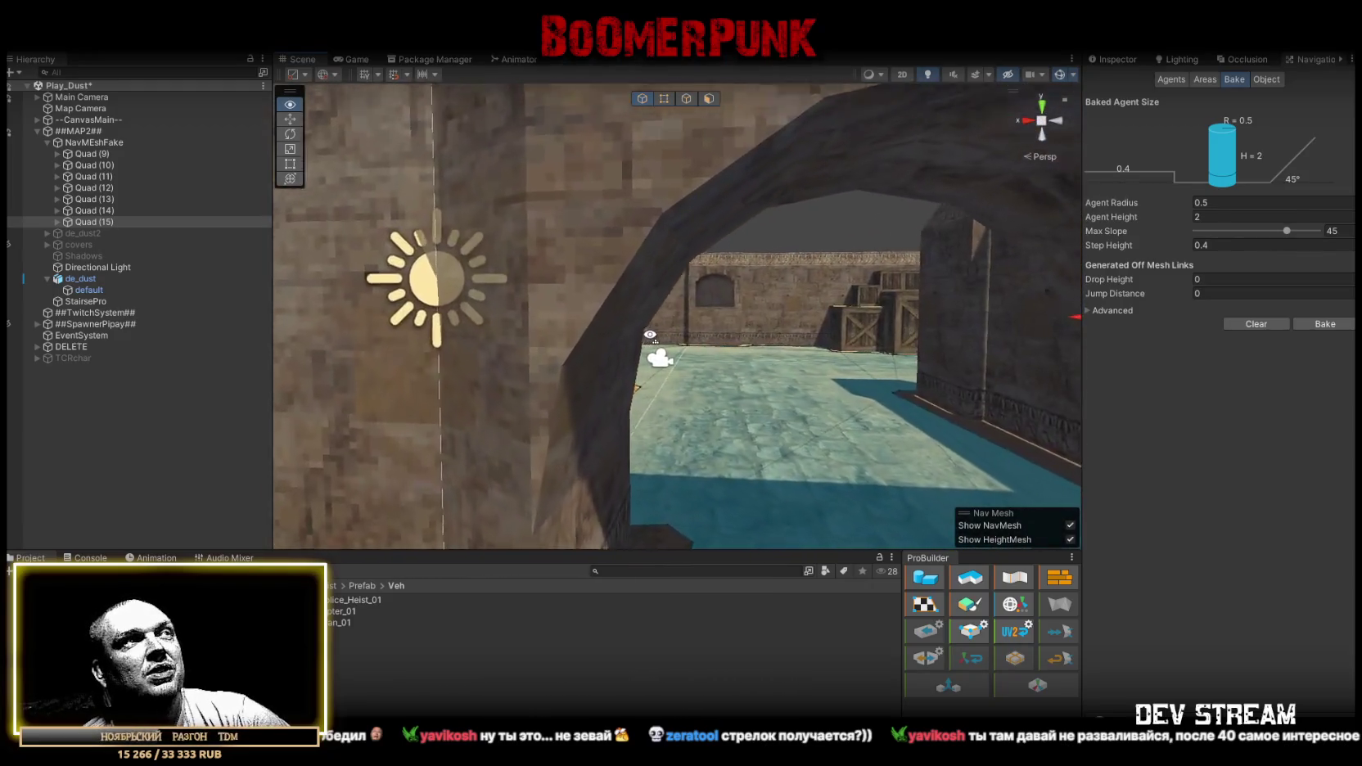
mouse_move(687, 279)
left_mouse_down()
mouse_move(639, 282)
mouse_move(658, 349)
mouse_move(659, 317)
left_mouse_up()
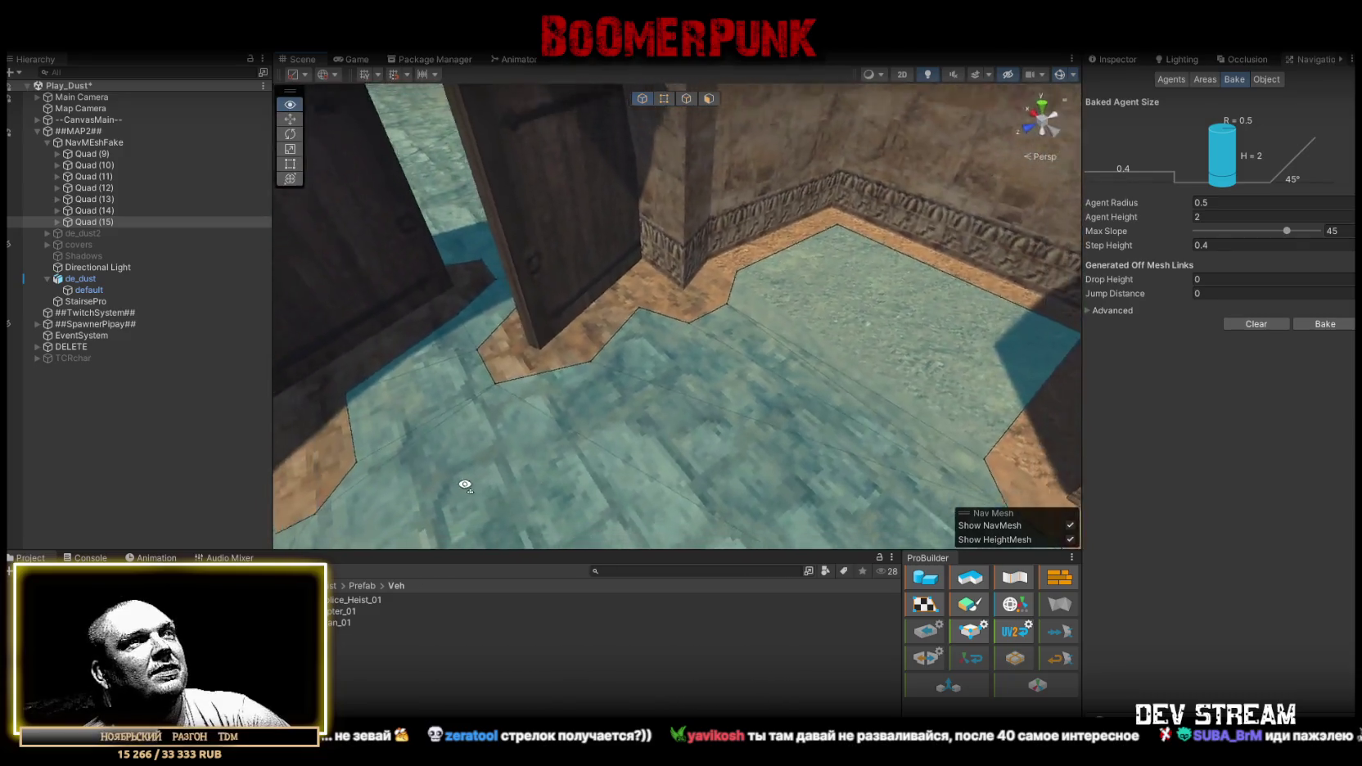
mouse_move(615, 464)
left_mouse_down()
mouse_move(1008, 358)
mouse_move(690, 460)
left_mouse_up()
mouse_move(502, 402)
left_mouse_down()
mouse_move(477, 378)
mouse_move(408, 426)
mouse_move(705, 481)
mouse_move(714, 533)
mouse_move(238, 452)
mouse_move(24, 470)
mouse_move(111, 522)
left_mouse_up()
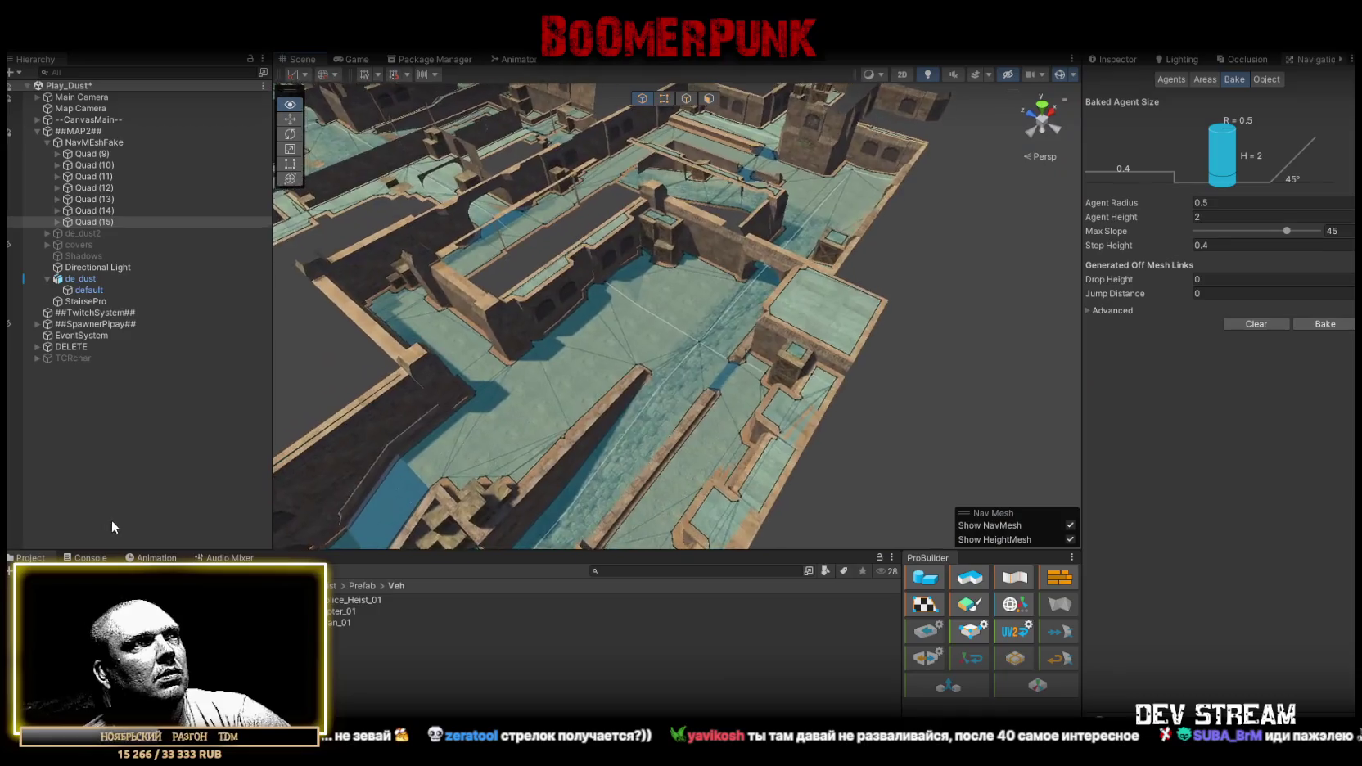
Shrink the newest quad horizontally to fit the wall ledge, then view the map from above.
double_click(93, 154)
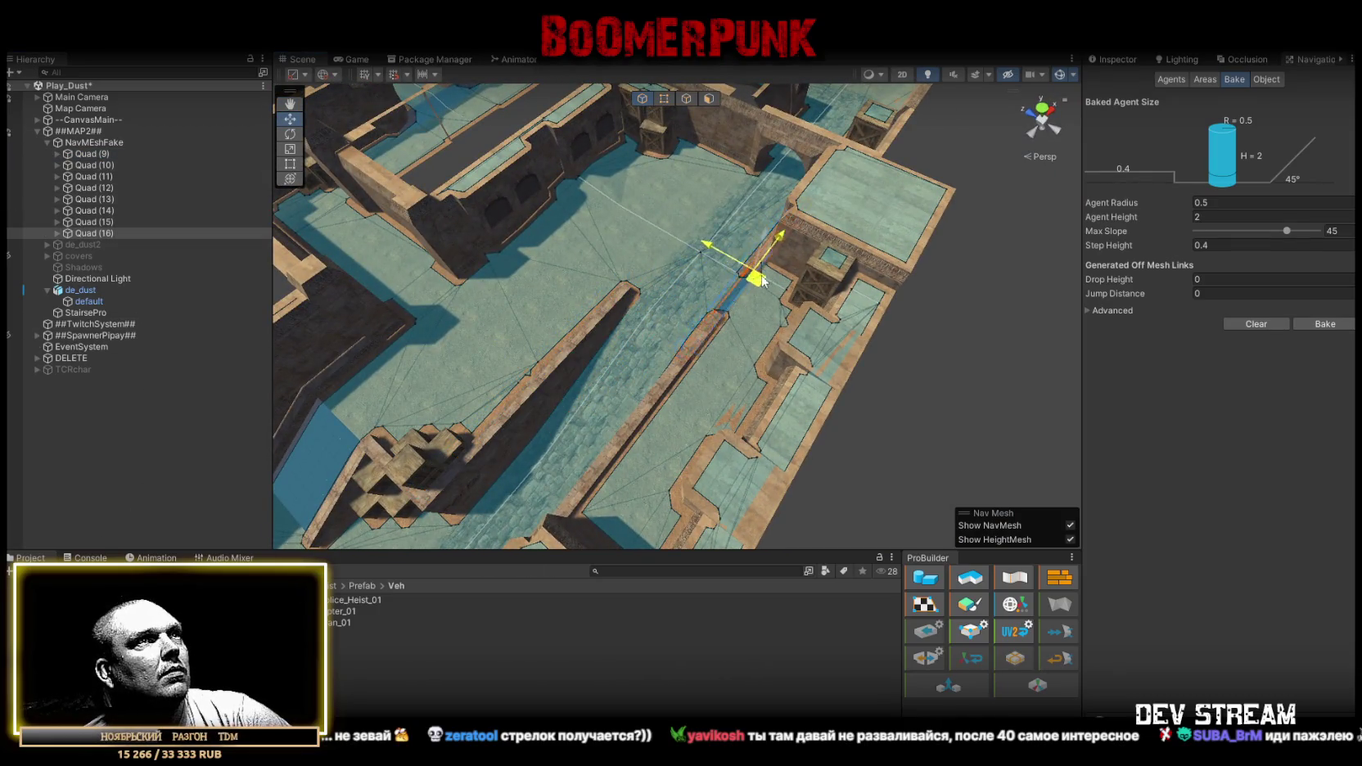
mouse_move(761, 273)
left_mouse_down()
mouse_move(975, 341)
mouse_move(844, 388)
left_mouse_up()
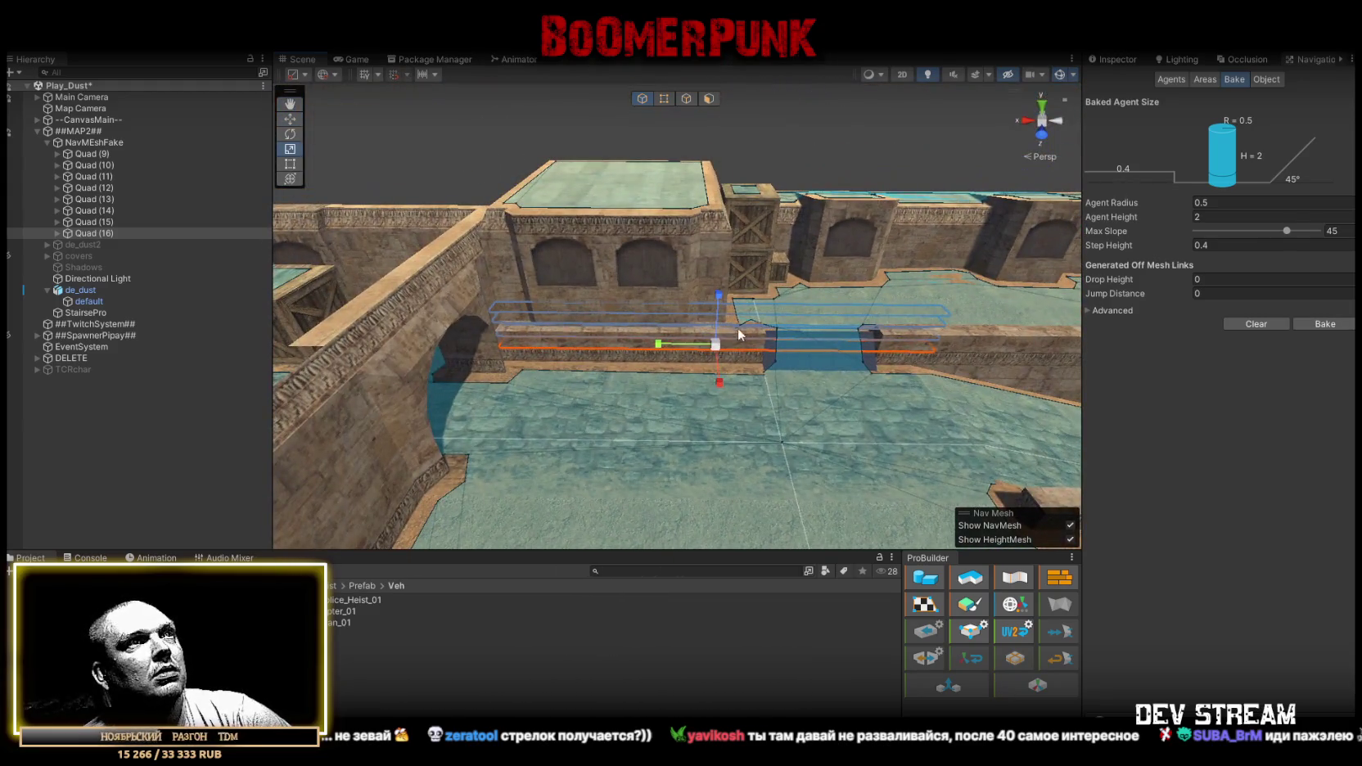
left_click_drag(707, 345, 643, 395)
key("w")
scroll(664, 346, "down", 5)
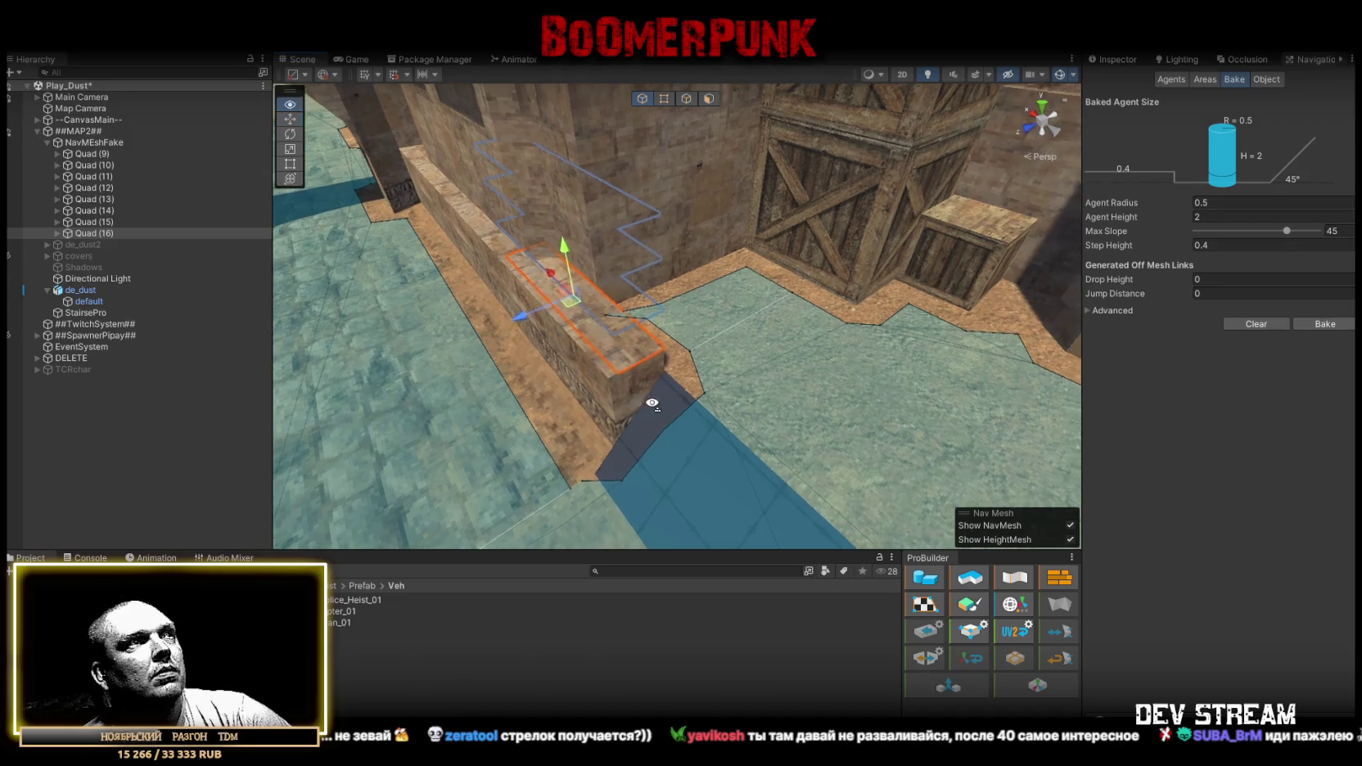
mouse_move(800, 330)
left_mouse_down()
mouse_move(669, 371)
mouse_move(356, 377)
mouse_move(705, 364)
mouse_move(591, 339)
mouse_move(929, 285)
mouse_move(805, 344)
mouse_move(891, 422)
mouse_move(380, 447)
mouse_move(875, 223)
left_mouse_up()
Duplicate the quad as Quad (17) and rotate it into place at the arched doorway.
key("ctrl+d")
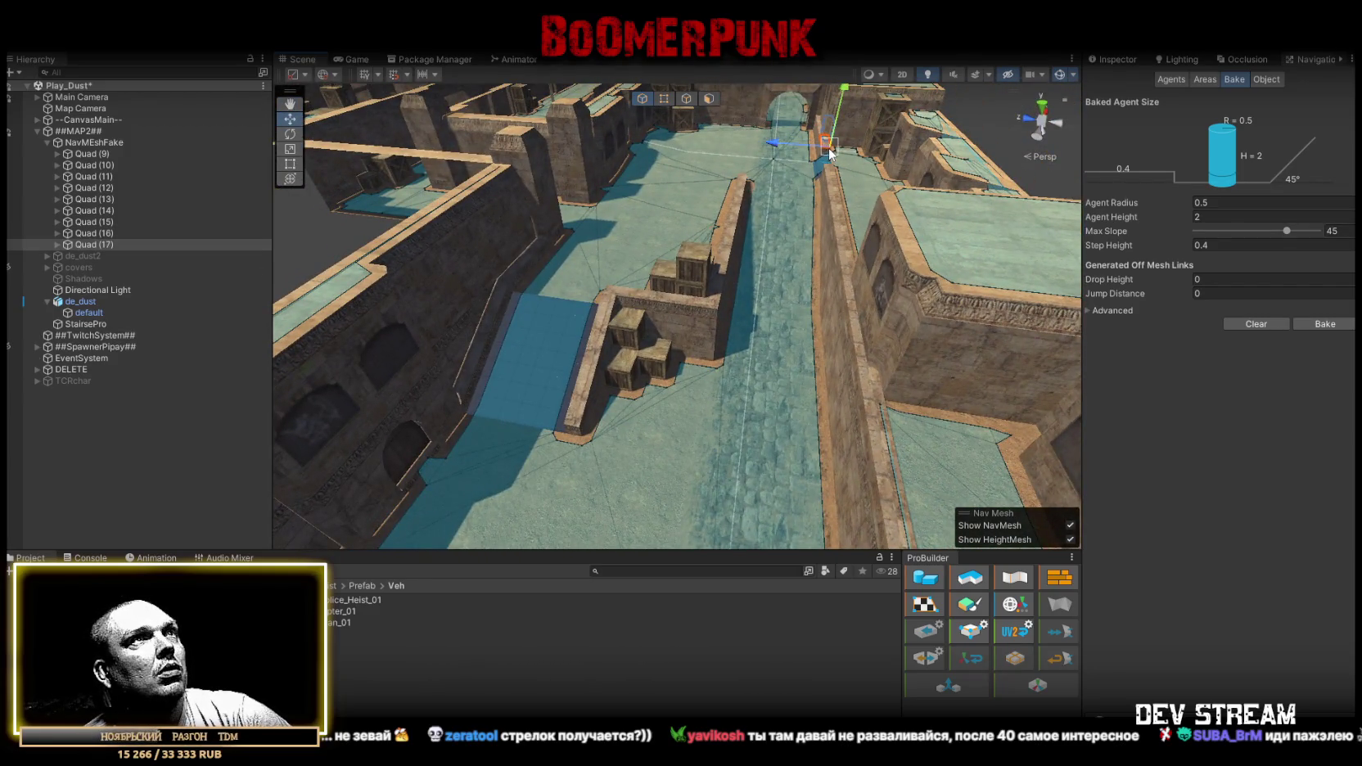
key("f")
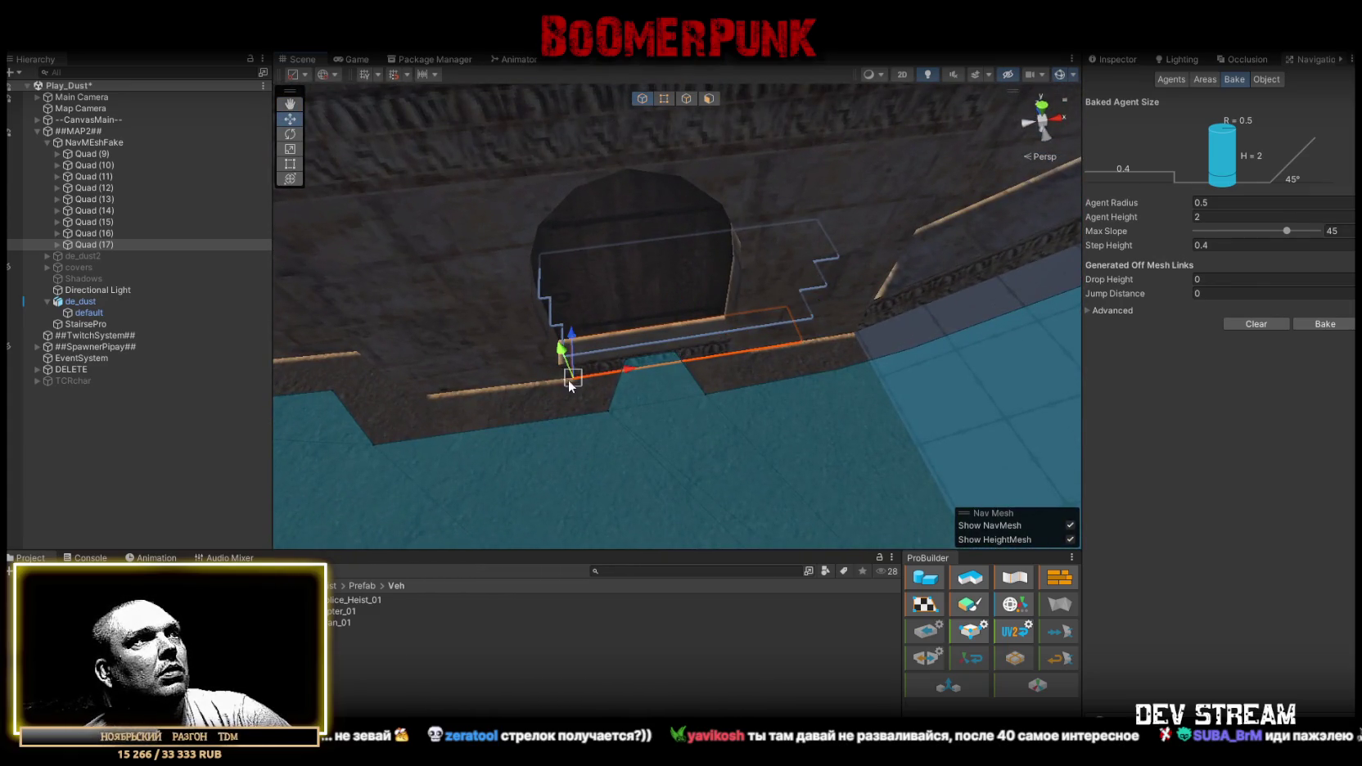
mouse_move(574, 357)
left_mouse_down()
mouse_move(738, 343)
mouse_move(978, 296)
left_mouse_up()
left_click_drag(642, 289, 1208, 213)
mouse_move(802, 347)
left_mouse_down()
mouse_move(593, 328)
mouse_move(524, 304)
mouse_move(451, 325)
mouse_move(692, 342)
left_mouse_up()
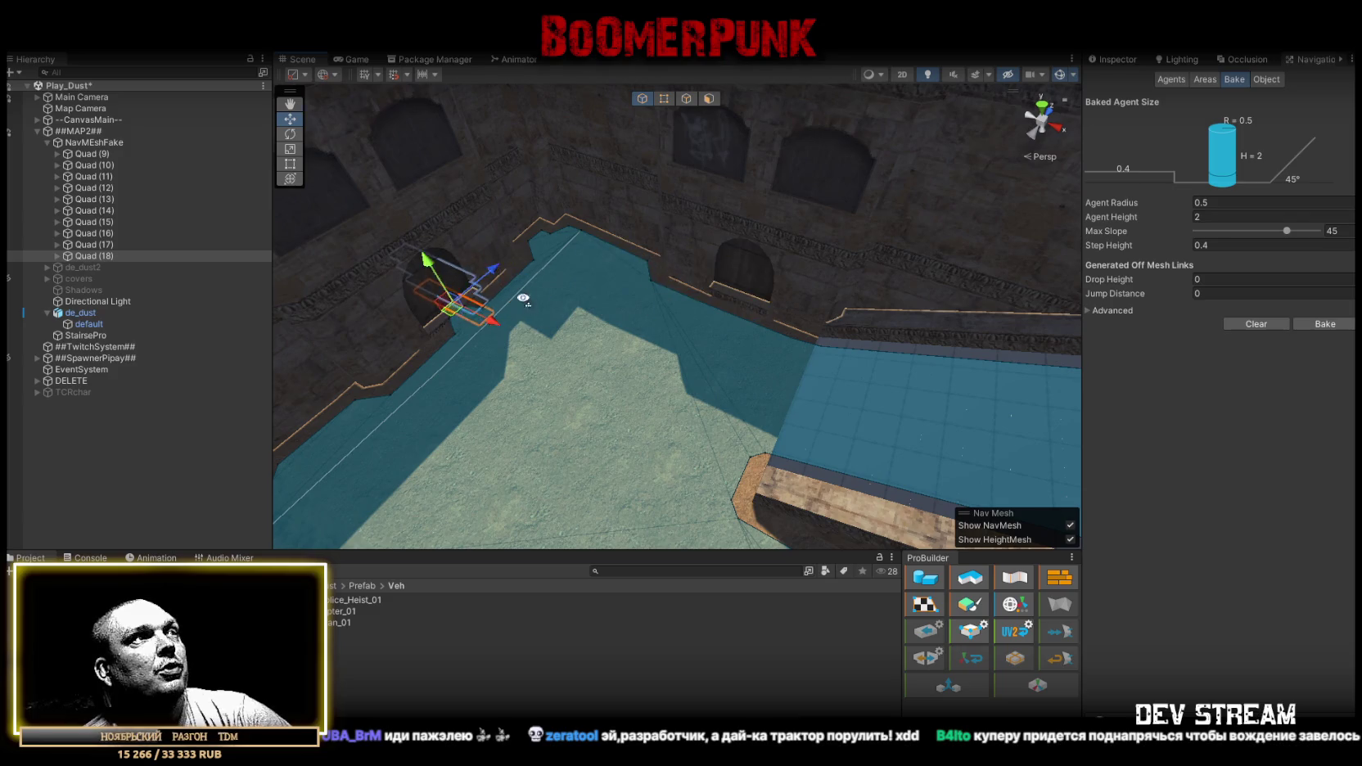
key("f")
key("e")
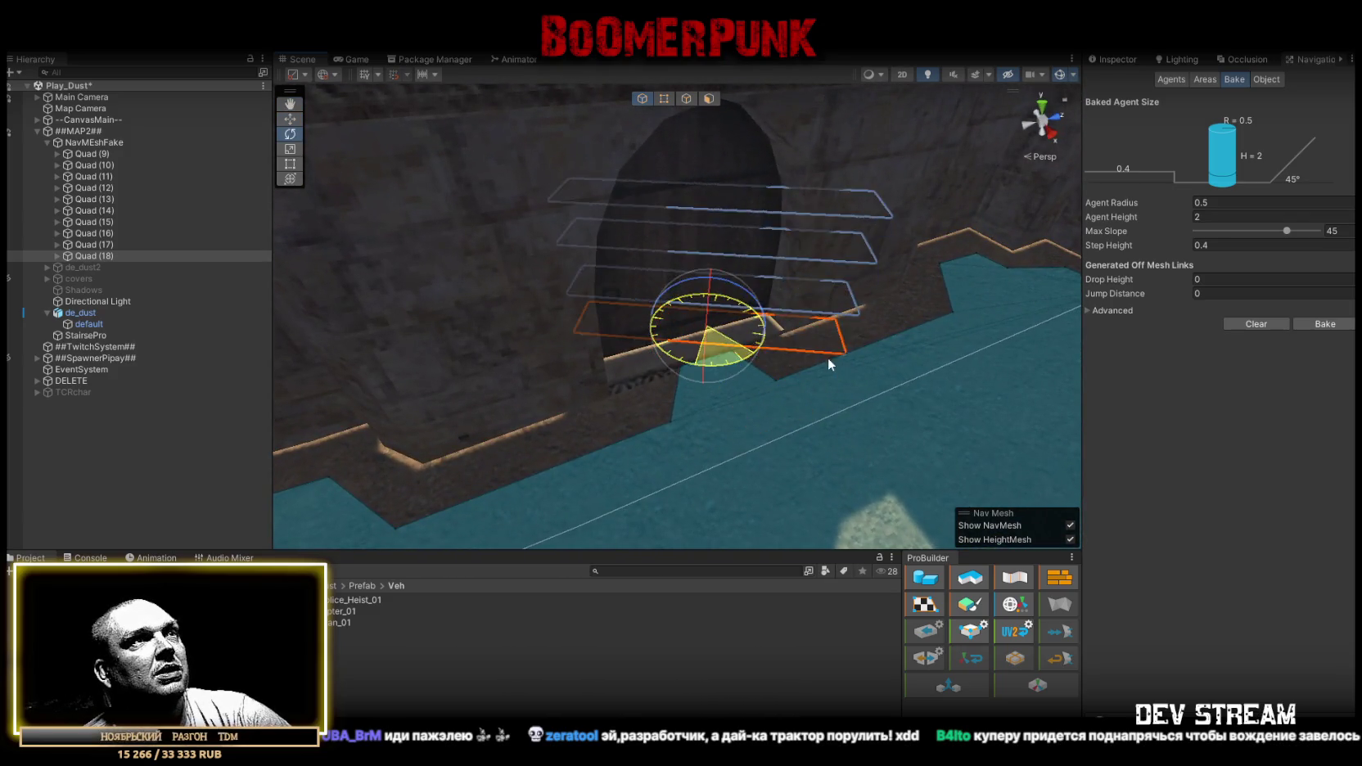
left_click_drag(772, 341, 956, 370)
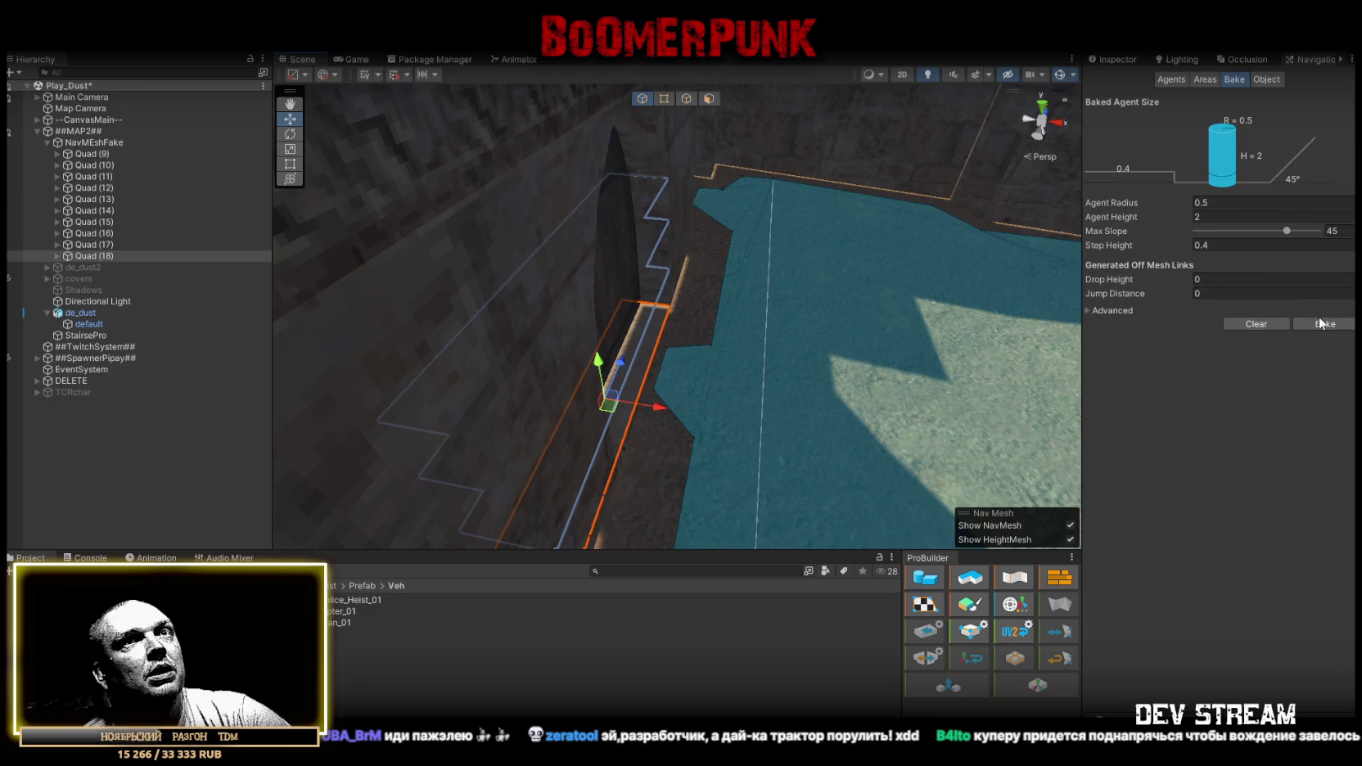
mouse_move(886, 316)
left_mouse_down()
mouse_move(1010, 291)
mouse_move(921, 336)
mouse_move(1232, 375)
mouse_move(1147, 386)
mouse_move(1299, 452)
mouse_move(1258, 476)
mouse_move(1125, 494)
mouse_move(984, 452)
left_mouse_up()
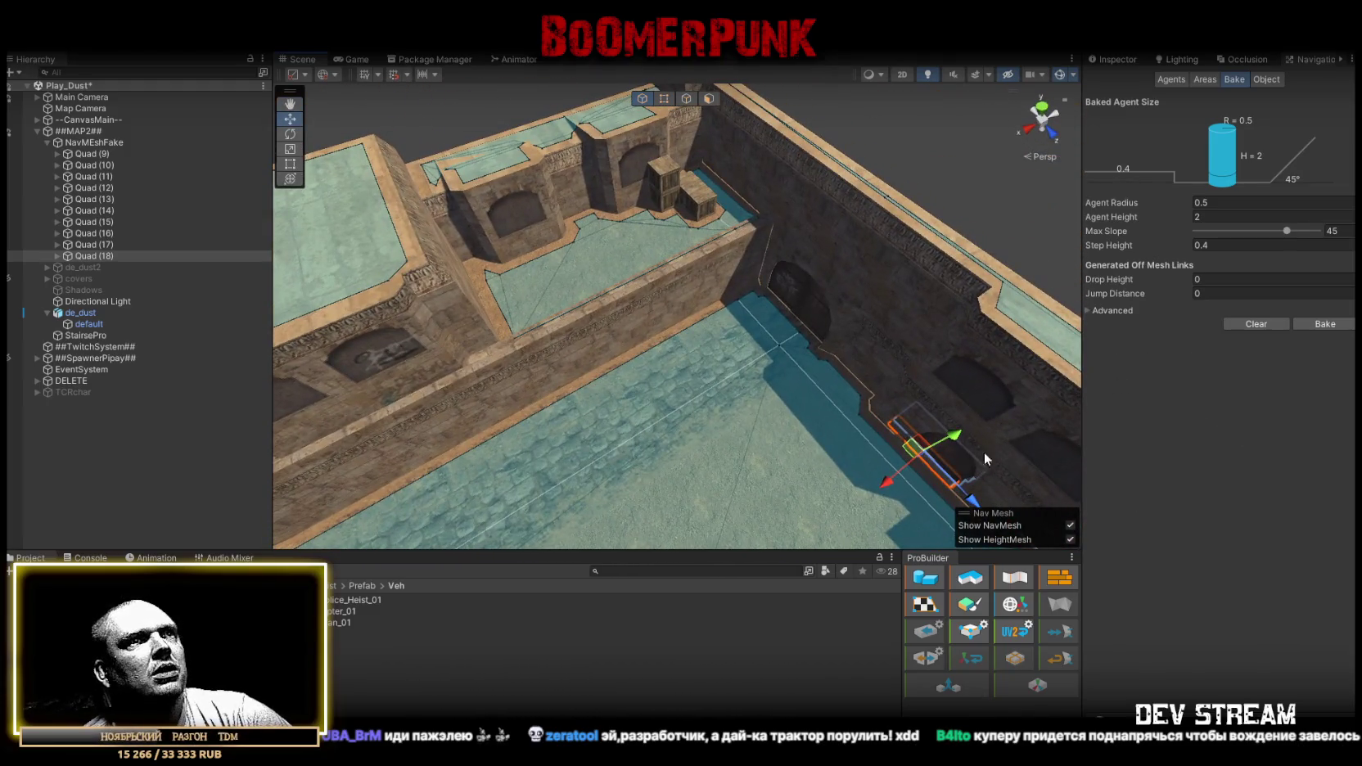
Duplicate the quad as Quad (19), place it on the wall top and stretch it along the wall.
key("ctrl+d")
key("e")
scroll(704, 344, "up", 3)
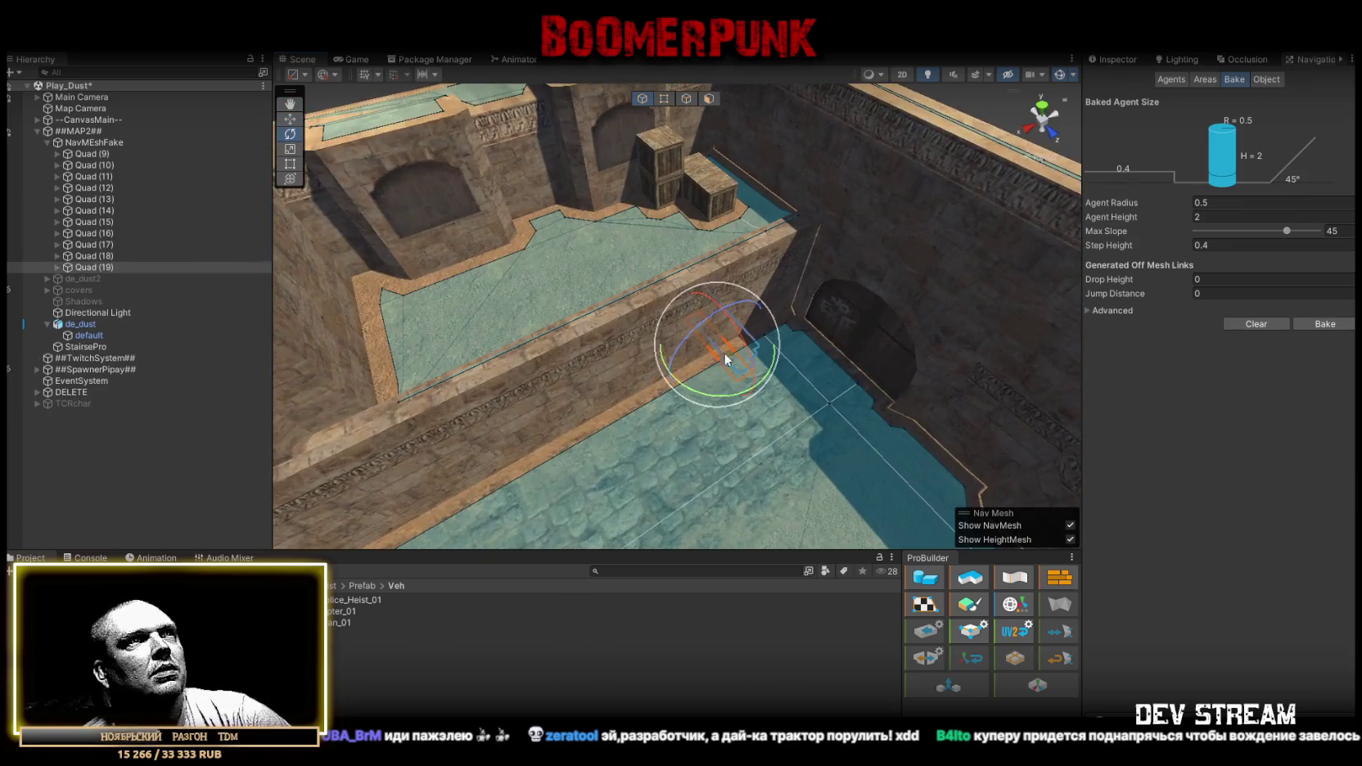
left_click_drag(906, 382, 758, 370)
key("w")
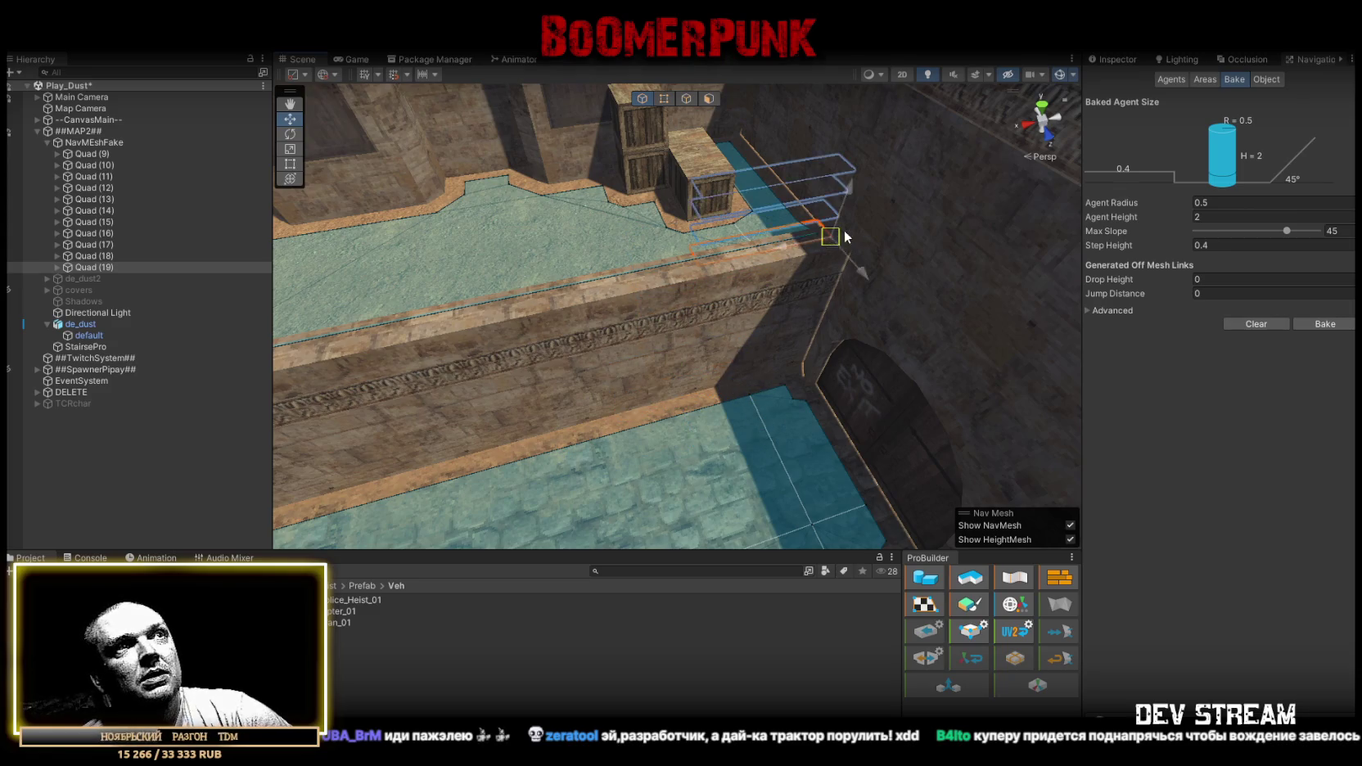
left_click_drag(854, 250, 859, 282)
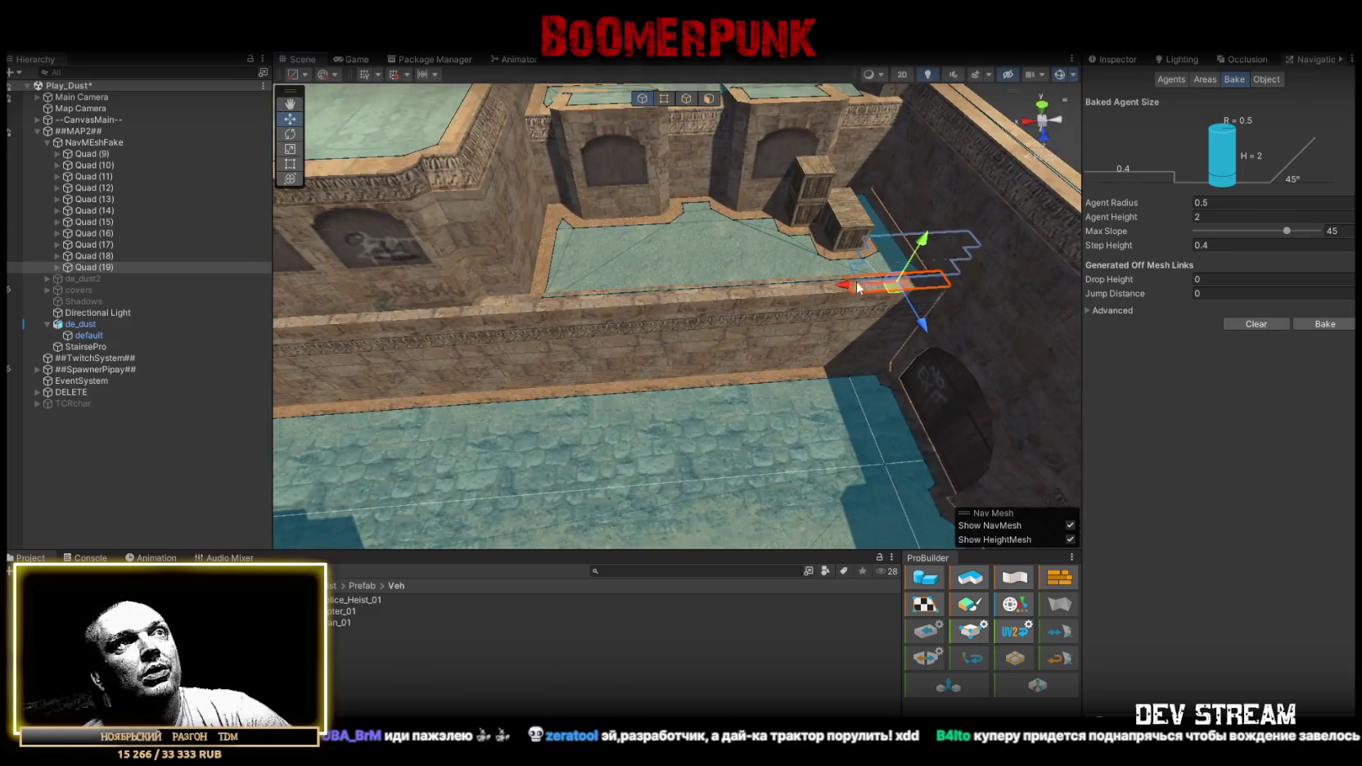
key("r")
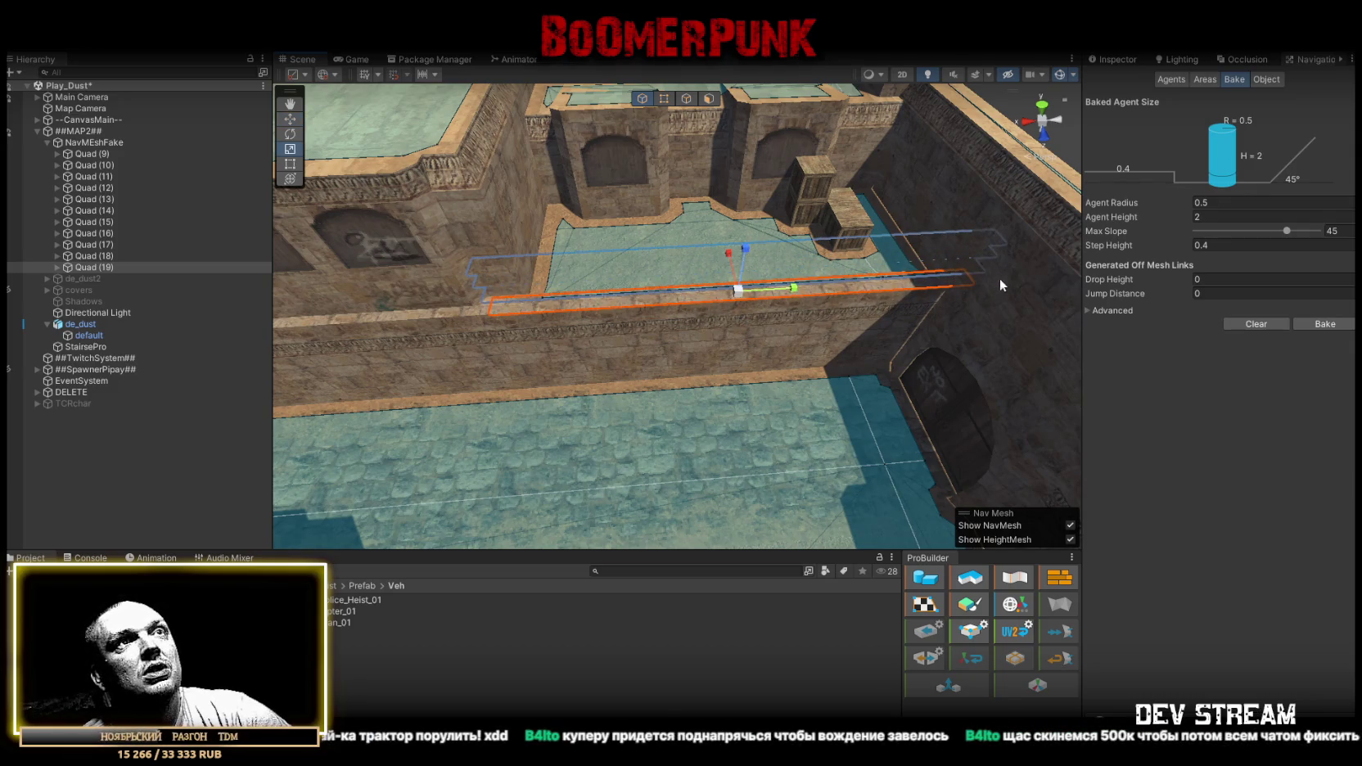
mouse_move(731, 333)
left_mouse_down()
mouse_move(891, 337)
mouse_move(465, 340)
mouse_move(381, 317)
mouse_move(521, 293)
mouse_move(541, 237)
mouse_move(707, 271)
mouse_move(511, 280)
mouse_move(842, 289)
left_mouse_up()
mouse_move(972, 310)
left_mouse_down()
mouse_move(56, 247)
mouse_move(238, 293)
left_mouse_up()
mouse_move(548, 308)
left_mouse_down()
mouse_move(647, 307)
mouse_move(869, 365)
mouse_move(639, 371)
mouse_move(600, 358)
mouse_move(617, 377)
mouse_move(128, 305)
mouse_move(180, 286)
mouse_move(217, 231)
mouse_move(556, 306)
left_mouse_up()
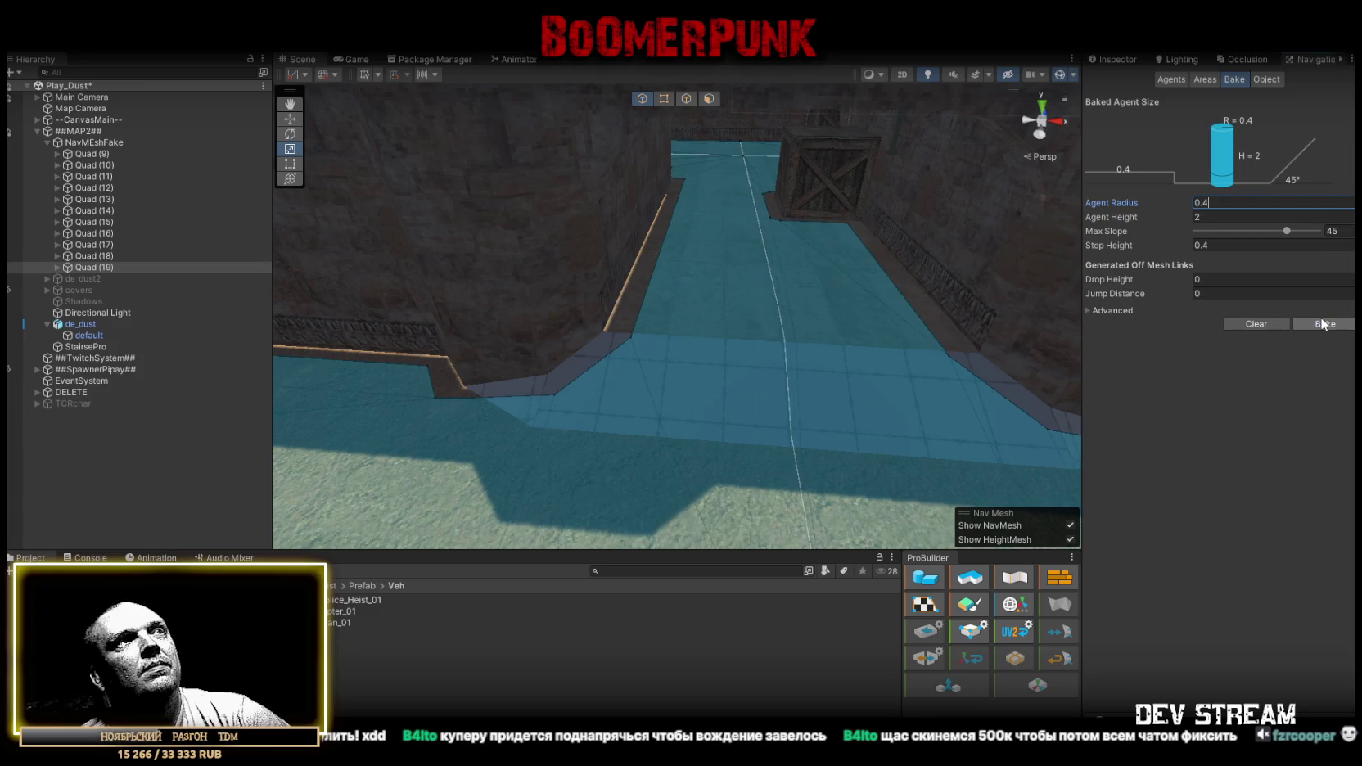
Orbit over the ramp to check the NavMesh rebaked with Agent Radius 0.4.
mouse_move(837, 280)
left_mouse_down()
mouse_move(486, 268)
mouse_move(497, 305)
mouse_move(208, 272)
mouse_move(152, 239)
mouse_move(452, 266)
mouse_move(578, 352)
mouse_move(706, 405)
mouse_move(268, 213)
mouse_move(396, 222)
mouse_move(304, 327)
mouse_move(623, 282)
mouse_move(234, 282)
mouse_move(272, 250)
mouse_move(111, 224)
mouse_move(152, 210)
mouse_move(529, 289)
mouse_move(143, 271)
mouse_move(585, 292)
mouse_move(699, 266)
mouse_move(728, 196)
mouse_move(825, 326)
mouse_move(882, 295)
mouse_move(1018, 285)
mouse_move(950, 194)
mouse_move(451, 218)
mouse_move(441, 252)
mouse_move(458, 271)
mouse_move(1248, 376)
mouse_move(1137, 303)
mouse_move(879, 389)
mouse_move(719, 371)
mouse_move(599, 337)
mouse_move(360, 395)
mouse_move(463, 388)
mouse_move(762, 295)
mouse_move(986, 297)
mouse_move(271, 288)
mouse_move(102, 267)
mouse_move(160, 303)
mouse_move(389, 369)
mouse_move(711, 204)
mouse_move(705, 259)
mouse_move(751, 292)
mouse_move(660, 311)
mouse_move(499, 294)
mouse_move(754, 267)
mouse_move(815, 192)
left_mouse_up()
Duplicate the quad as Quad (20), narrow it, and move it to the pillar base beside the crates.
key("ctrl+d")
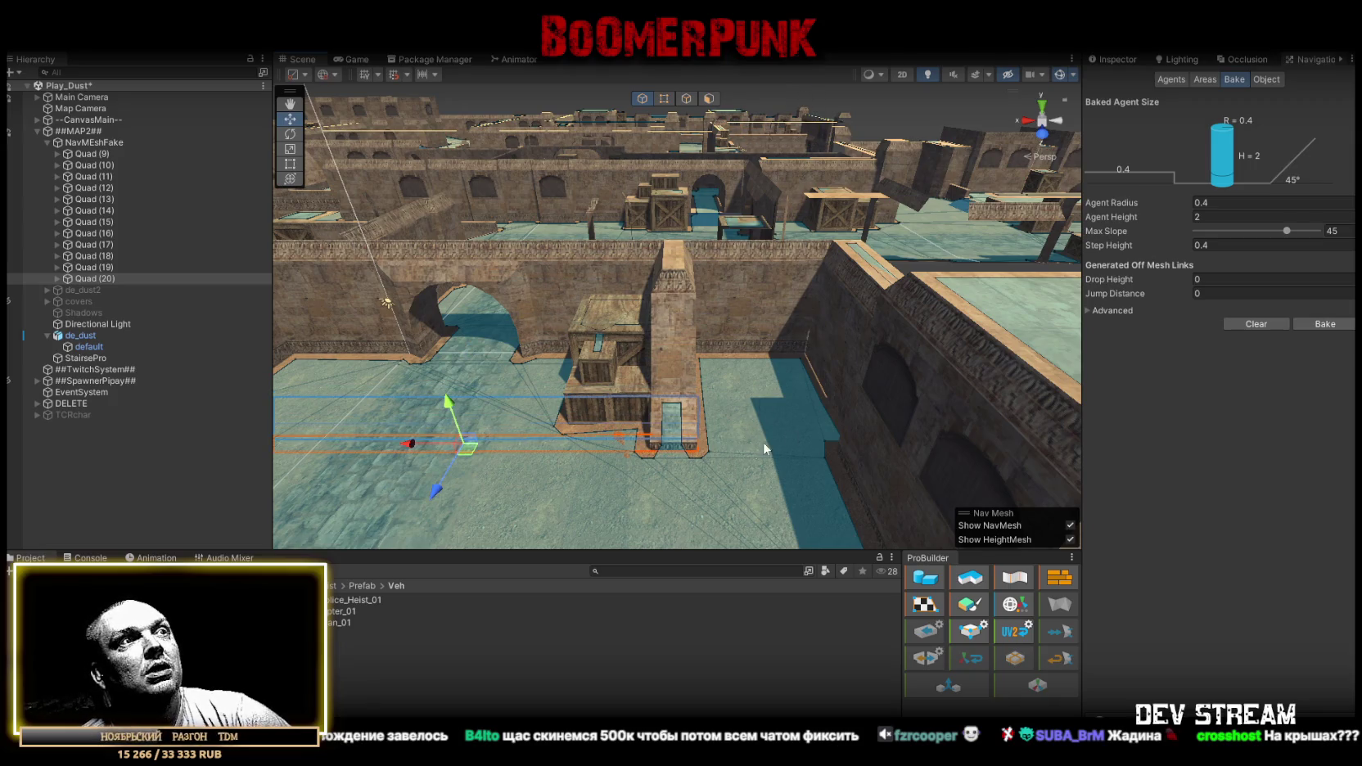
key("f")
key("r")
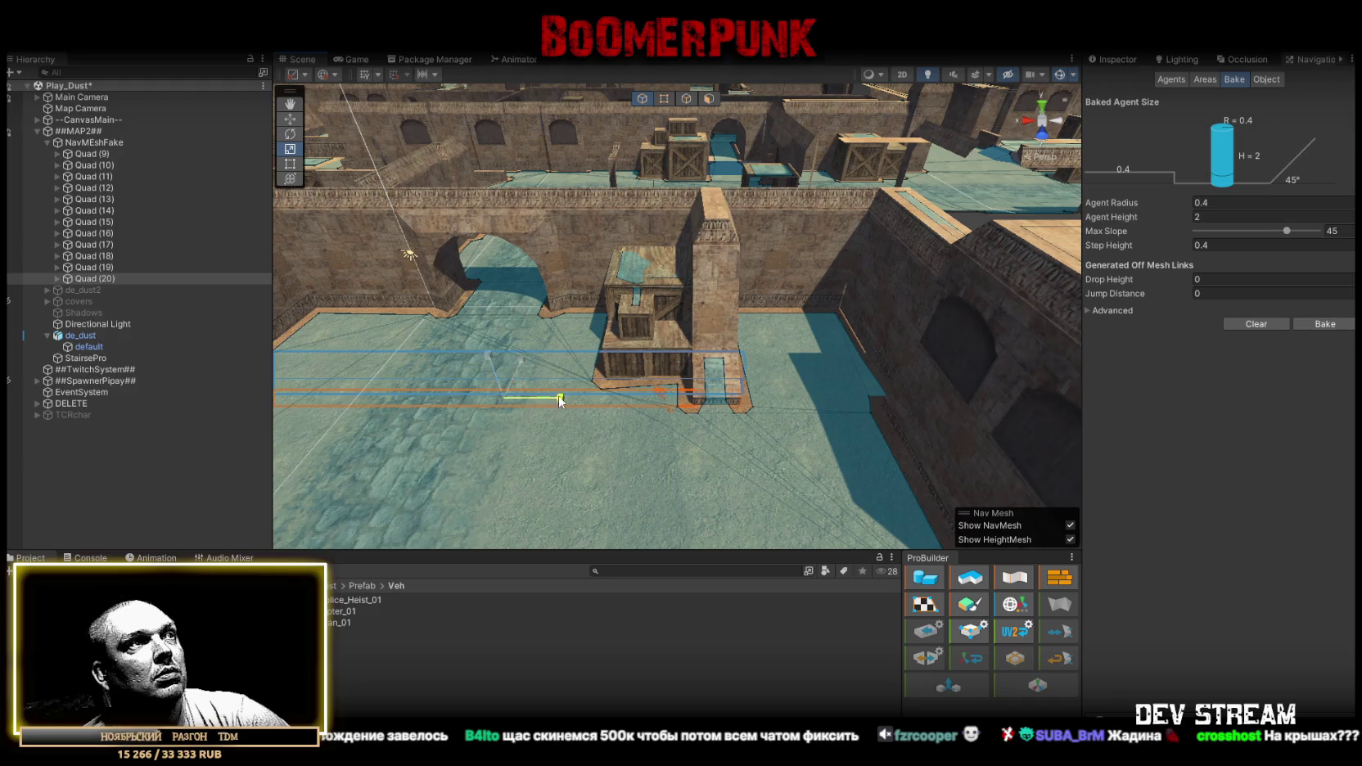
left_click_drag(519, 399, 527, 361)
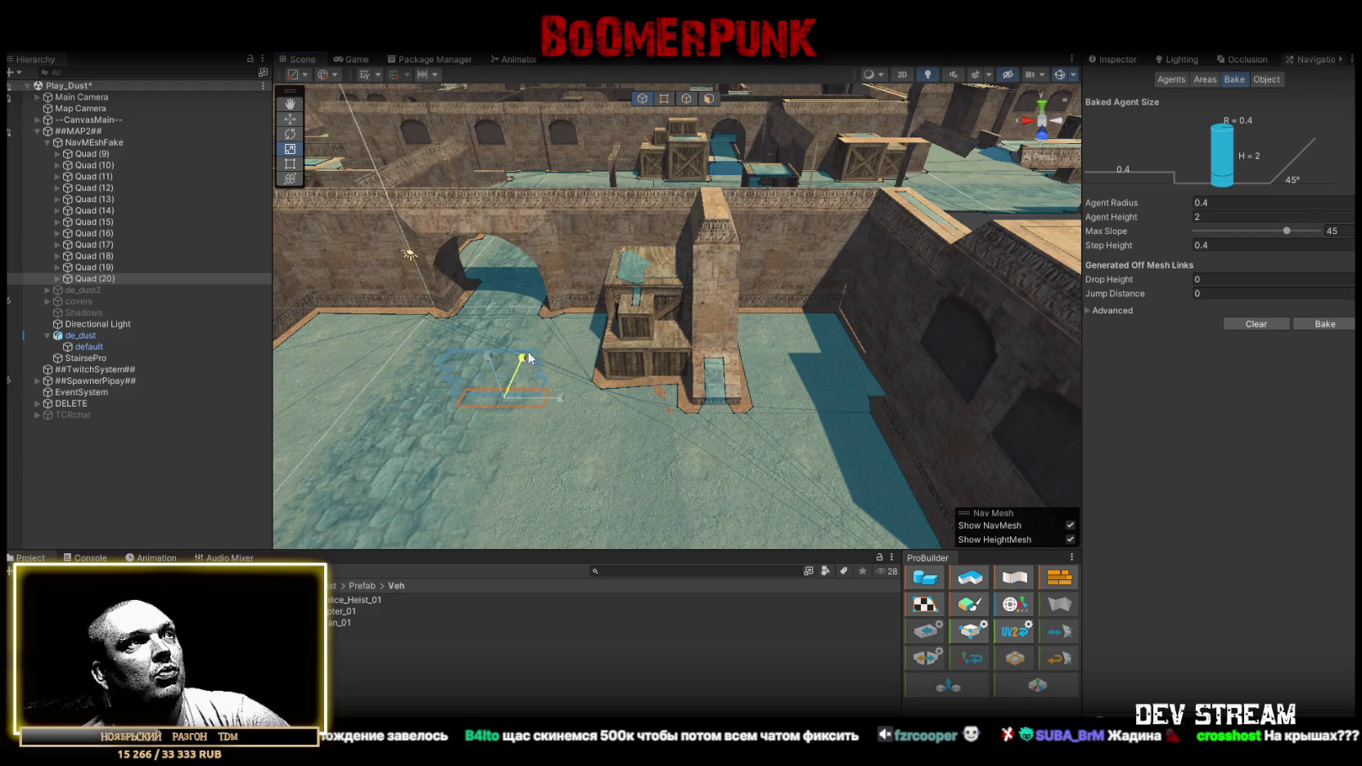
left_click_drag(649, 217, 570, 448, "alt")
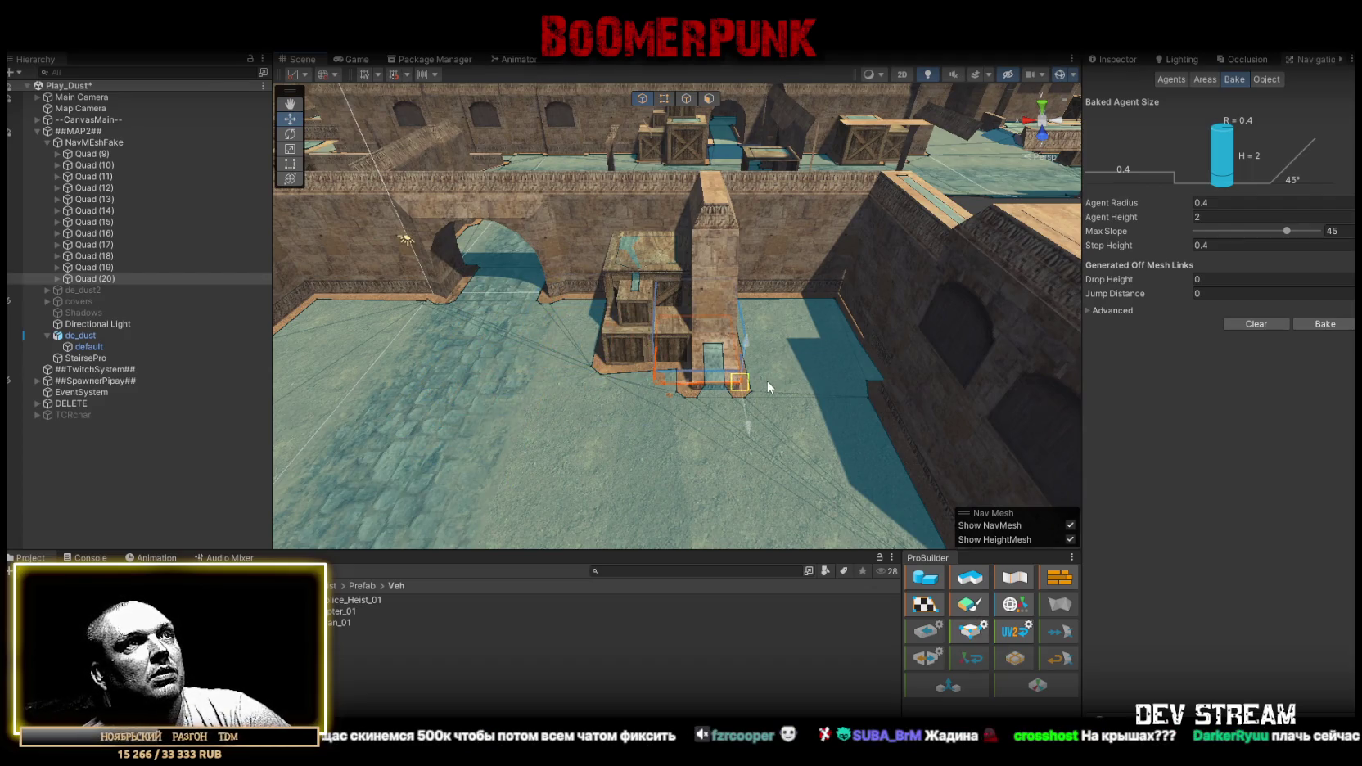
key("r")
scroll(712, 410, "up", 5)
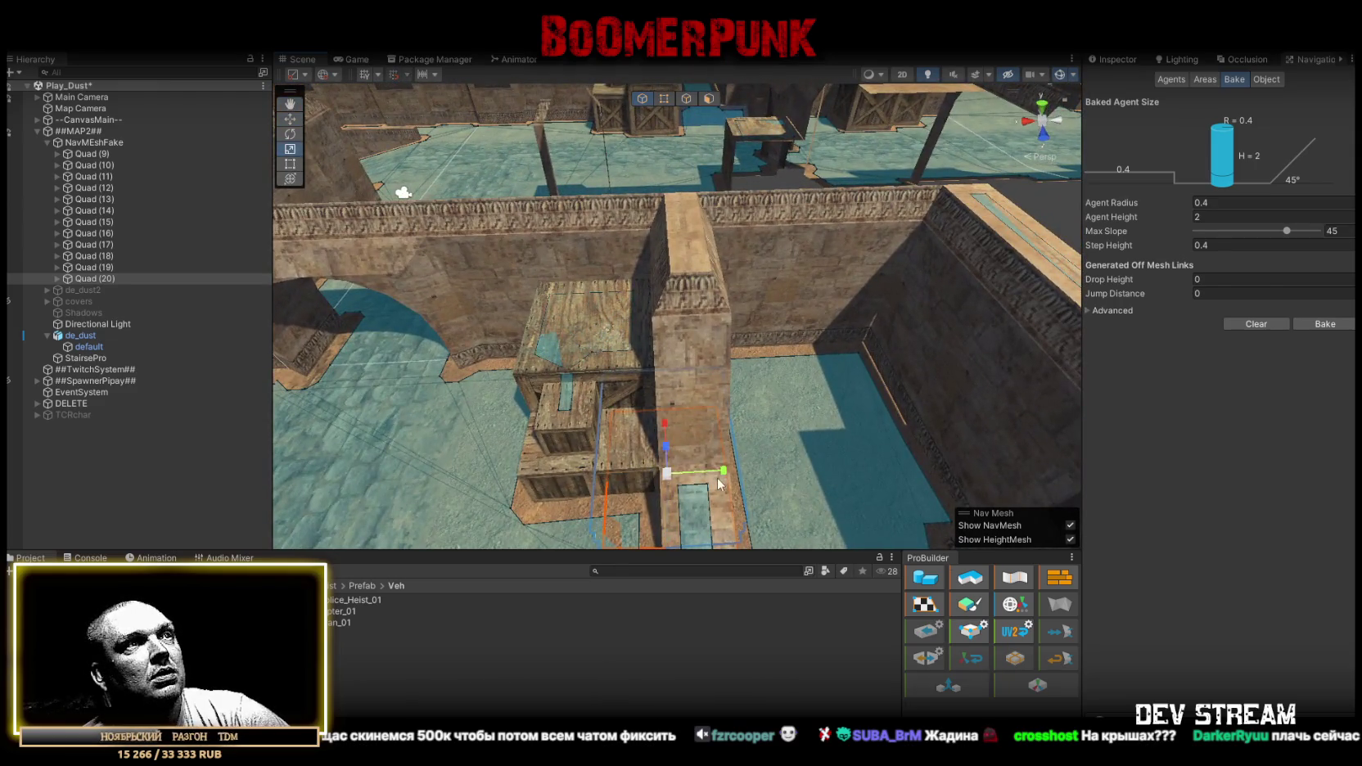
key("w")
key("f")
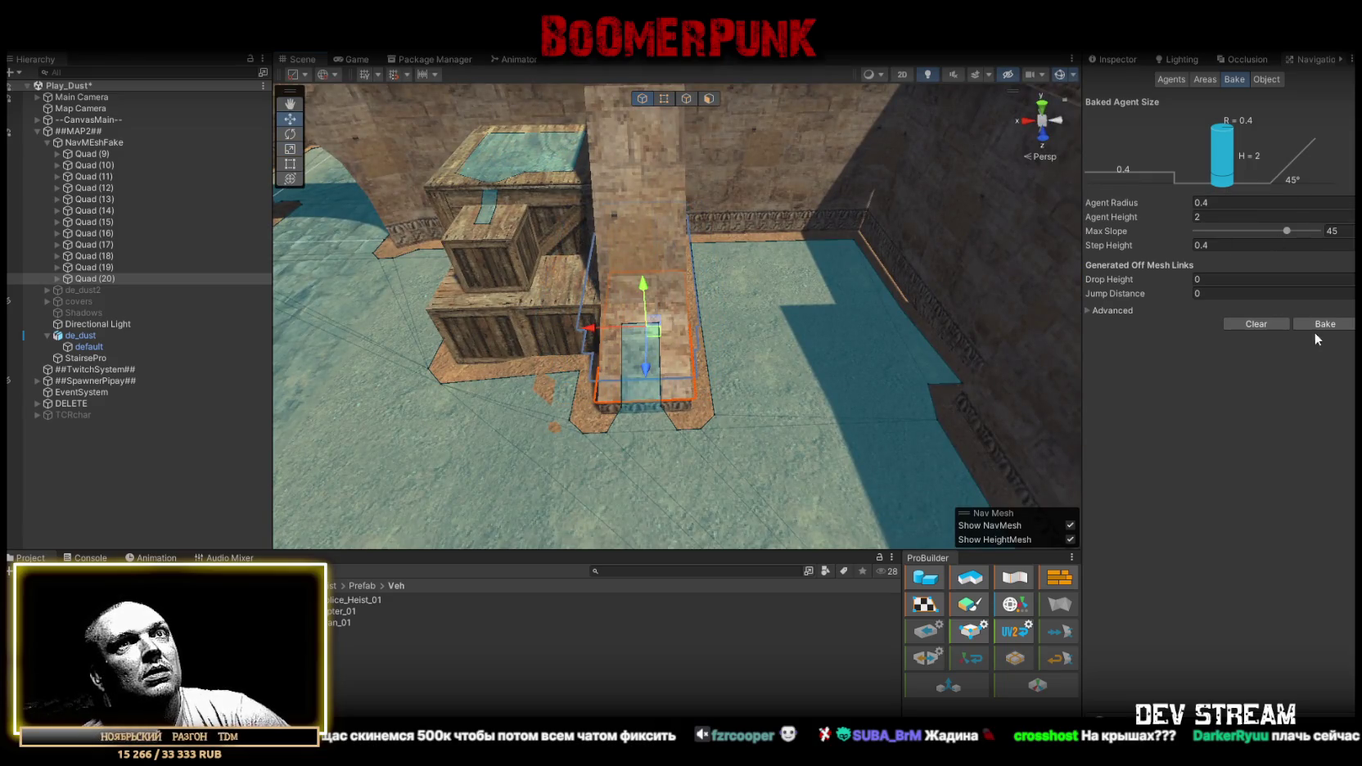
mouse_move(859, 354)
left_mouse_down()
mouse_move(791, 341)
mouse_move(1045, 350)
mouse_move(691, 344)
mouse_move(910, 365)
mouse_move(1001, 426)
mouse_move(866, 370)
mouse_move(177, 367)
mouse_move(827, 367)
mouse_move(1157, 343)
mouse_move(994, 319)
mouse_move(919, 335)
mouse_move(815, 314)
mouse_move(885, 328)
mouse_move(824, 335)
mouse_move(562, 304)
mouse_move(979, 389)
mouse_move(481, 367)
mouse_move(420, 303)
mouse_move(941, 336)
left_mouse_up()
Orbit out to an overview of the baked NavMesh across the de_dust map.
left_click_drag(1245, 348, 350, 378)
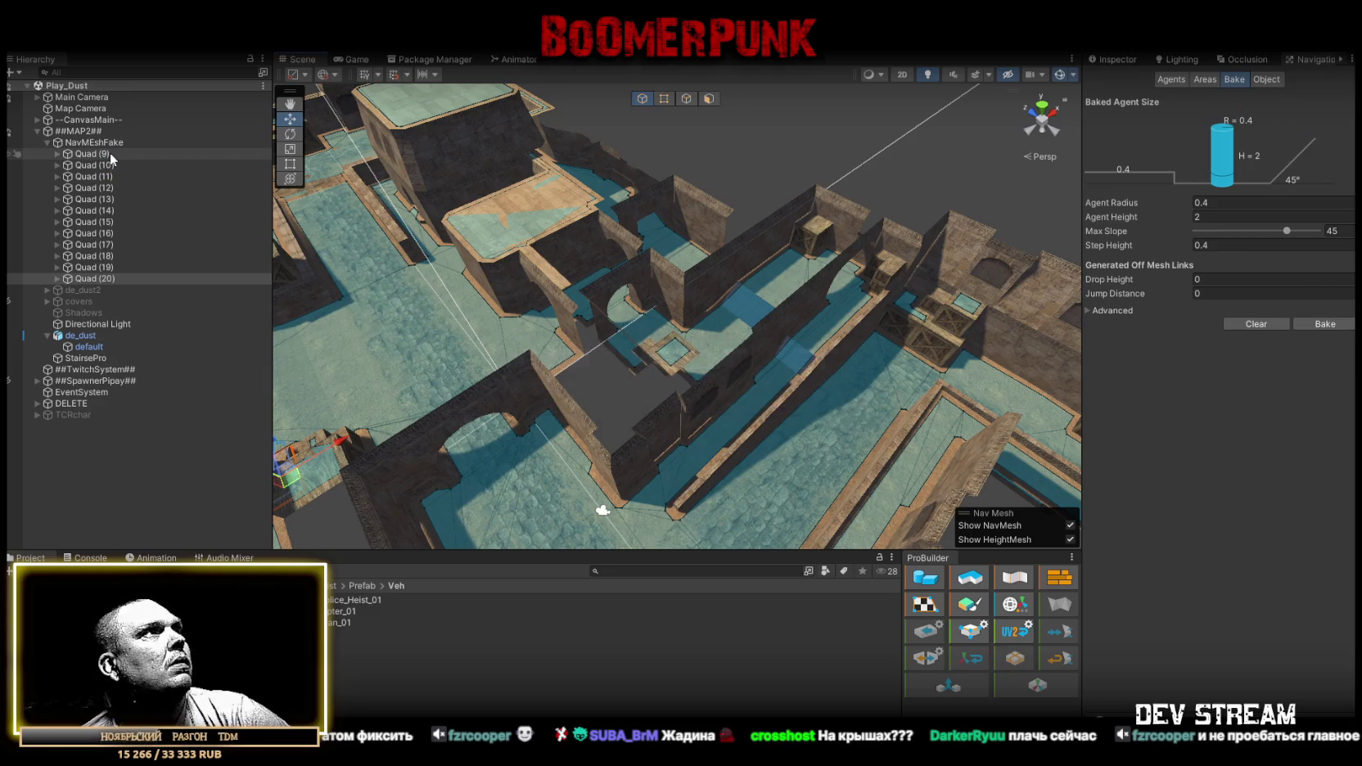
Deactivate Quad (9) through Quad (20) in the NavMEshFake group.
left_click(100, 278, "shift")
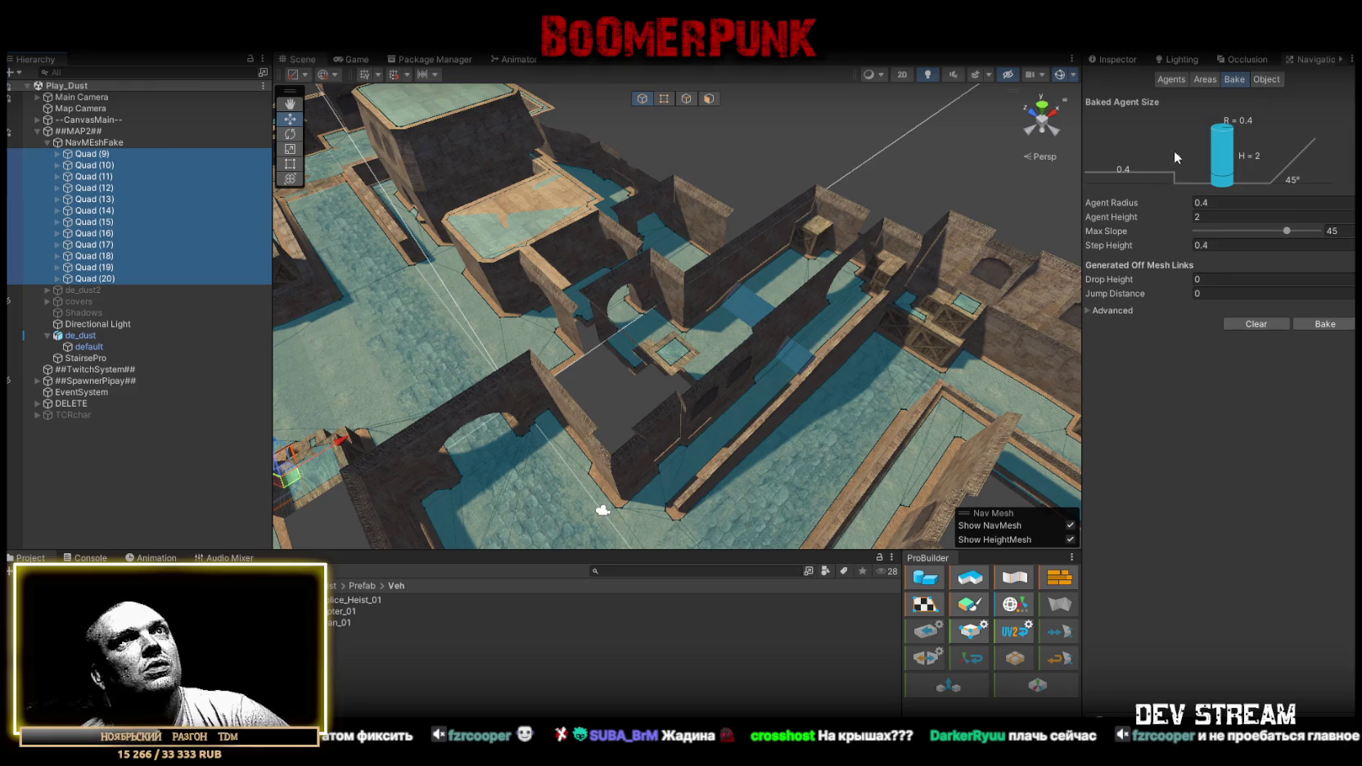
left_click(1135, 61)
left_click(1120, 77)
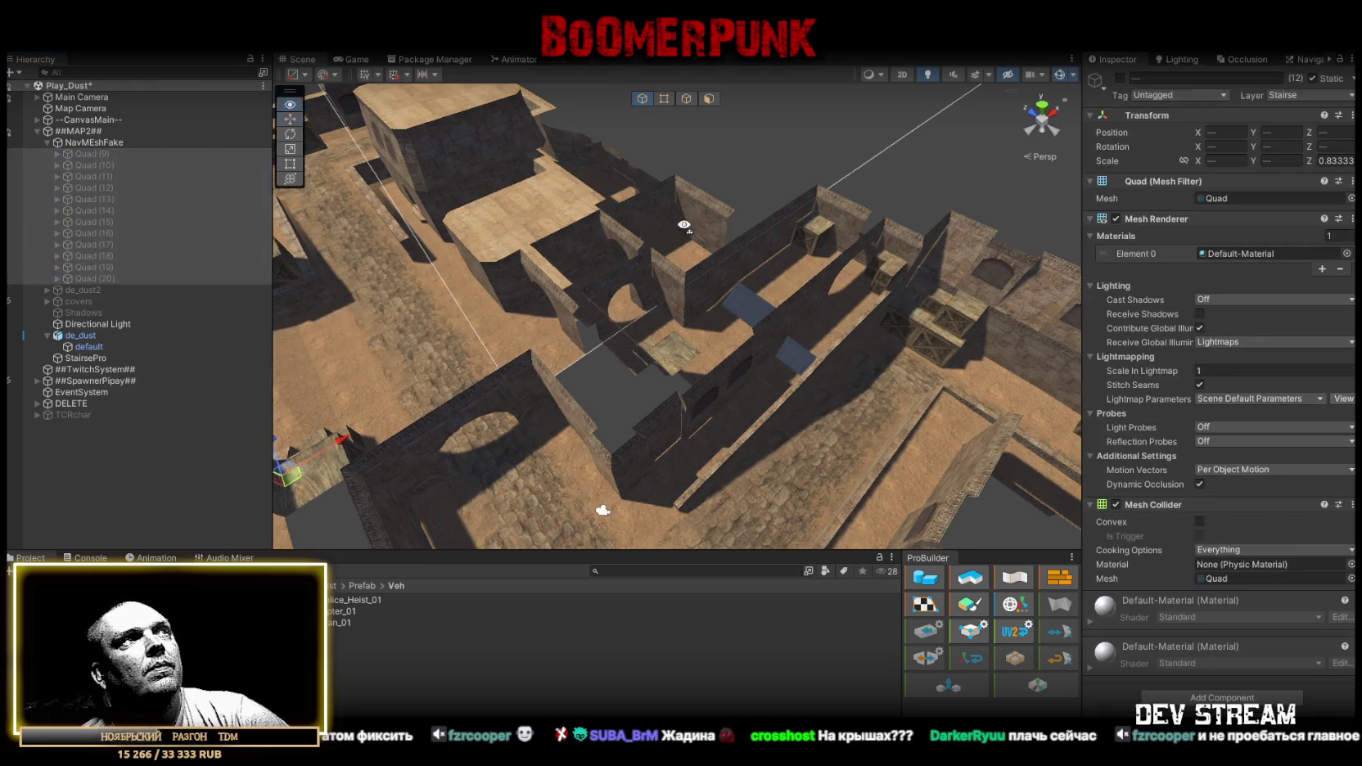
left_click(46, 142)
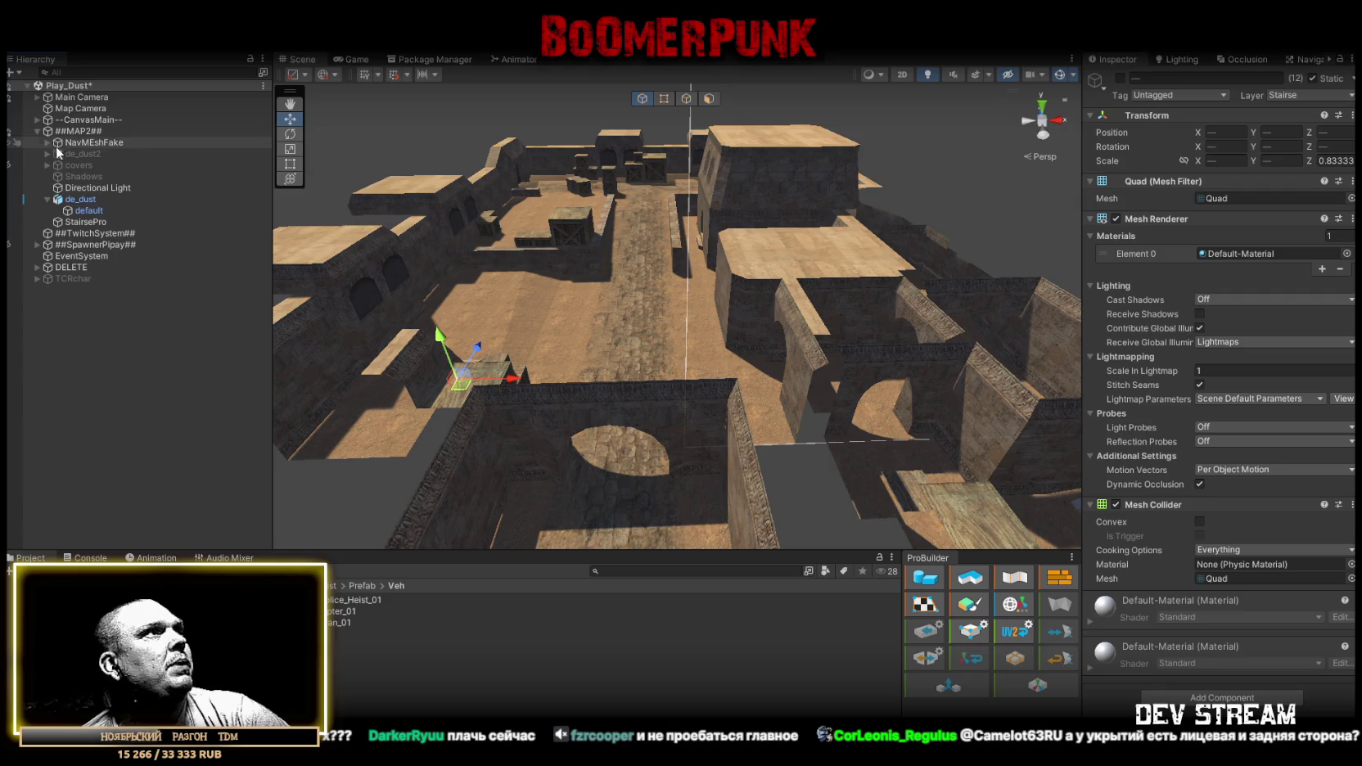
Expand the spawner, make its spawn points visible and frame Dust2_sp (64).
left_click(37, 245)
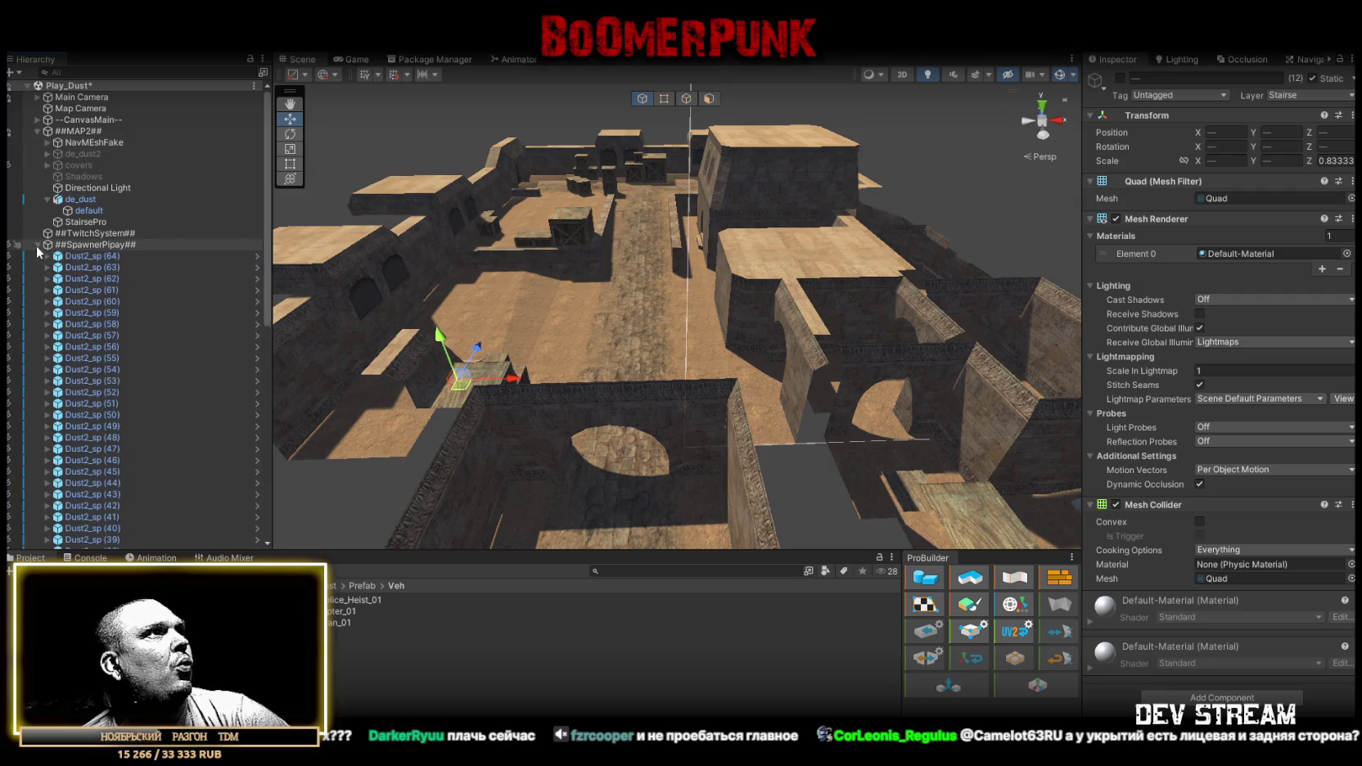
left_click(109, 257)
key("f")
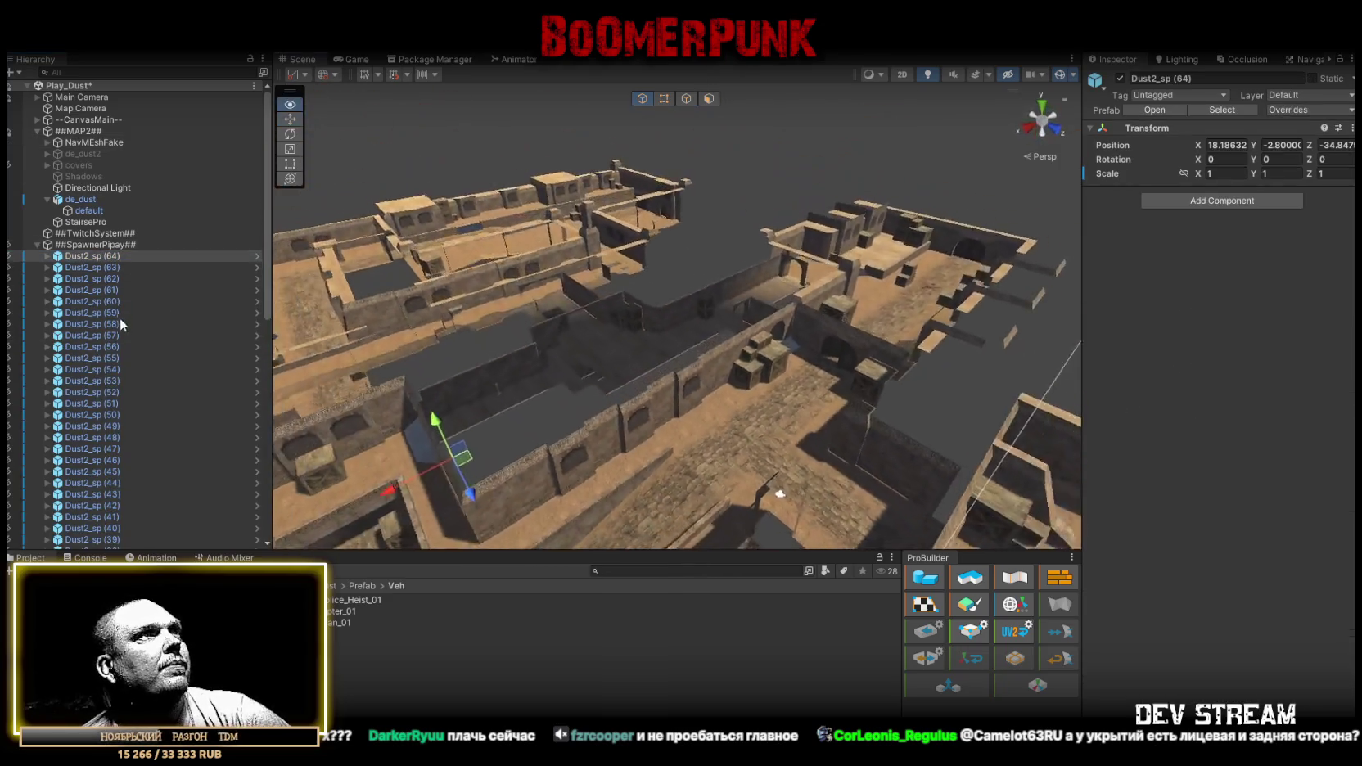
left_click(16, 245)
mouse_move(622, 327)
left_mouse_down()
mouse_move(655, 311)
mouse_move(606, 316)
left_mouse_up()
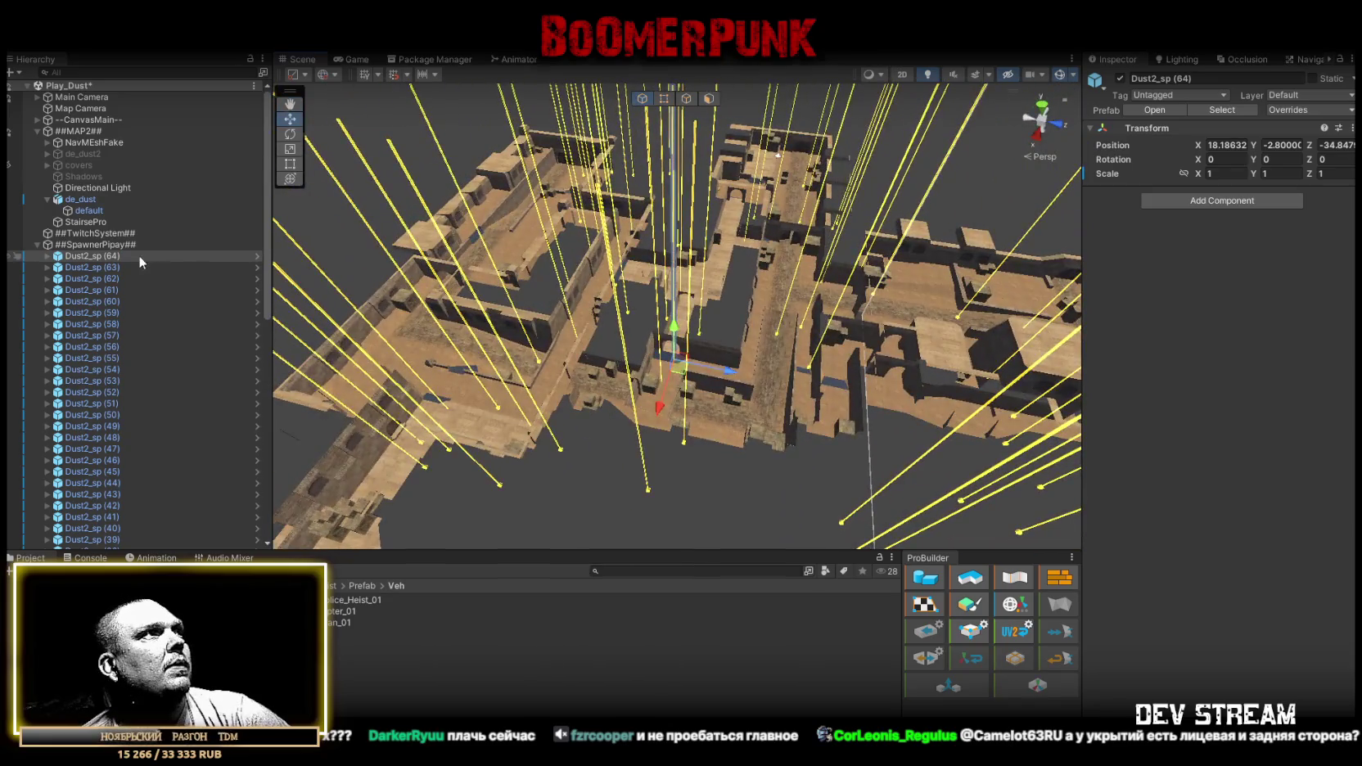
Select spawn points Dust2_sp (0) through (64) and delete all 65.
left_click(37, 131)
left_click(78, 154)
left_click(81, 164)
scroll(122, 262, "down", 10)
left_click(120, 509, "shift")
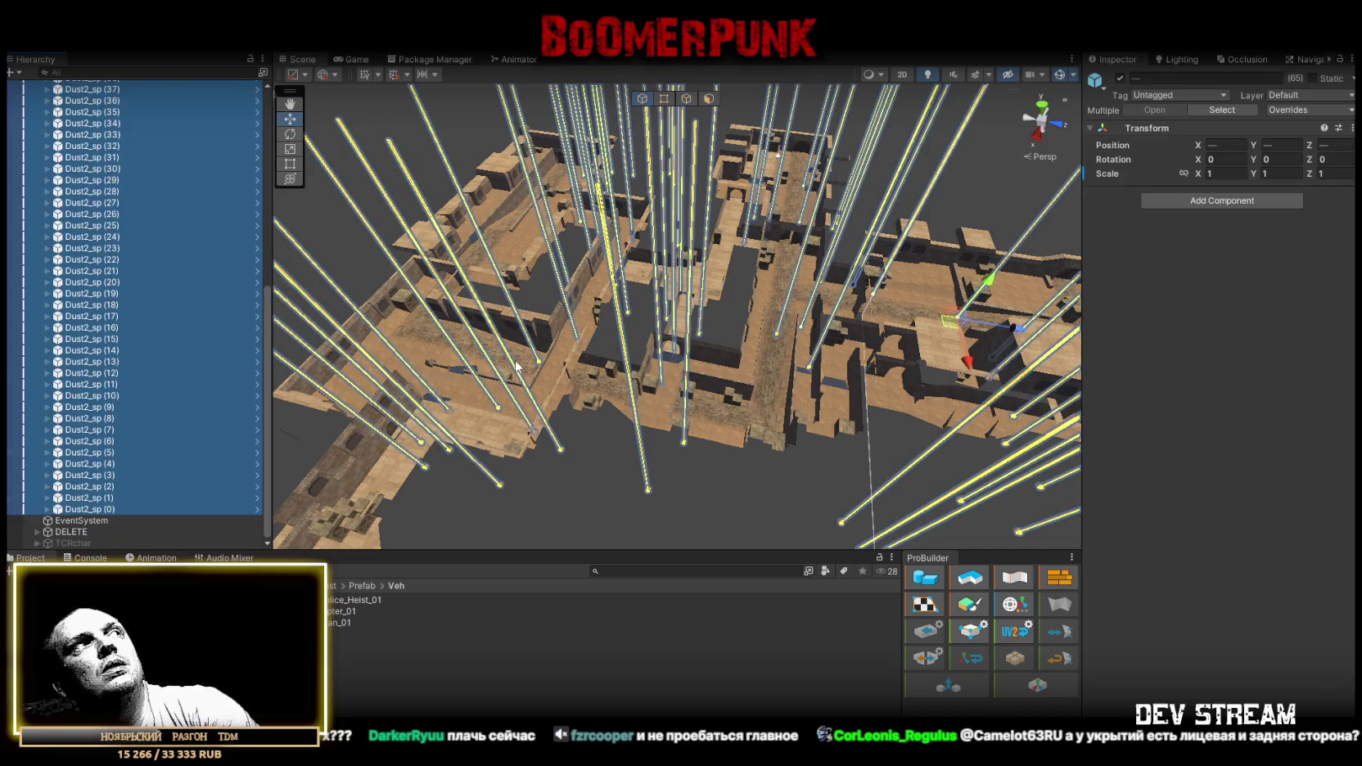
key("Delete")
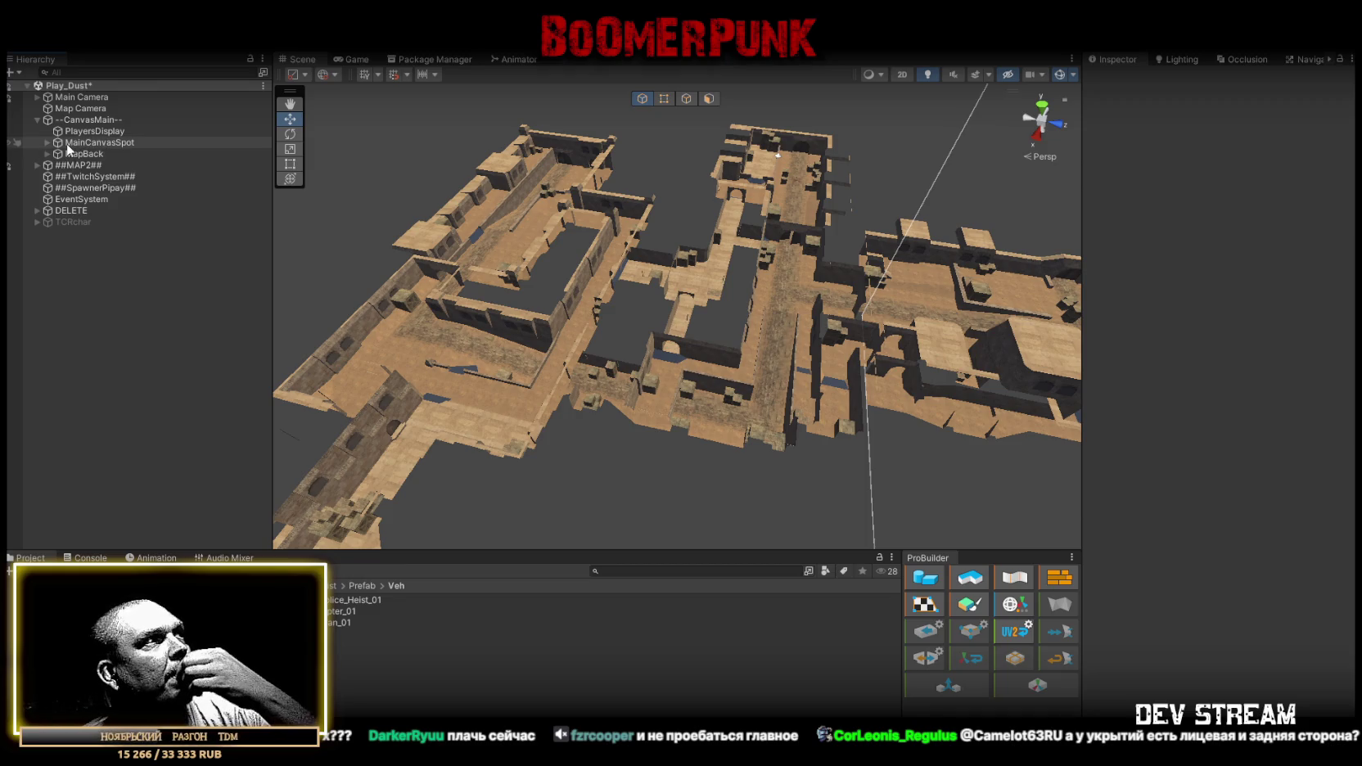
Delete de_dust2, covers and Shadows from the ##MAP2## group.
left_click(47, 143)
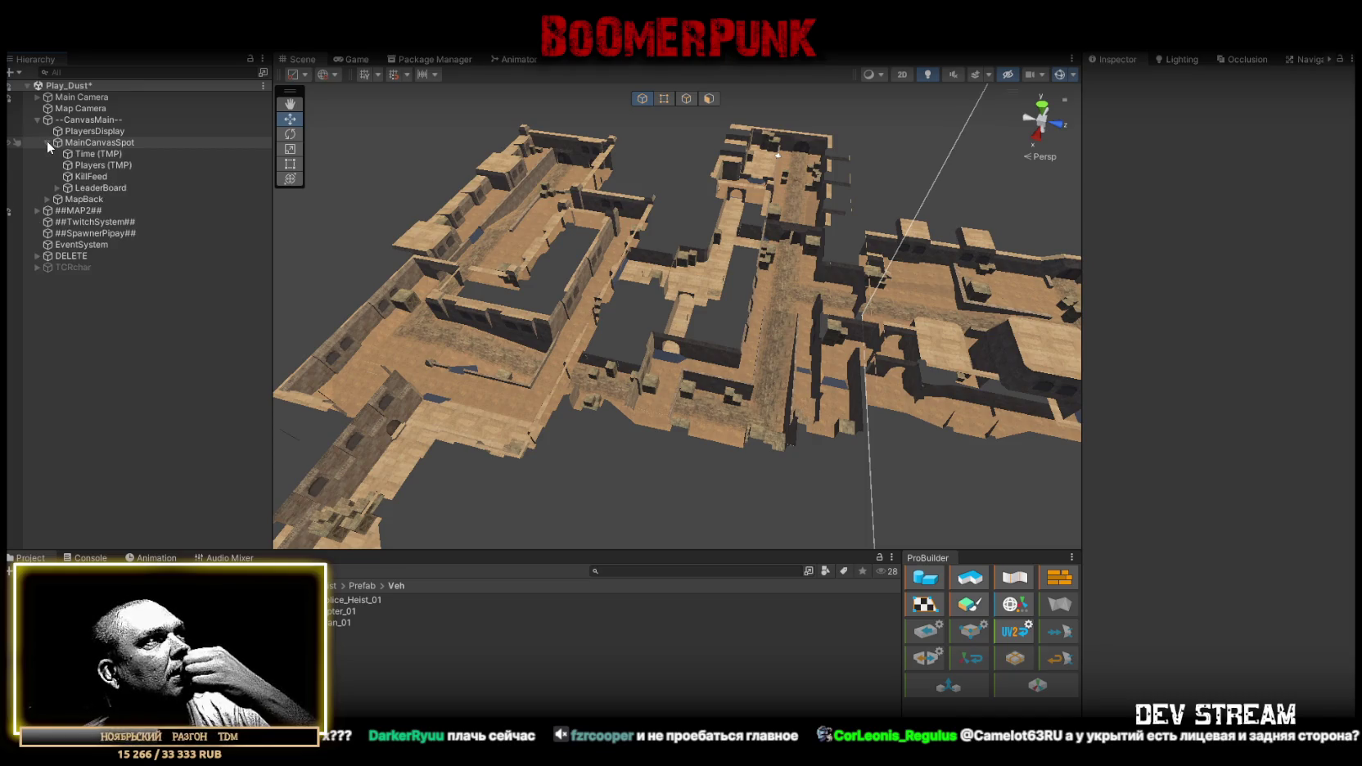
left_click(46, 143)
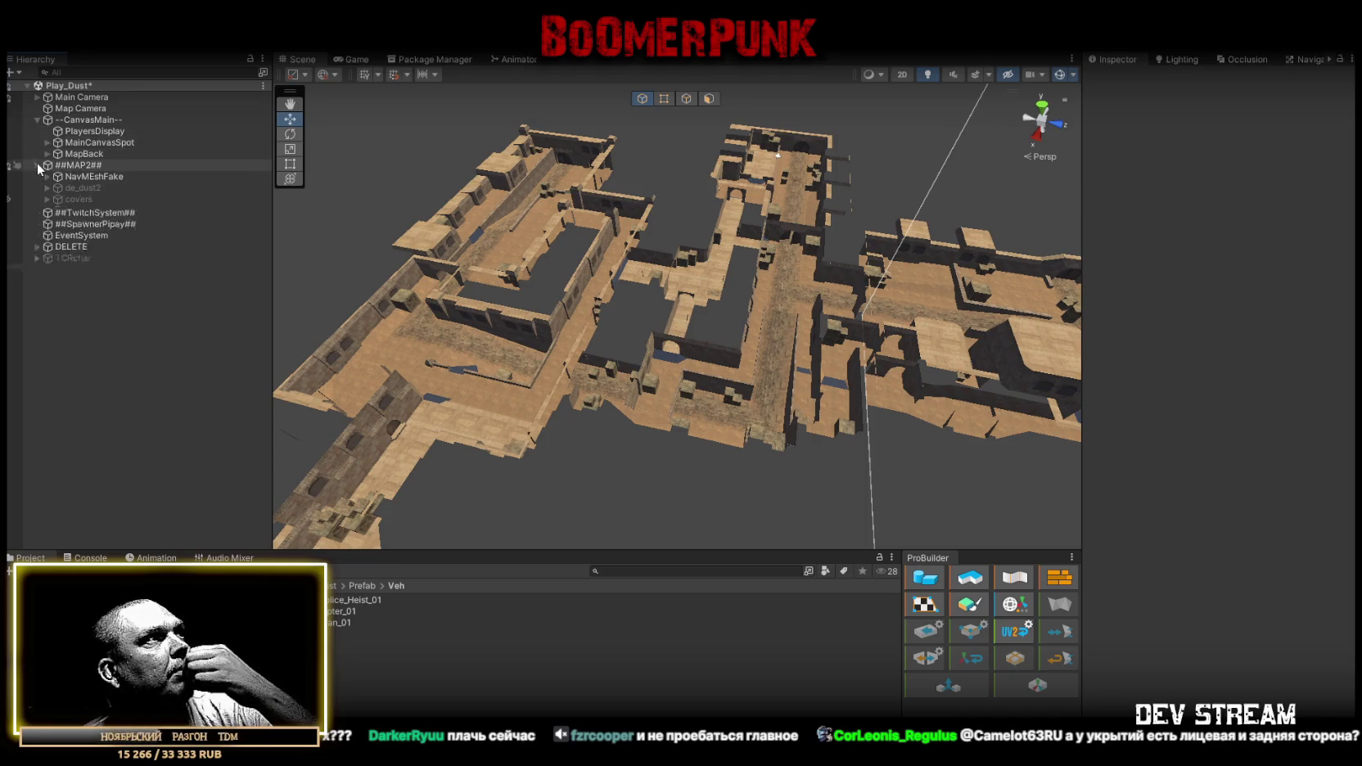
left_click(98, 190)
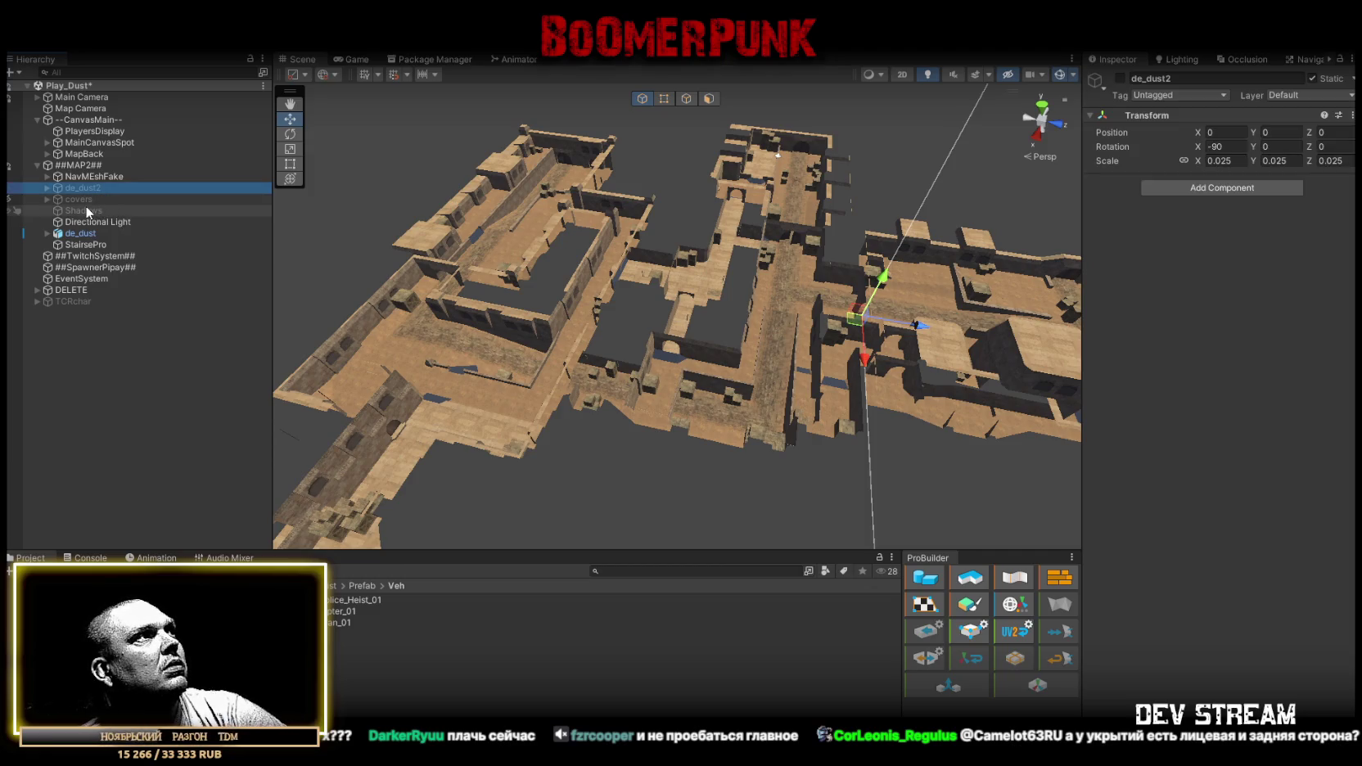
left_click(82, 208, "shift")
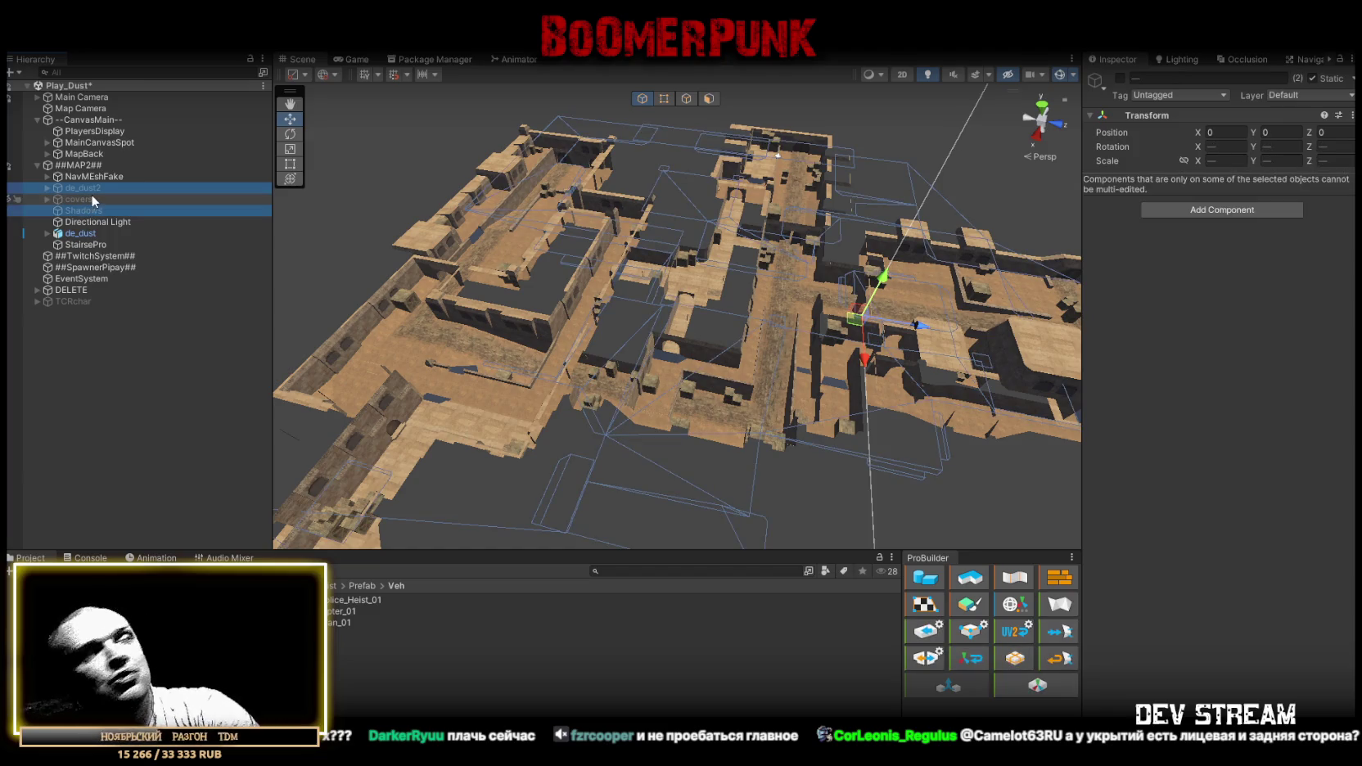
key("Delete")
Save the Play_Dust scene and collapse its hierarchy.
left_click_drag(513, 199, 220, 99)
key("ctrl+s")
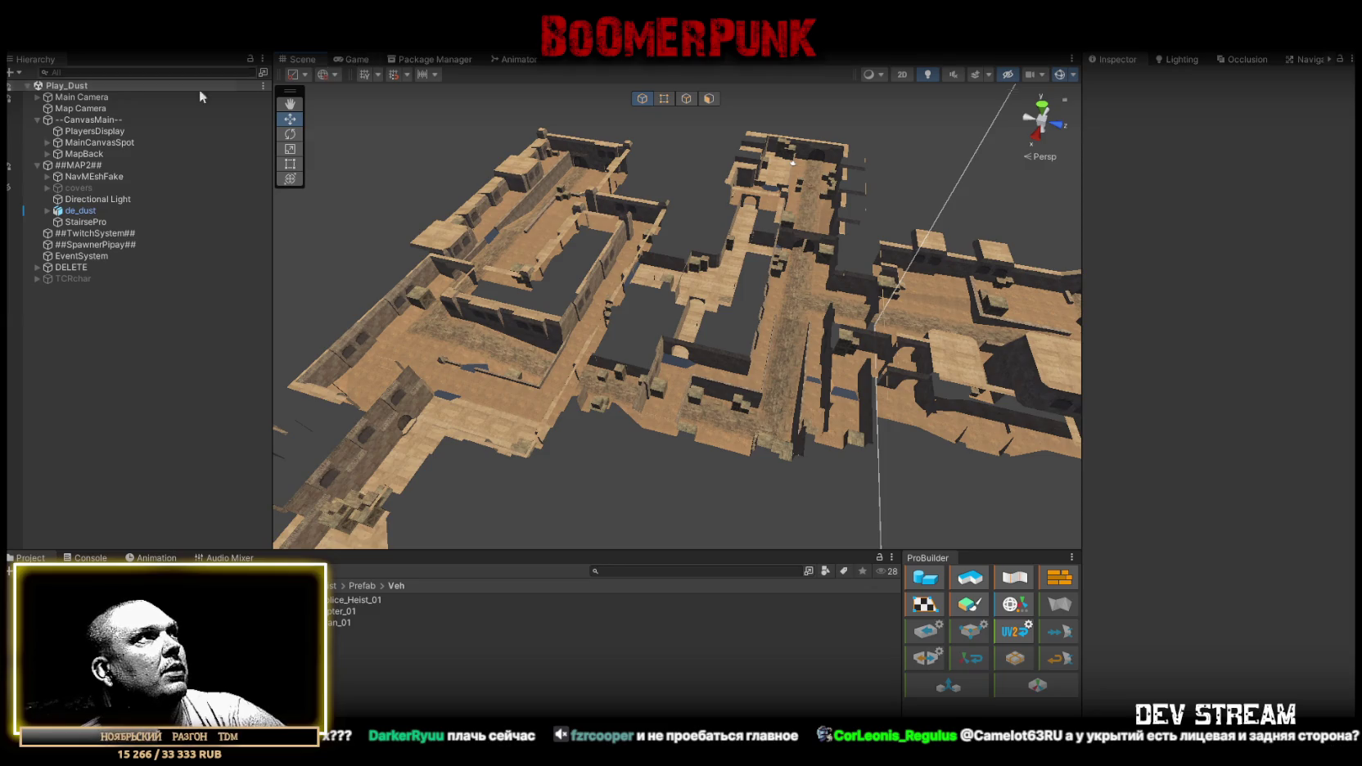
left_click(28, 86, "alt")
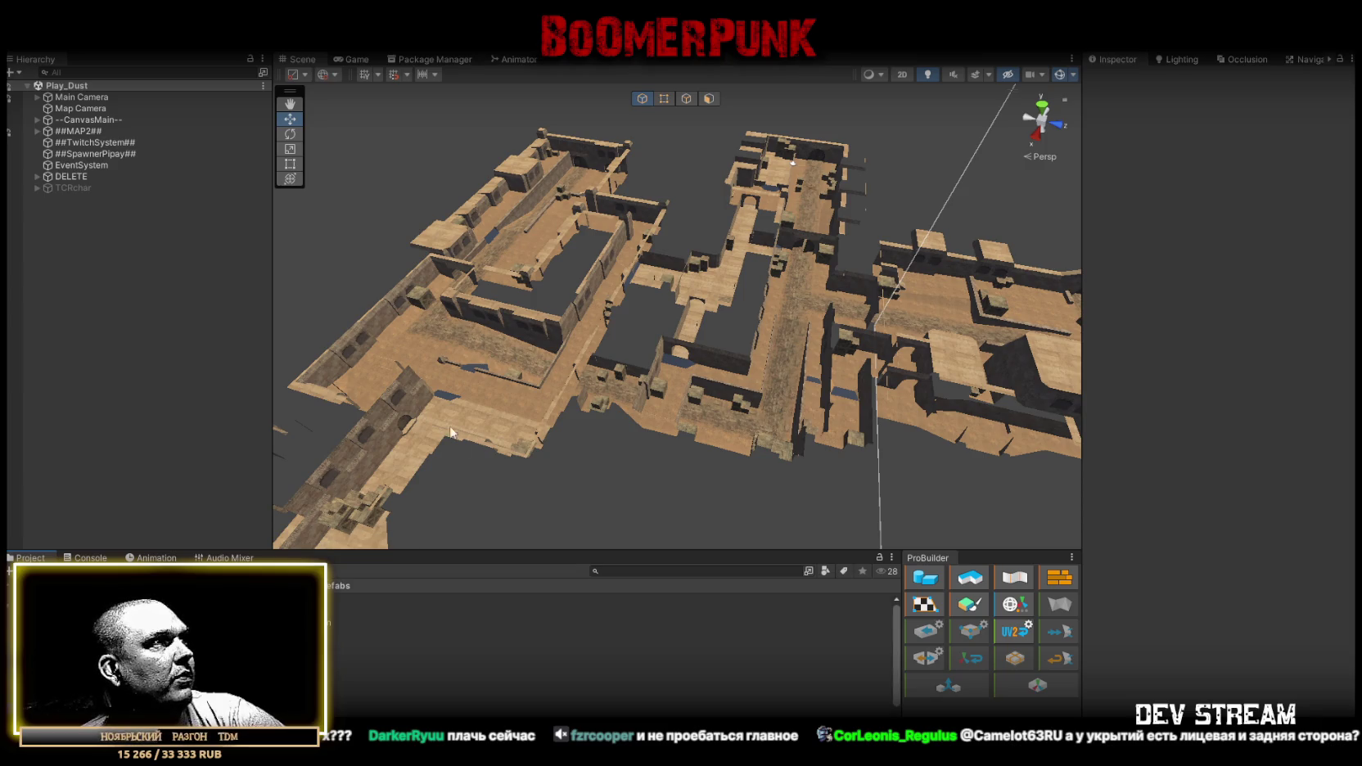
Drop the first Dust2_sp spawn points, up to (5), onto the courtyard floor and walkway.
scroll(456, 440, "up", 5)
mouse_move(891, 301)
left_mouse_down()
mouse_move(533, 377)
mouse_move(732, 409)
left_mouse_up()
key("ctrl+v")
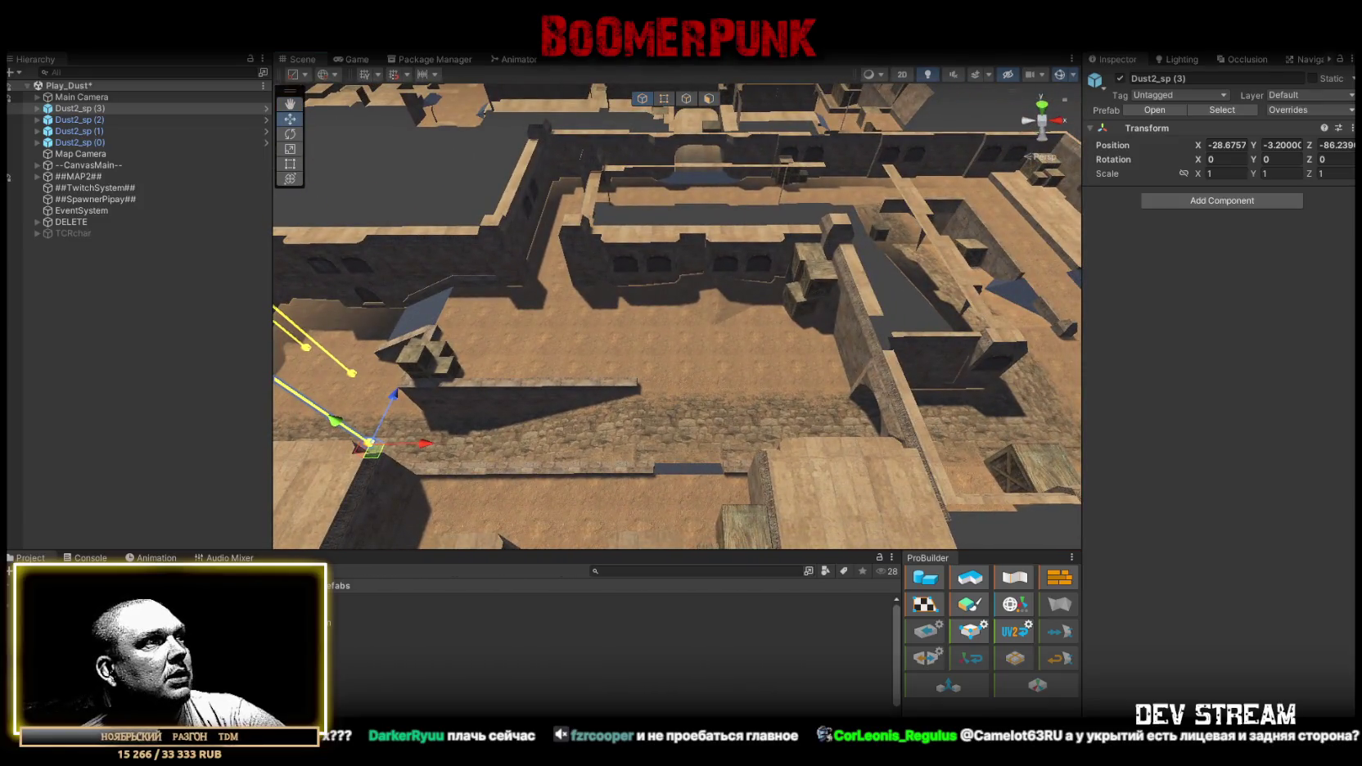
left_click_drag(245, 622, 516, 469)
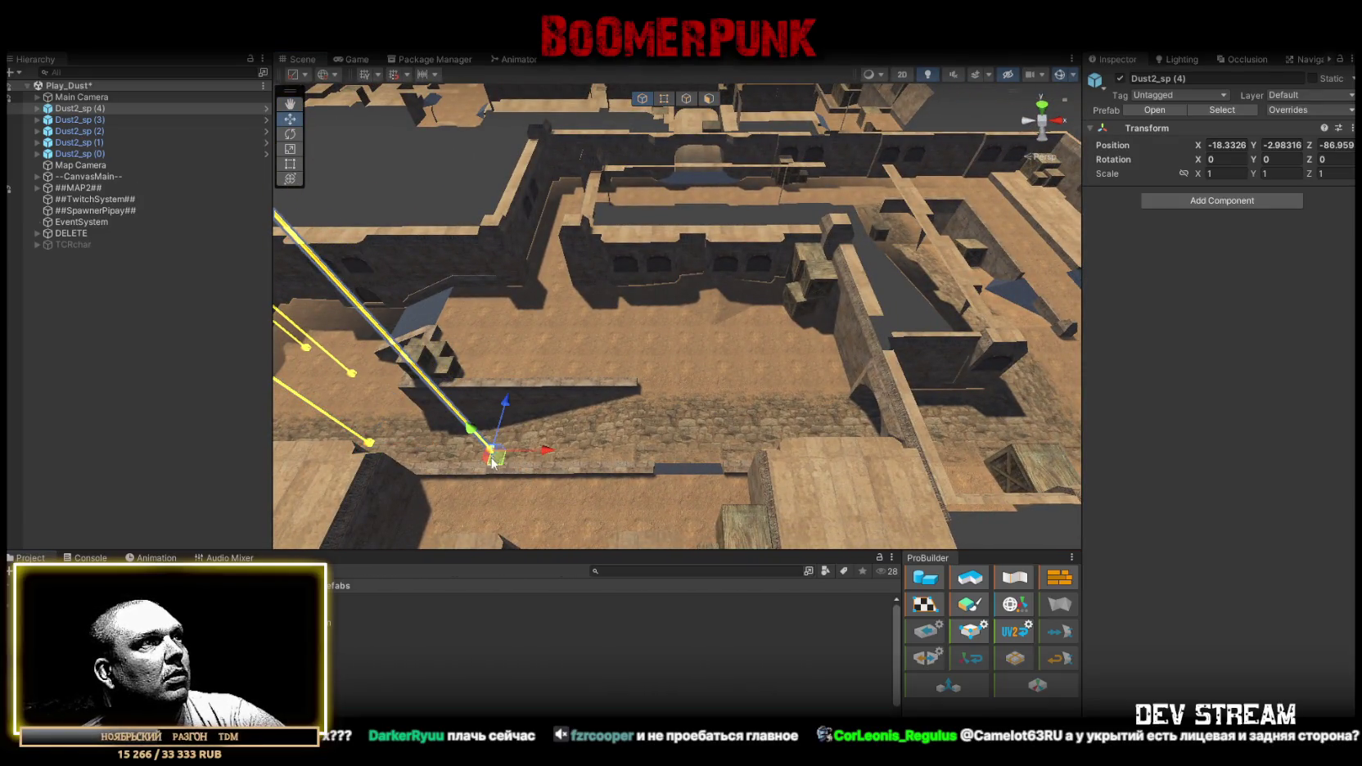
left_click_drag(767, 352, 712, 357)
mouse_move(246, 622)
left_mouse_down()
mouse_move(515, 442)
mouse_move(491, 442)
left_mouse_up()
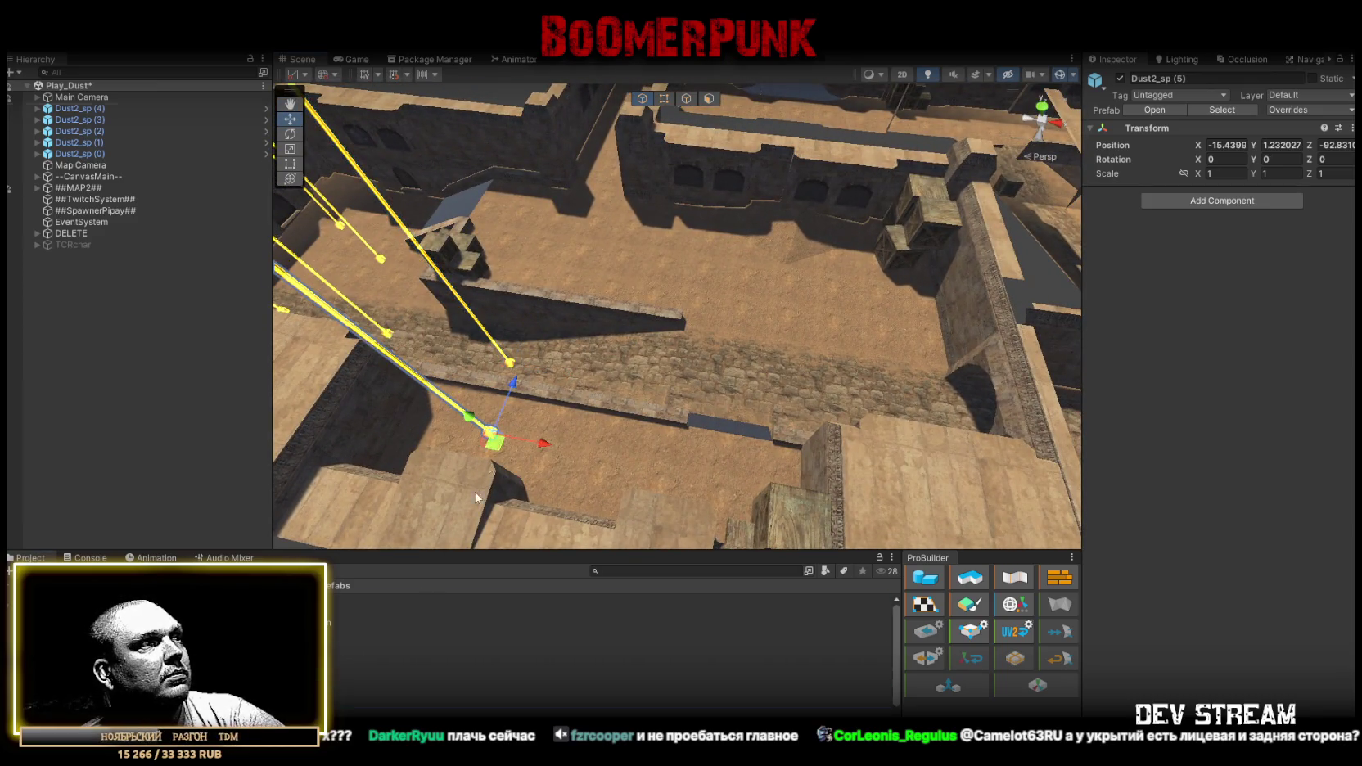
left_click_drag(246, 701, 633, 465)
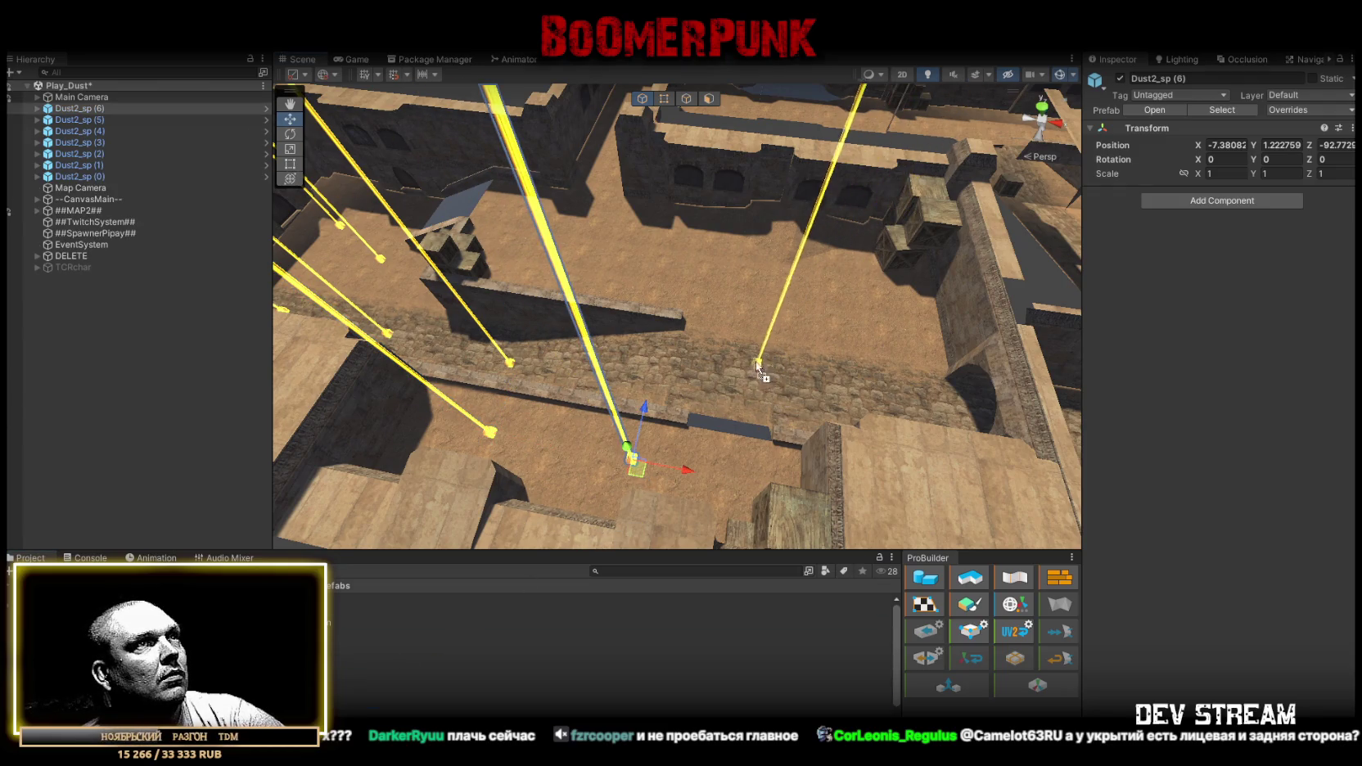
Place more spawn points along the long corridor and courtyard, through Dust2_sp (15).
left_click_drag(816, 307, 489, 453)
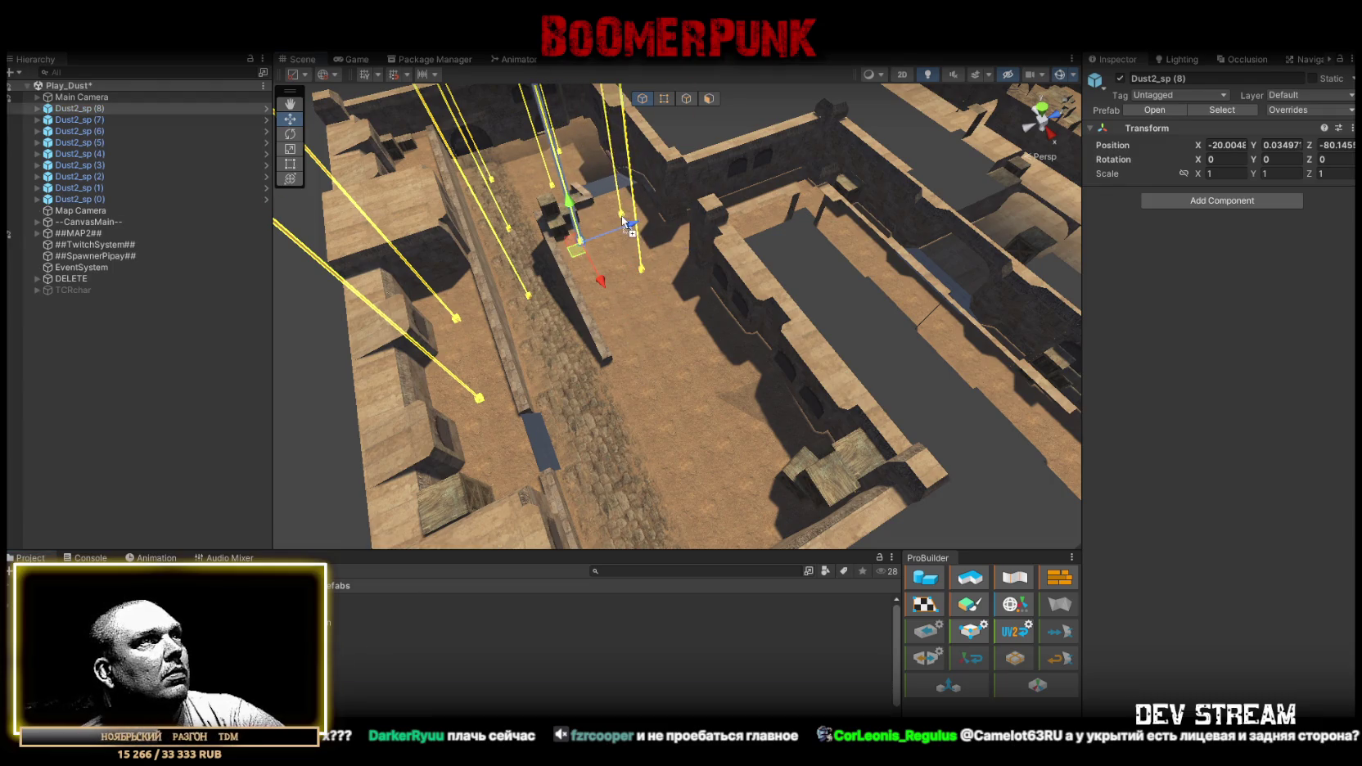
mouse_move(577, 426)
left_mouse_down()
mouse_move(365, 696)
mouse_move(656, 414)
mouse_move(671, 442)
left_mouse_up()
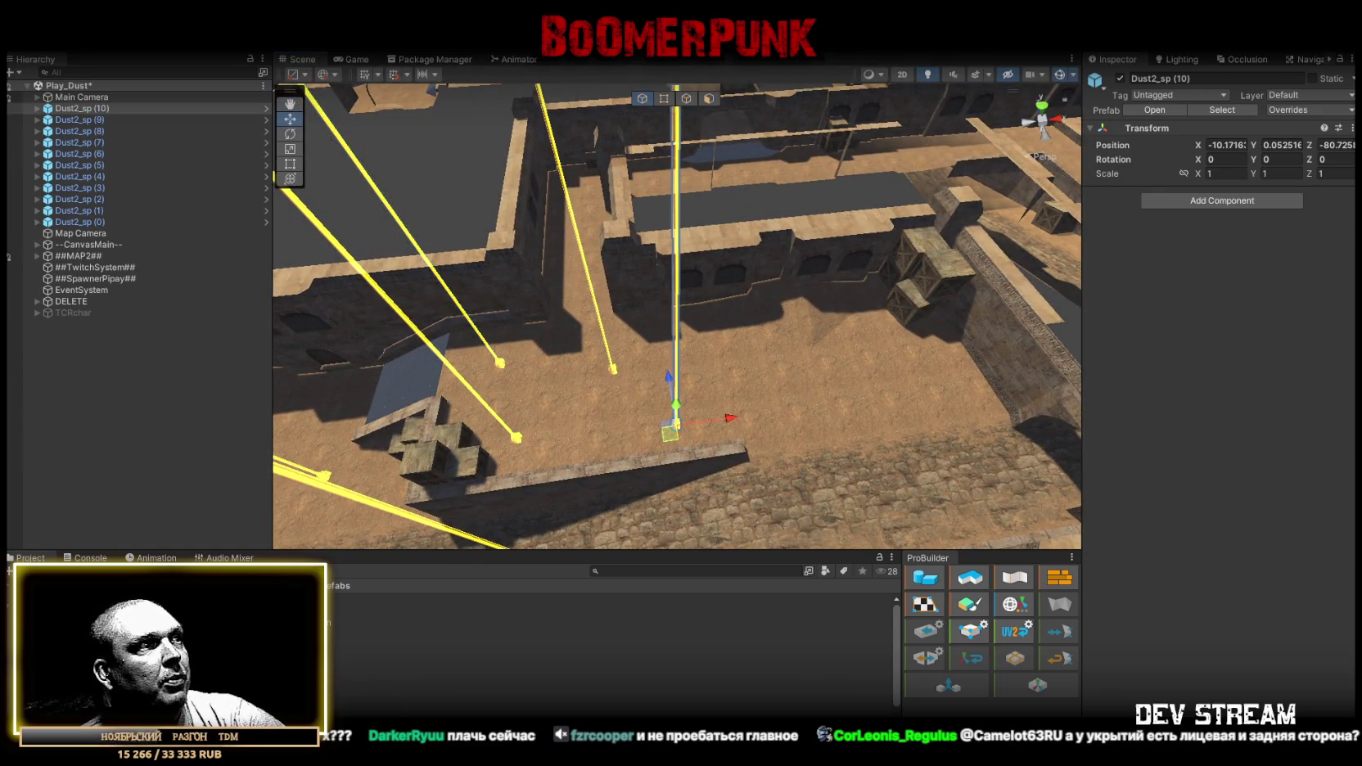
left_click_drag(365, 700, 749, 336)
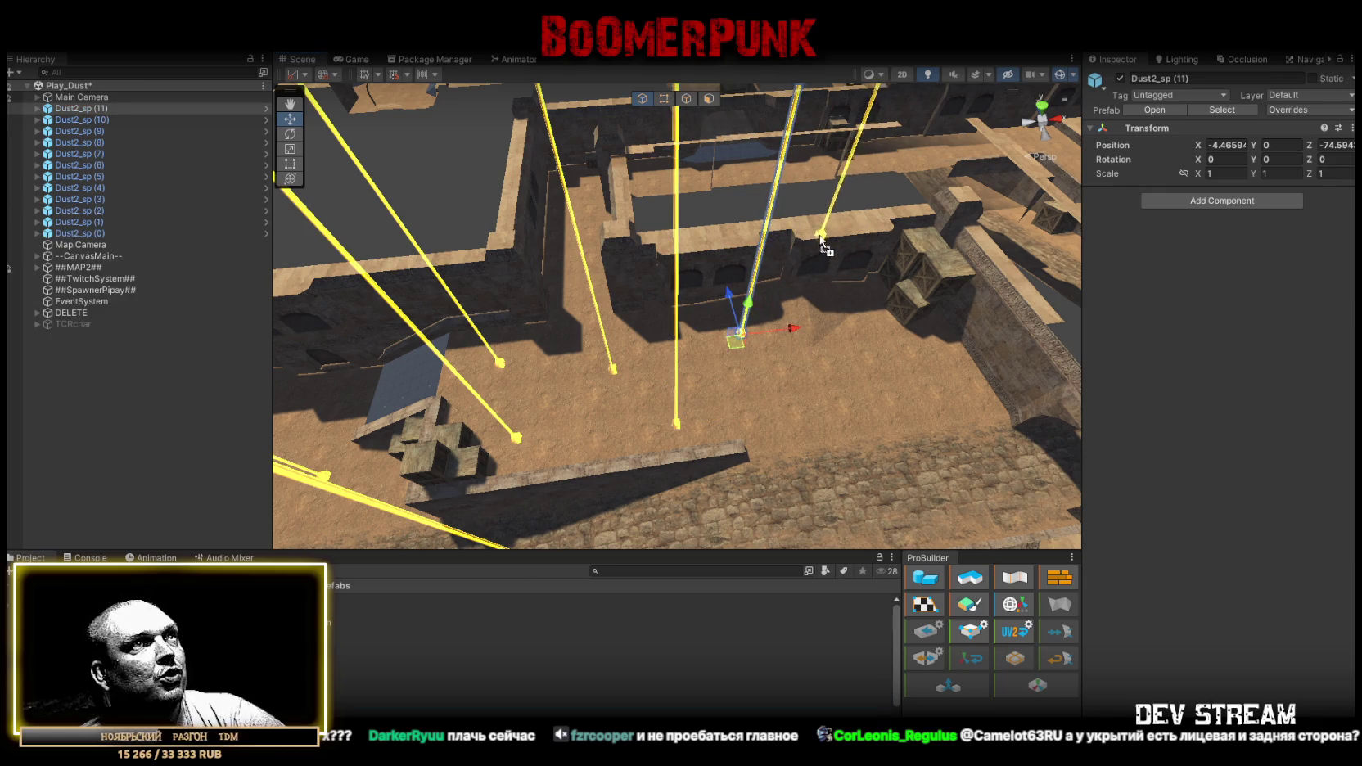
key("ctrl+d")
mouse_move(755, 411)
left_mouse_down()
mouse_move(792, 355)
mouse_move(775, 386)
left_mouse_up()
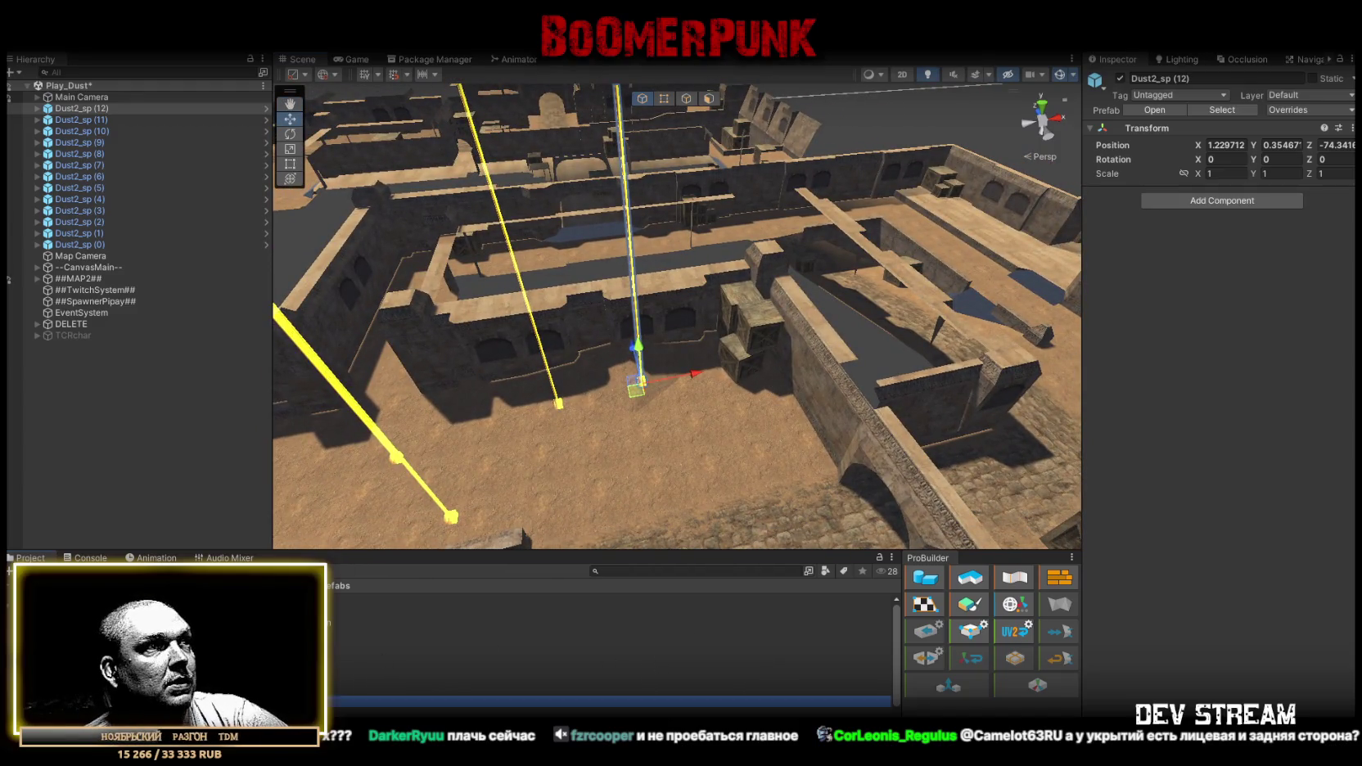
left_click(738, 456)
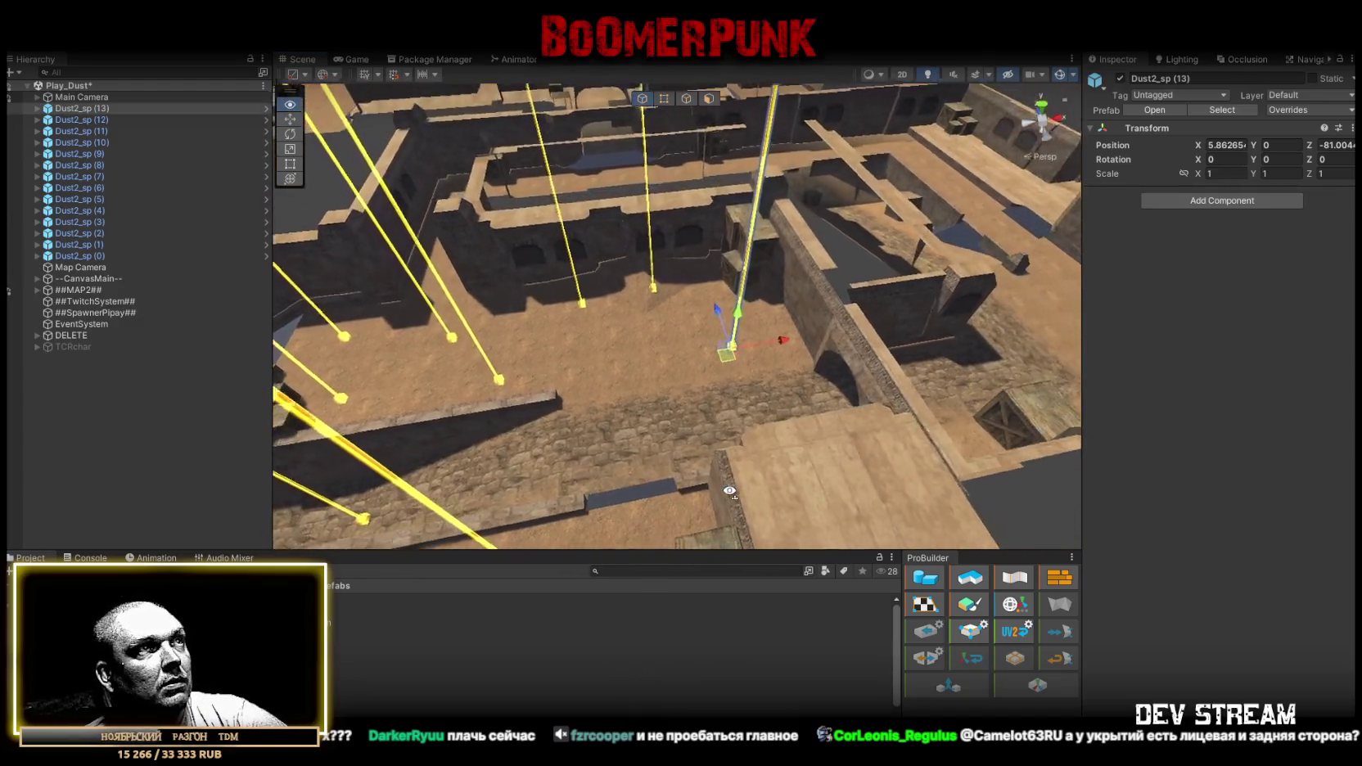
left_click(610, 360)
mouse_move(581, 430)
left_mouse_down()
mouse_move(571, 500)
mouse_move(456, 609)
left_mouse_up()
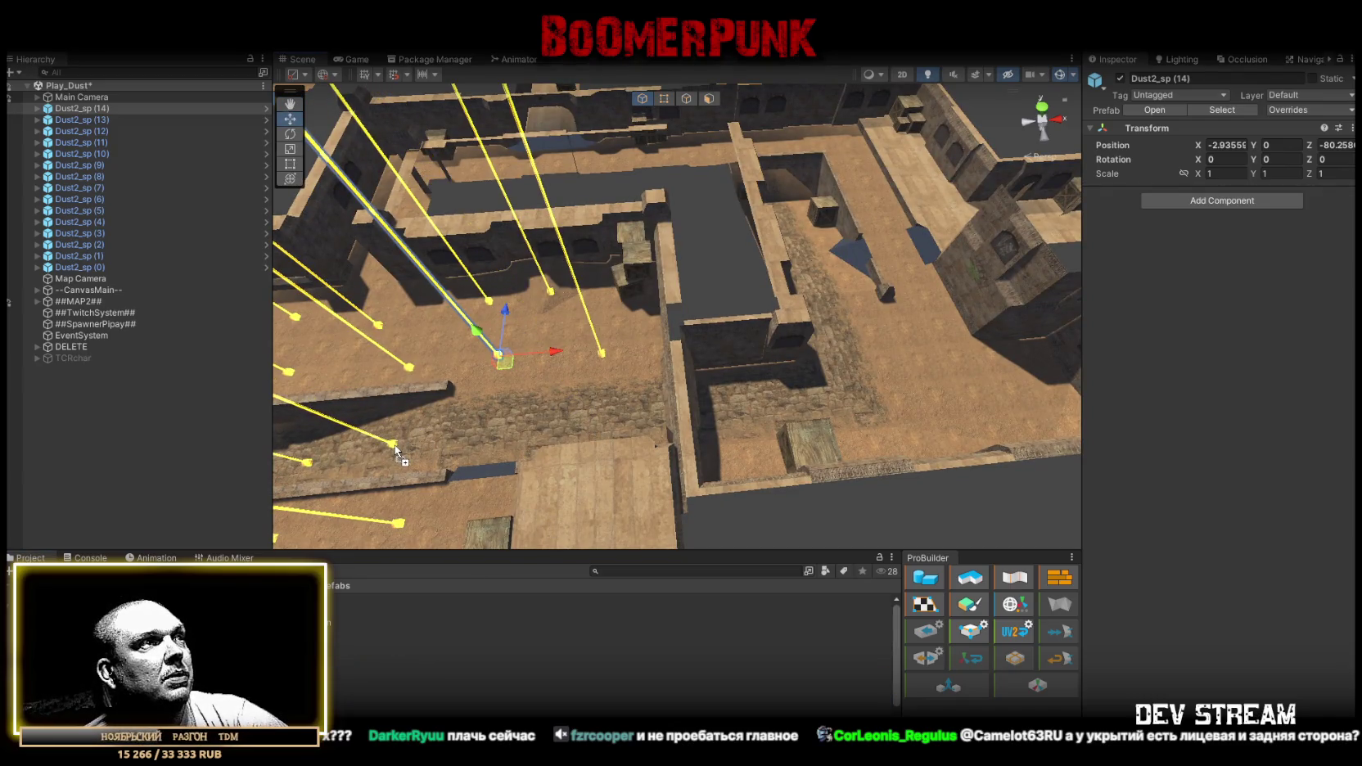
left_click(394, 444)
Place spawn points Dust2_sp (16) to (18) near the crate, undoing one misplaced spawn.
left_click(528, 424)
mouse_move(527, 424)
left_mouse_down()
mouse_move(635, 376)
mouse_move(349, 660)
left_mouse_up()
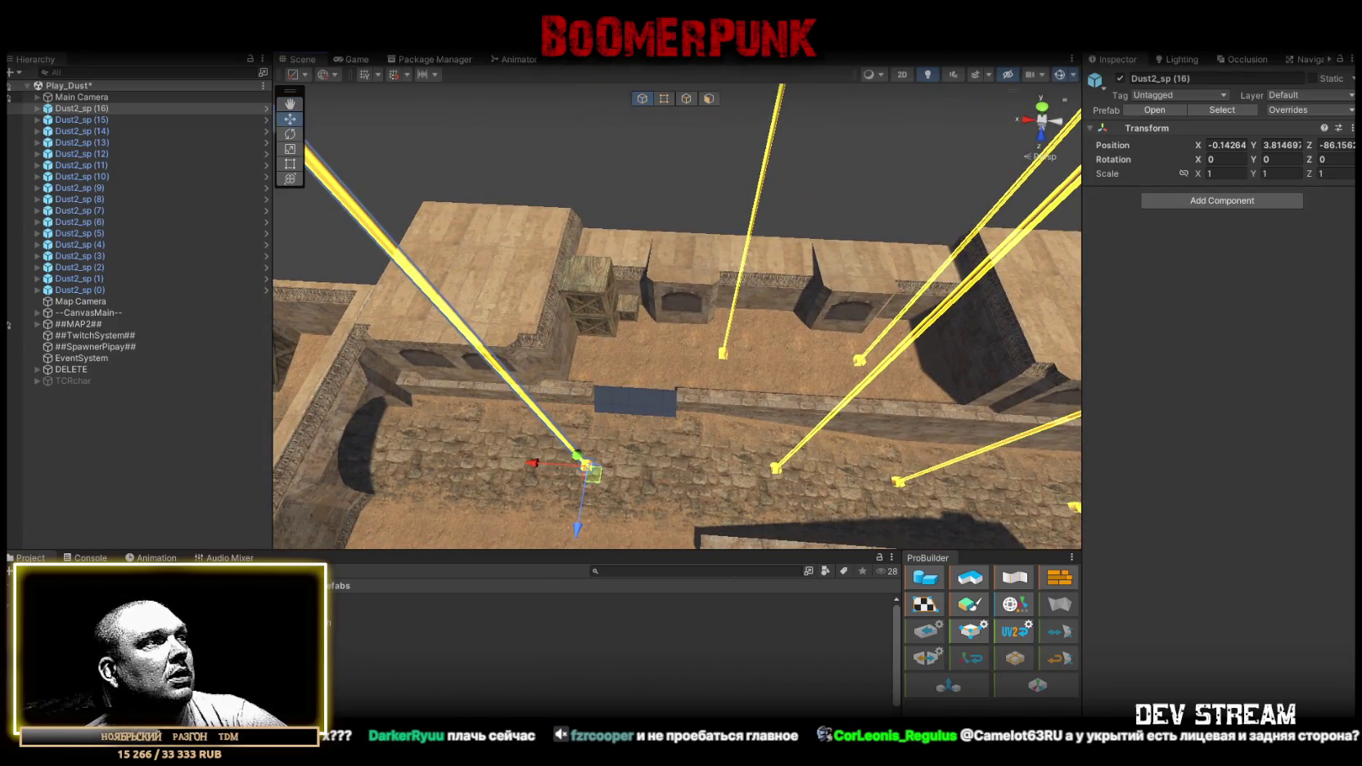
left_click(638, 357)
mouse_move(638, 357)
left_mouse_down()
mouse_move(816, 373)
mouse_move(452, 614)
mouse_move(766, 353)
mouse_move(825, 339)
mouse_move(713, 454)
mouse_move(498, 625)
mouse_move(691, 420)
left_mouse_up()
key("ctrl+z")
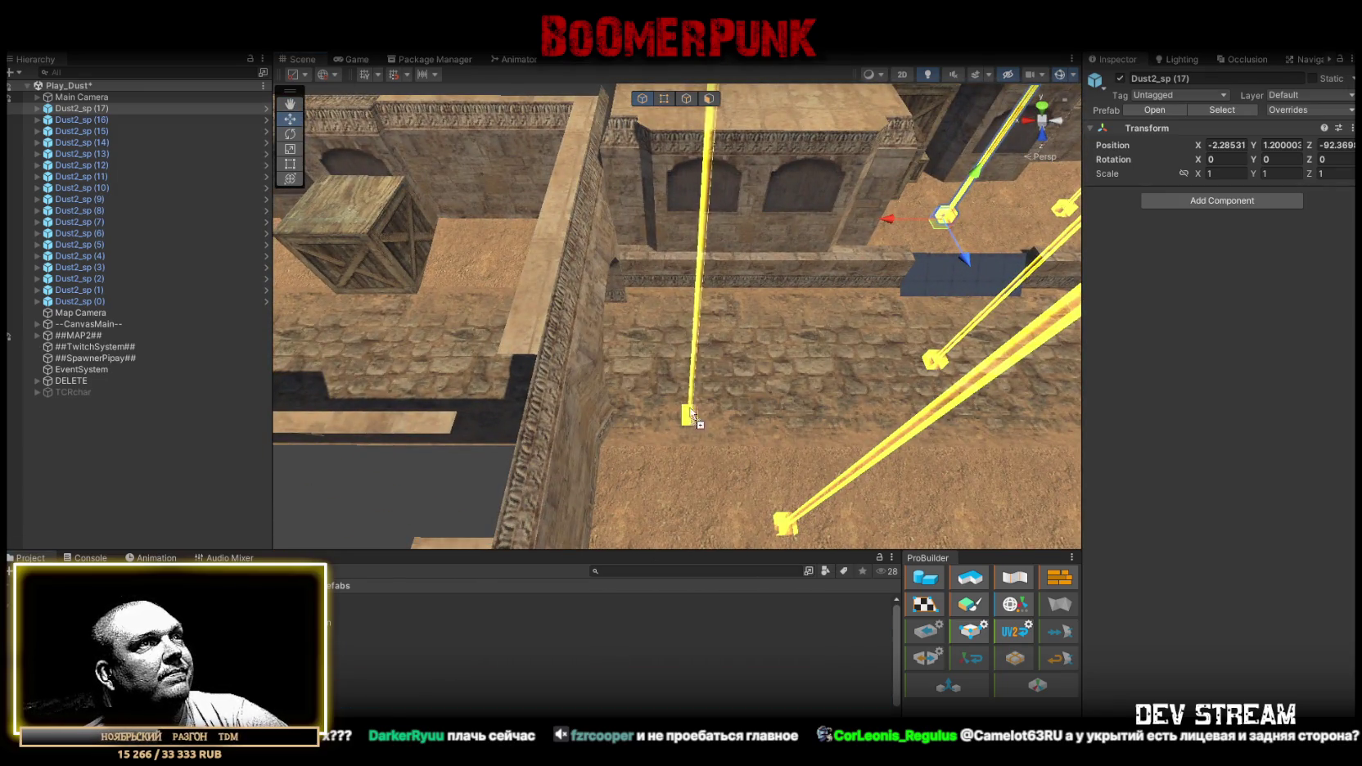
left_click_drag(670, 370, 580, 558)
Add spawn points Dust2_sp (19) through (23) across the courtyard and floor.
left_click_drag(205, 622, 747, 301)
mouse_move(546, 374)
left_mouse_down()
mouse_move(913, 378)
mouse_move(883, 418)
left_mouse_up()
mouse_move(205, 622)
left_mouse_down()
mouse_move(516, 554)
mouse_move(735, 373)
left_mouse_up()
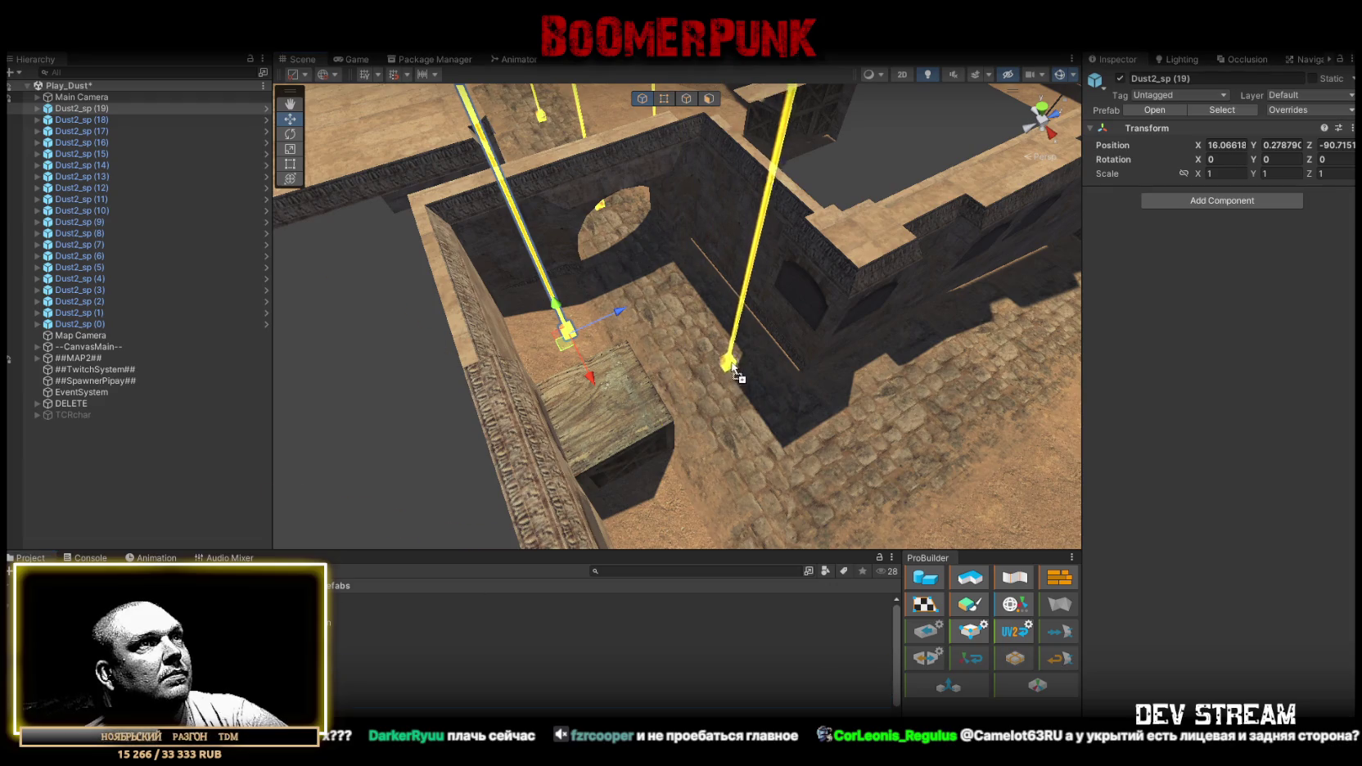
mouse_move(706, 319)
left_mouse_down()
mouse_move(636, 430)
mouse_move(917, 373)
mouse_move(942, 381)
mouse_move(751, 360)
mouse_move(652, 375)
mouse_move(805, 456)
mouse_move(876, 463)
mouse_move(580, 436)
mouse_move(328, 385)
left_mouse_up()
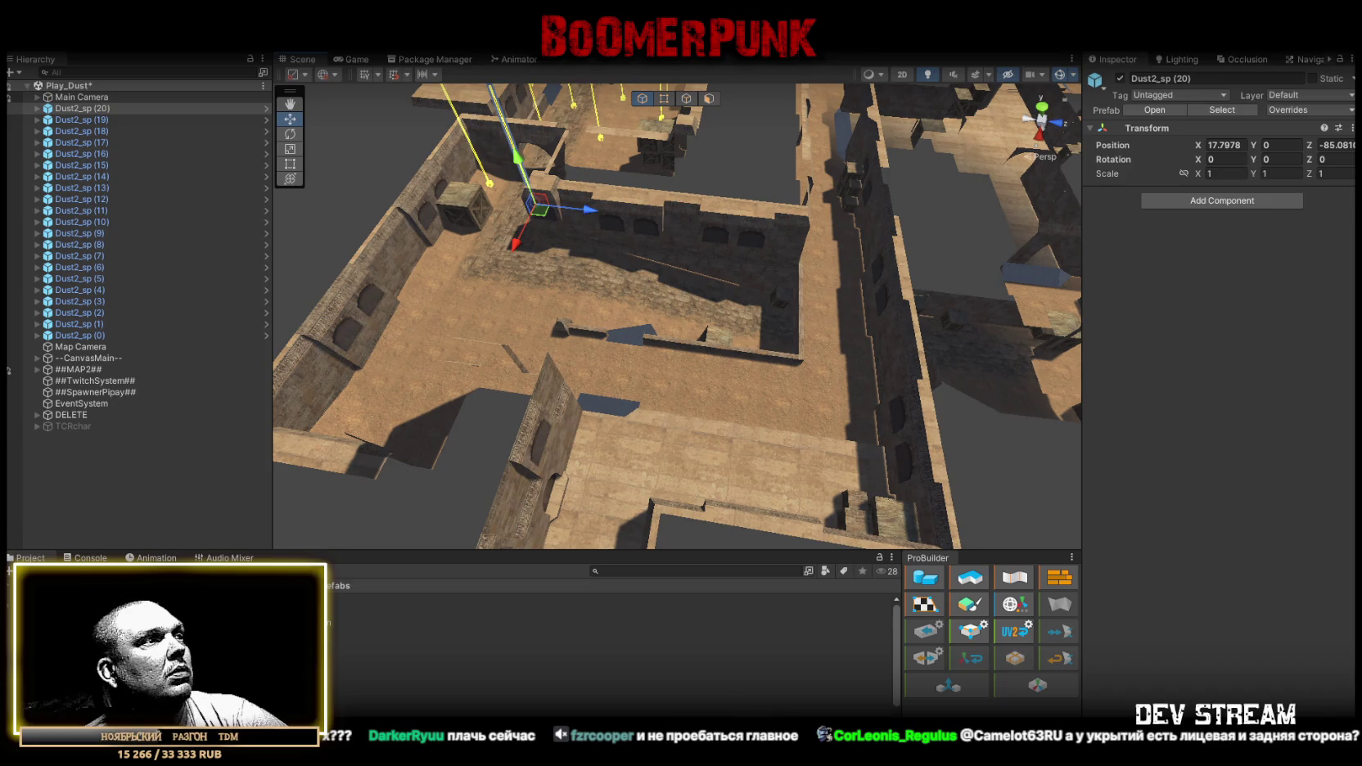
mouse_move(610, 701)
left_mouse_down()
mouse_move(479, 290)
mouse_move(432, 320)
left_mouse_up()
mouse_move(610, 702)
left_mouse_down()
mouse_move(532, 529)
mouse_move(626, 378)
mouse_move(578, 328)
mouse_move(586, 364)
left_mouse_up()
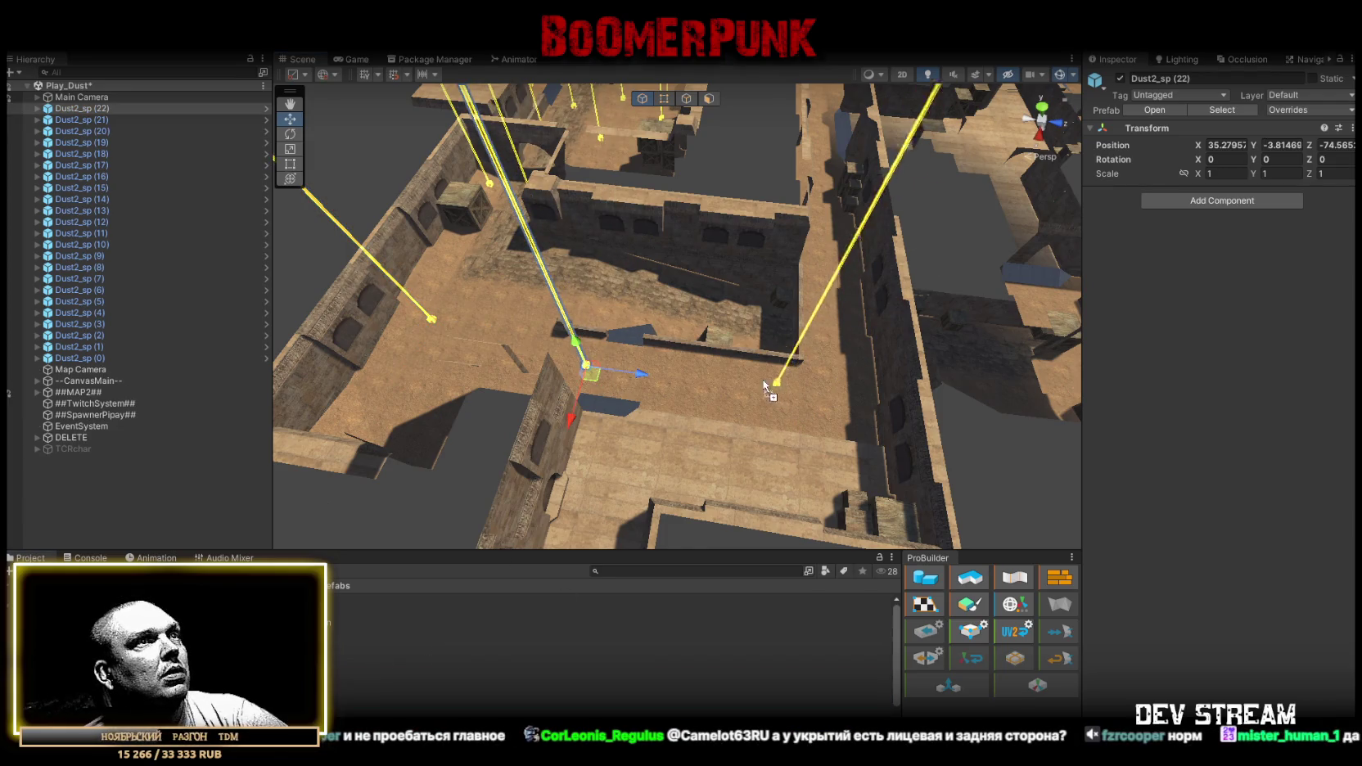
left_click_drag(764, 385, 707, 386)
Add spawn points Dust2_sp (24) through (30) along the corridor and ledge.
mouse_move(610, 703)
left_mouse_down()
mouse_move(620, 468)
mouse_move(627, 479)
mouse_move(584, 408)
left_mouse_up()
mouse_move(610, 703)
left_mouse_down()
mouse_move(557, 433)
mouse_move(623, 647)
mouse_move(778, 394)
mouse_move(771, 452)
left_mouse_up()
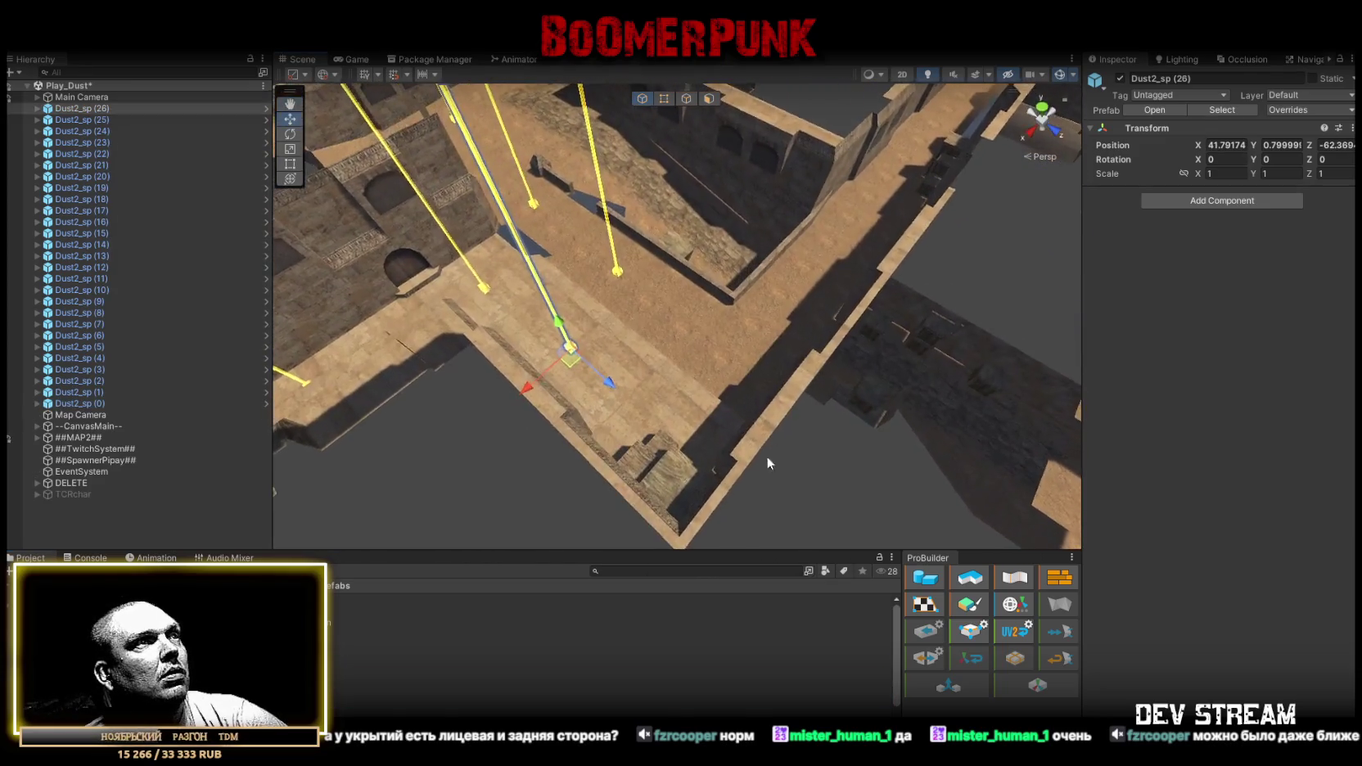
left_click_drag(609, 701, 677, 416)
mouse_move(610, 702)
left_mouse_down()
mouse_move(719, 361)
mouse_move(708, 340)
left_mouse_up()
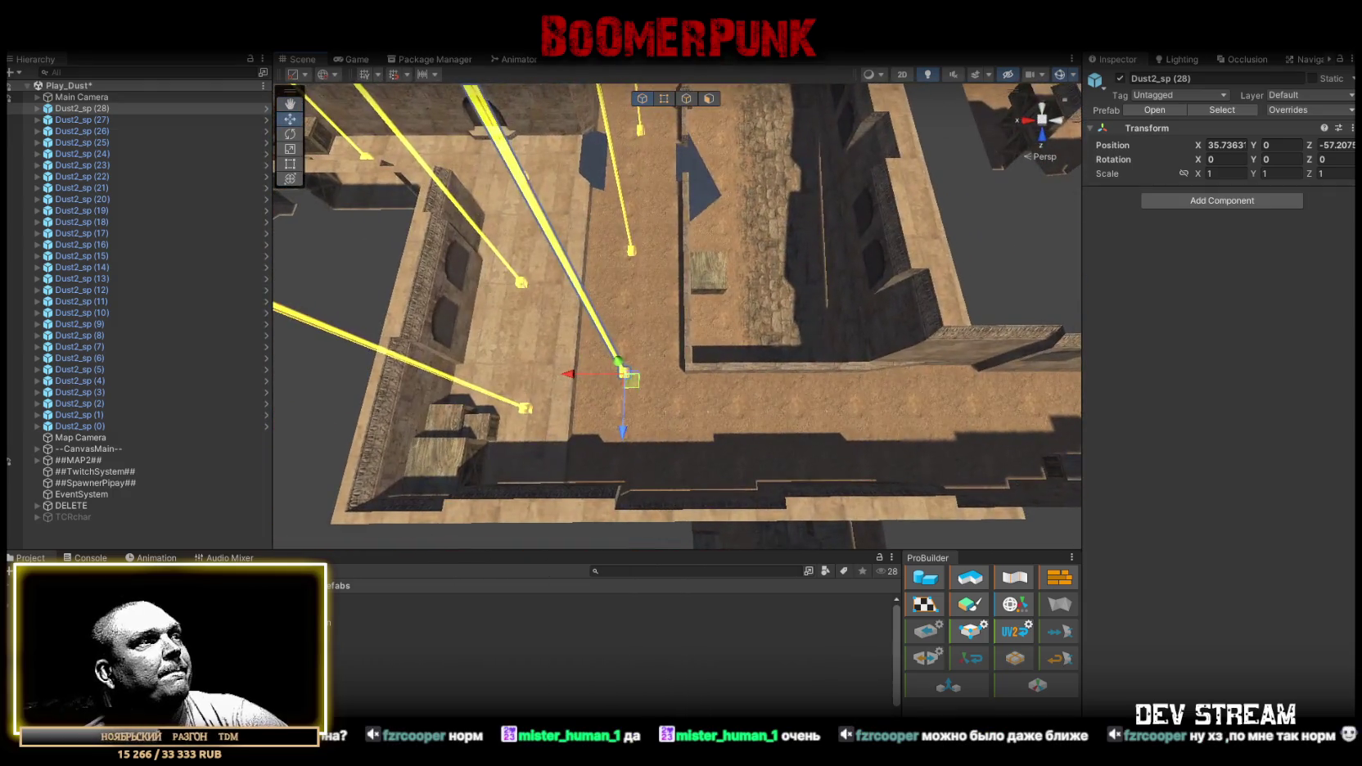
mouse_move(610, 702)
left_mouse_down()
mouse_move(761, 435)
mouse_move(745, 435)
mouse_move(804, 418)
mouse_move(743, 450)
left_mouse_up()
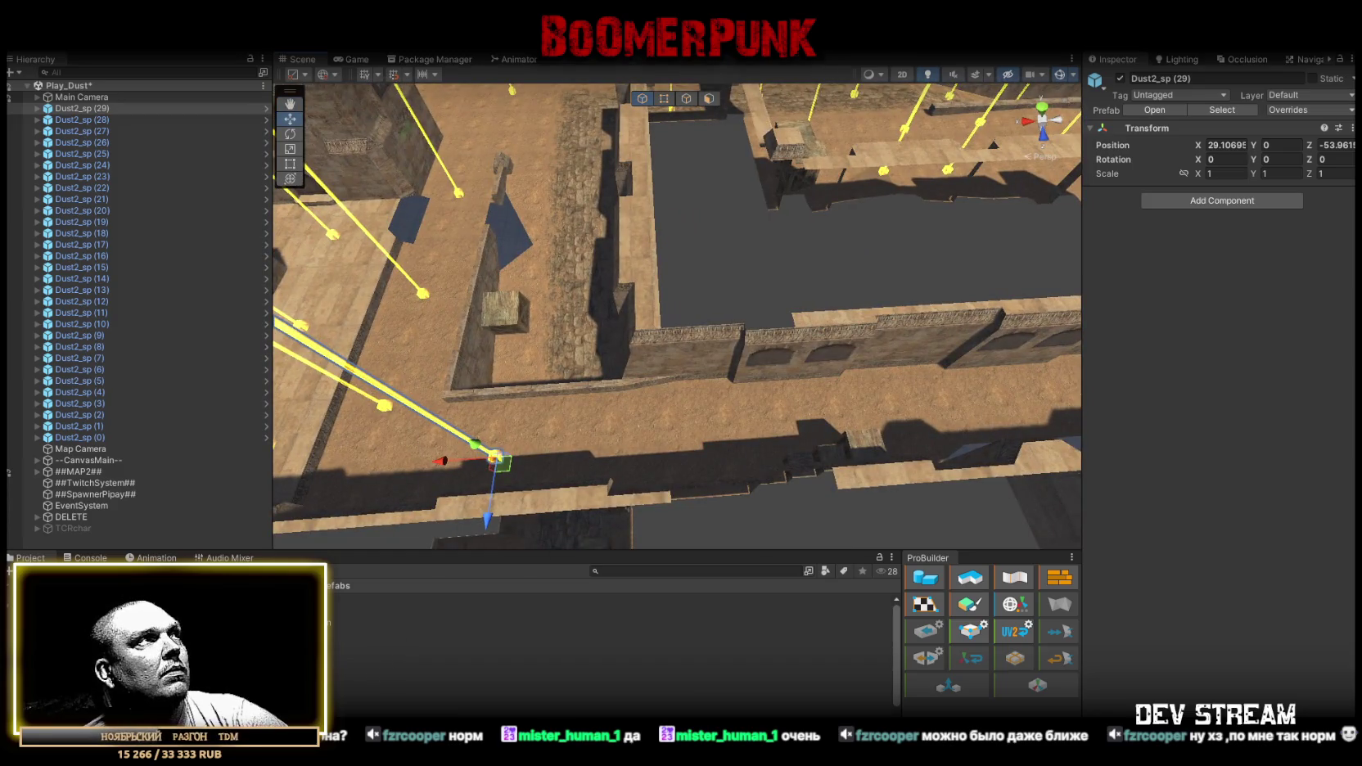
mouse_move(610, 702)
left_mouse_down()
mouse_move(684, 471)
mouse_move(648, 480)
left_mouse_up()
mouse_move(648, 481)
left_mouse_down()
mouse_move(796, 395)
mouse_move(929, 376)
mouse_move(659, 456)
left_mouse_up()
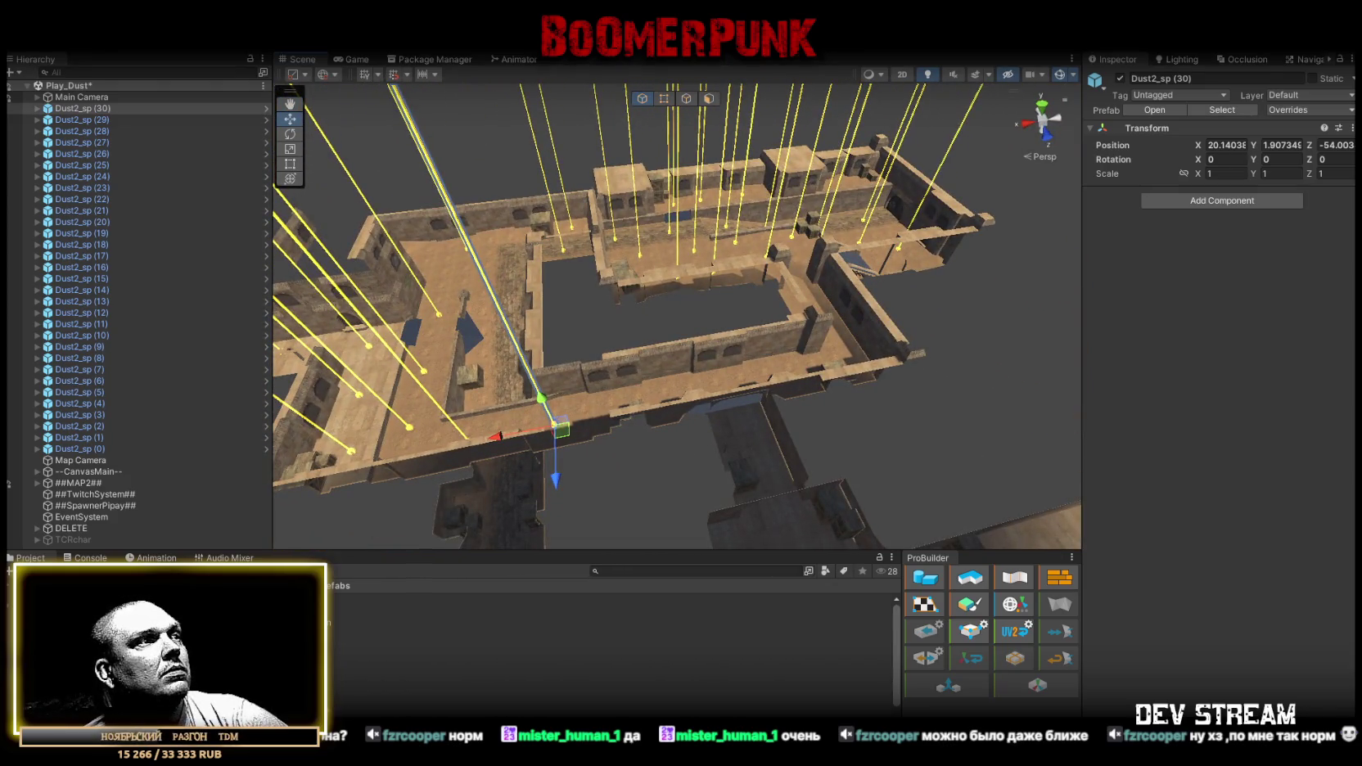
Place spawn points Dust2_sp (31) through (38) on the walkway, corner and lower alley.
mouse_move(610, 702)
left_mouse_down()
mouse_move(632, 369)
mouse_move(622, 407)
left_mouse_up()
left_click_drag(622, 407, 491, 532)
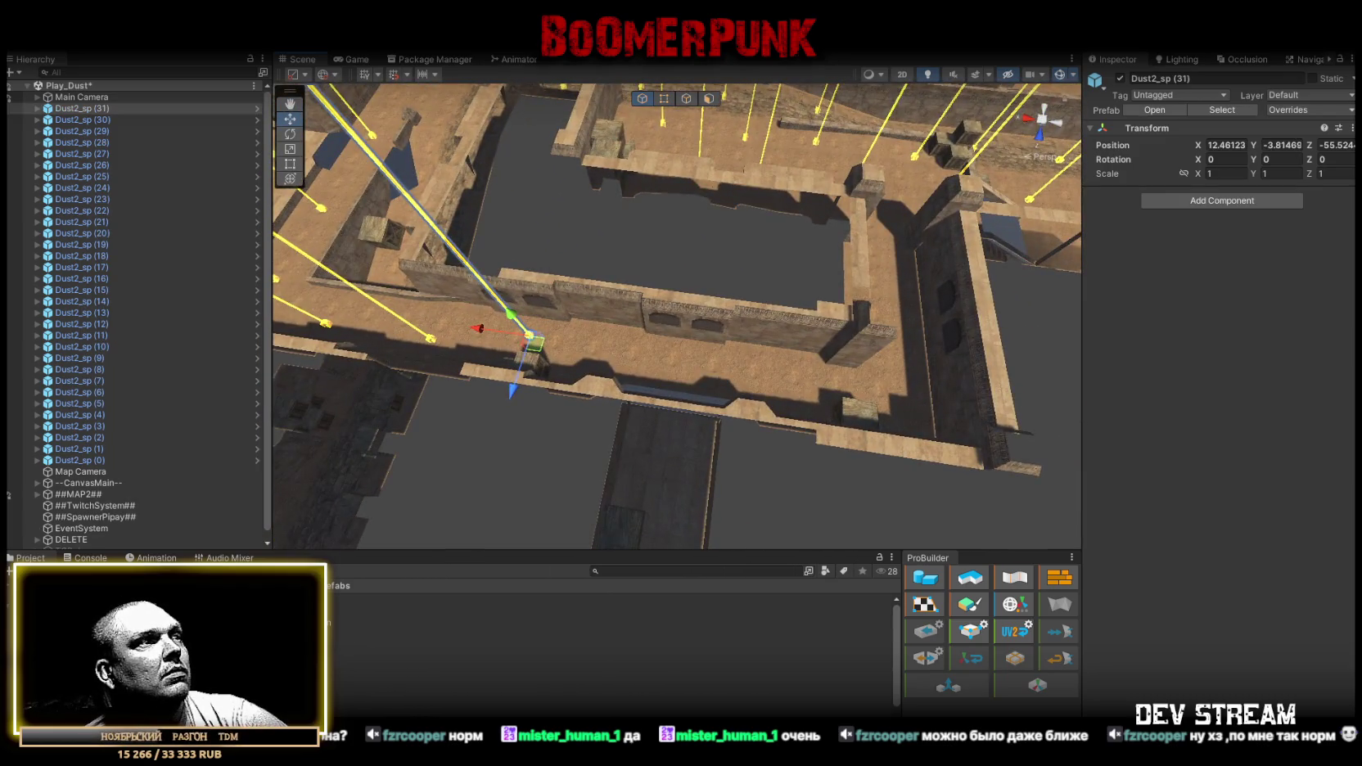
left_click_drag(615, 361, 620, 357)
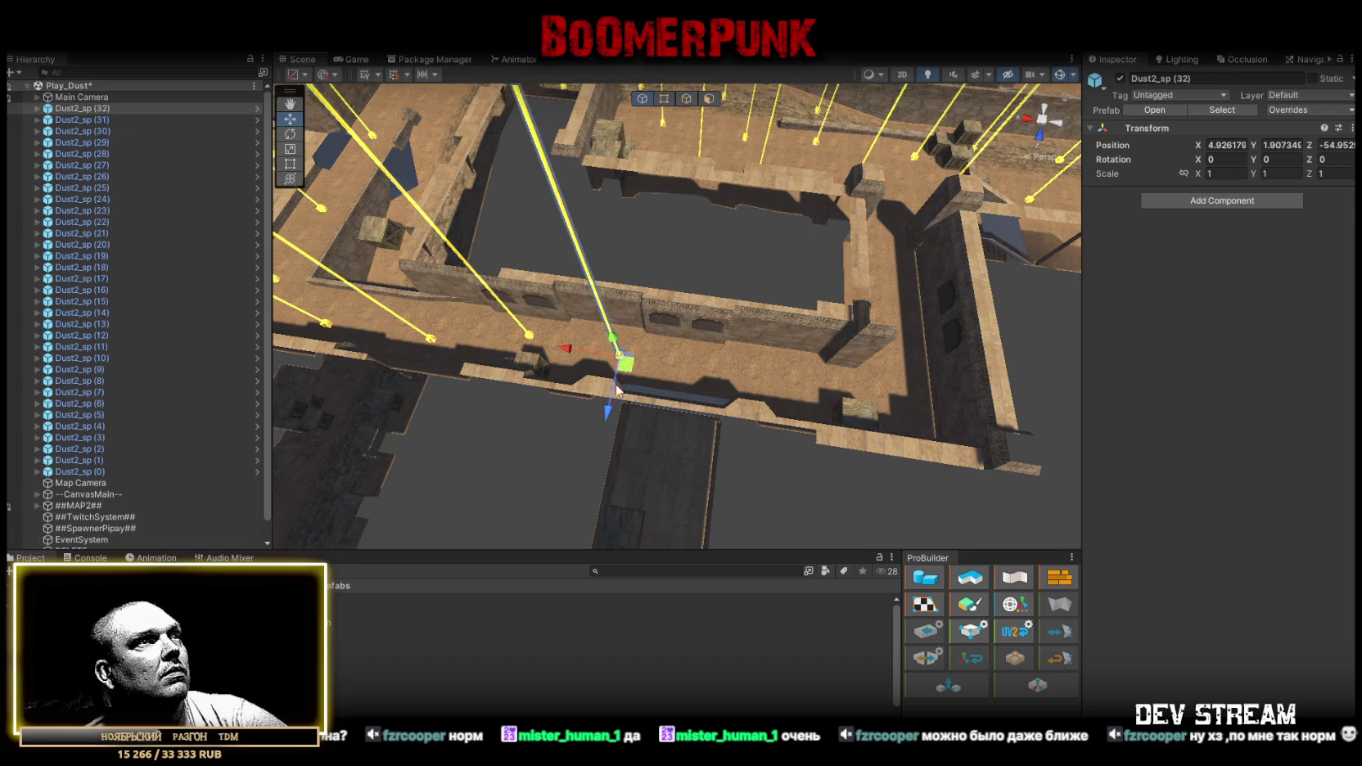
mouse_move(709, 372)
left_mouse_down()
mouse_move(660, 475)
mouse_move(675, 479)
mouse_move(751, 378)
mouse_move(639, 395)
left_mouse_up()
left_click_drag(245, 623, 700, 412)
left_click_drag(626, 392, 622, 394)
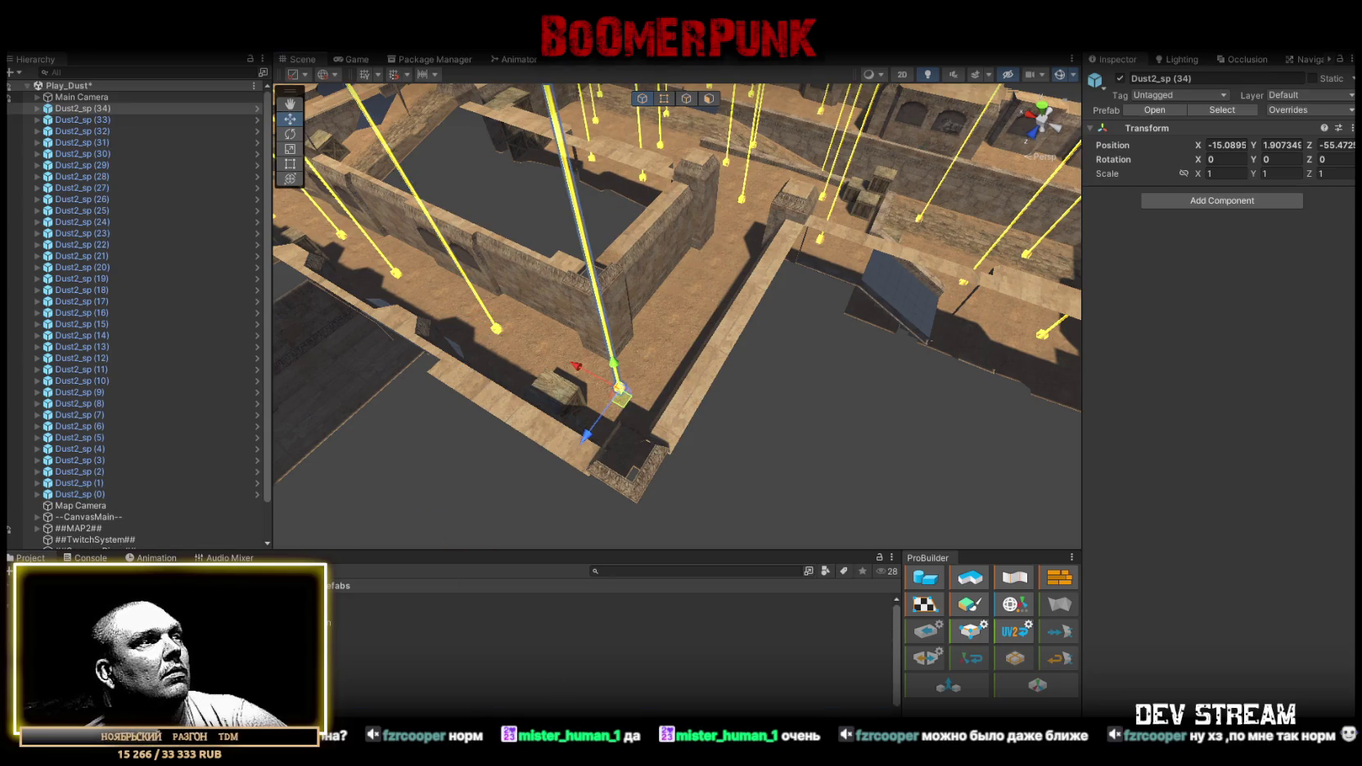
mouse_move(246, 622)
left_mouse_down()
mouse_move(664, 347)
mouse_move(622, 393)
mouse_move(495, 450)
mouse_move(543, 500)
mouse_move(559, 378)
mouse_move(821, 328)
mouse_move(770, 304)
mouse_move(737, 328)
left_mouse_up()
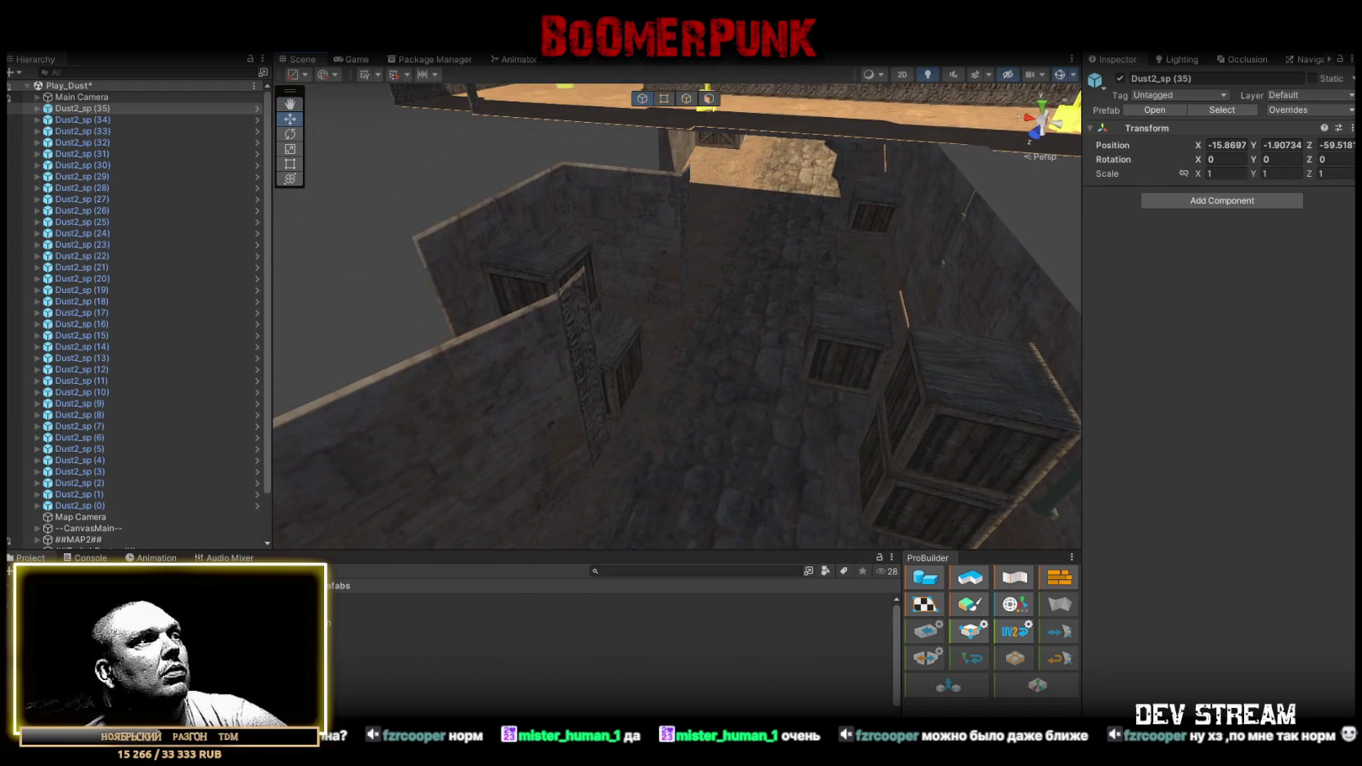
mouse_move(667, 347)
left_mouse_down()
mouse_move(733, 396)
mouse_move(775, 389)
mouse_move(763, 335)
mouse_move(392, 368)
mouse_move(204, 421)
mouse_move(449, 553)
left_mouse_up()
mouse_move(589, 600)
left_mouse_down()
mouse_move(585, 368)
mouse_move(646, 343)
mouse_move(663, 295)
mouse_move(1012, 347)
mouse_move(1203, 342)
mouse_move(769, 335)
left_mouse_up()
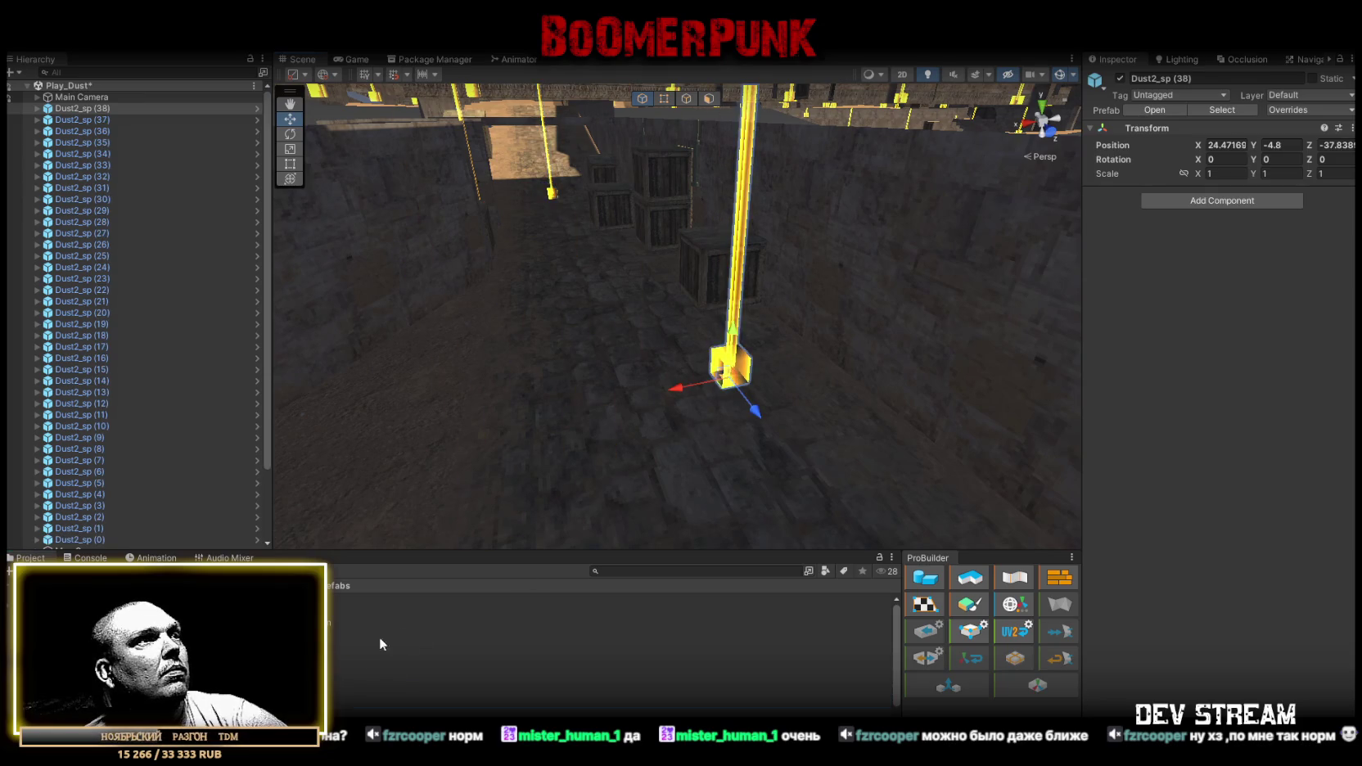
Place spawn points Dust2_sp (43) and (44) in the courtyard, with (44) at X 23.59, Y 0.8, Z -4.41.
mouse_move(590, 702)
left_mouse_down()
mouse_move(475, 399)
mouse_move(493, 329)
left_mouse_up()
mouse_move(692, 368)
left_mouse_down()
mouse_move(578, 319)
mouse_move(593, 434)
left_mouse_up()
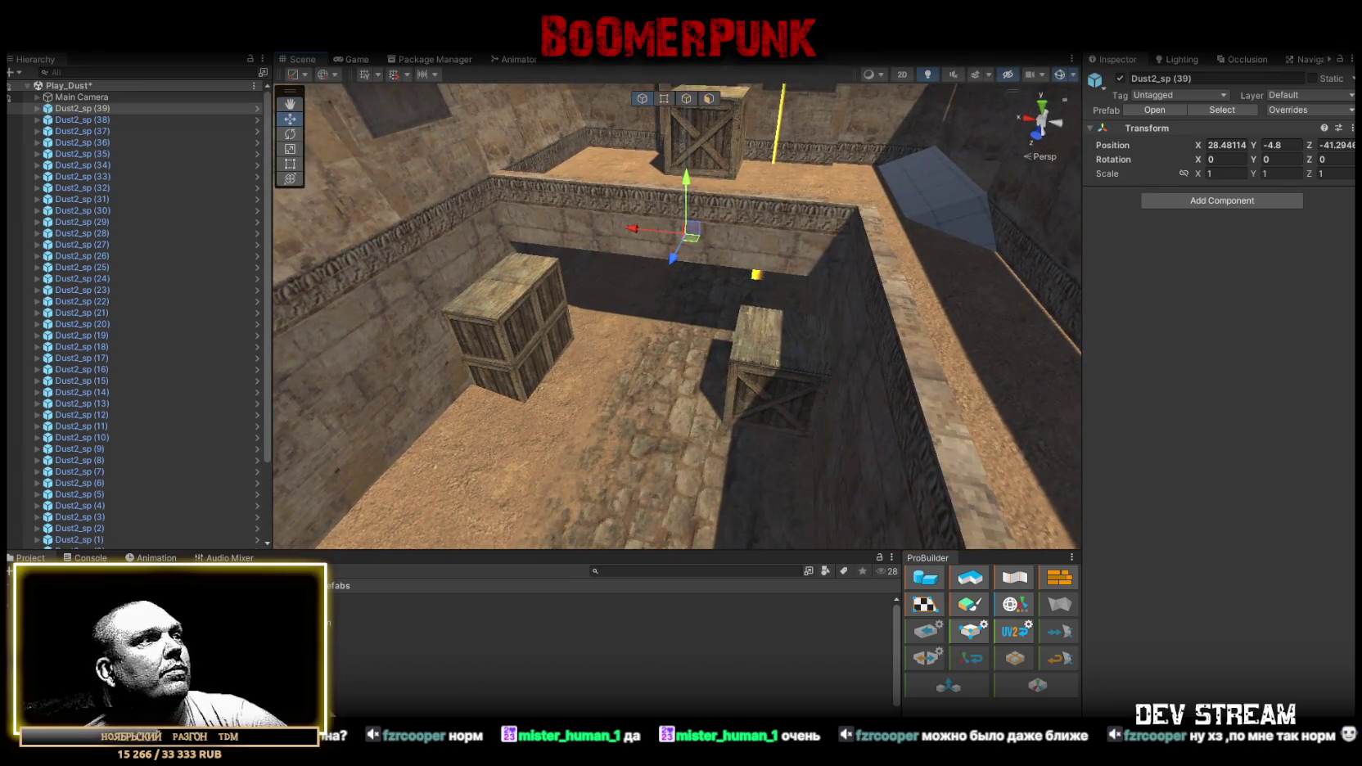
mouse_move(590, 701)
left_mouse_down()
mouse_move(667, 355)
mouse_move(696, 393)
mouse_move(687, 458)
left_mouse_up()
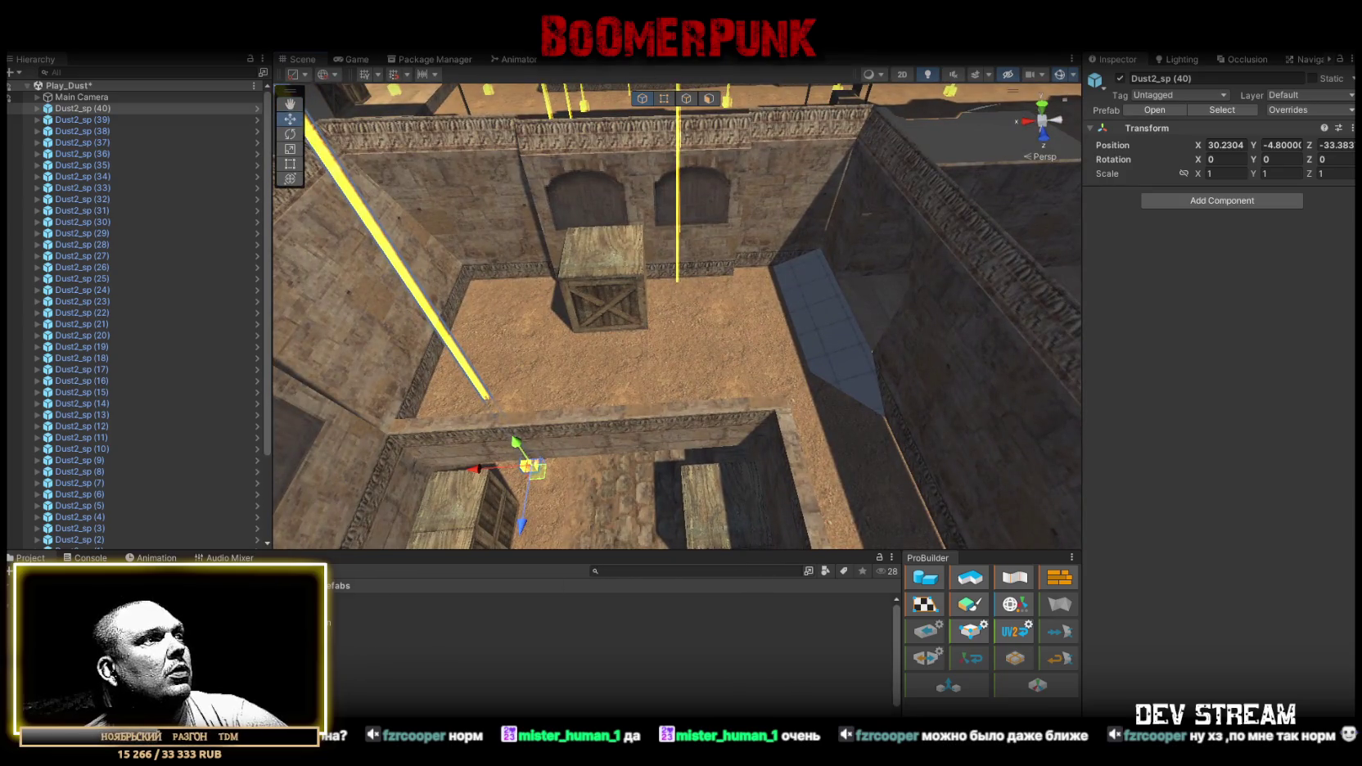
left_click_drag(480, 393, 515, 338)
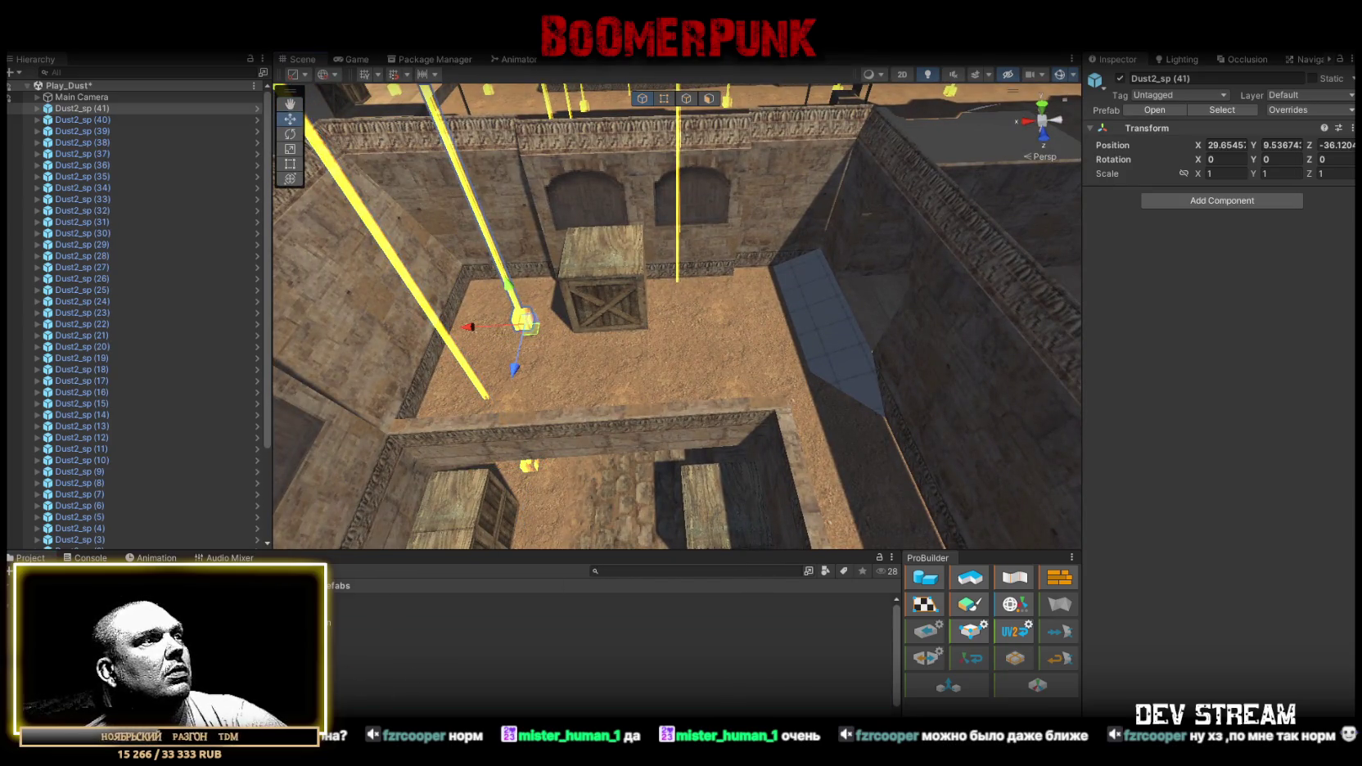
mouse_move(589, 702)
left_mouse_down()
mouse_move(761, 360)
mouse_move(961, 444)
mouse_move(760, 463)
mouse_move(578, 450)
mouse_move(673, 382)
mouse_move(350, 696)
left_mouse_up()
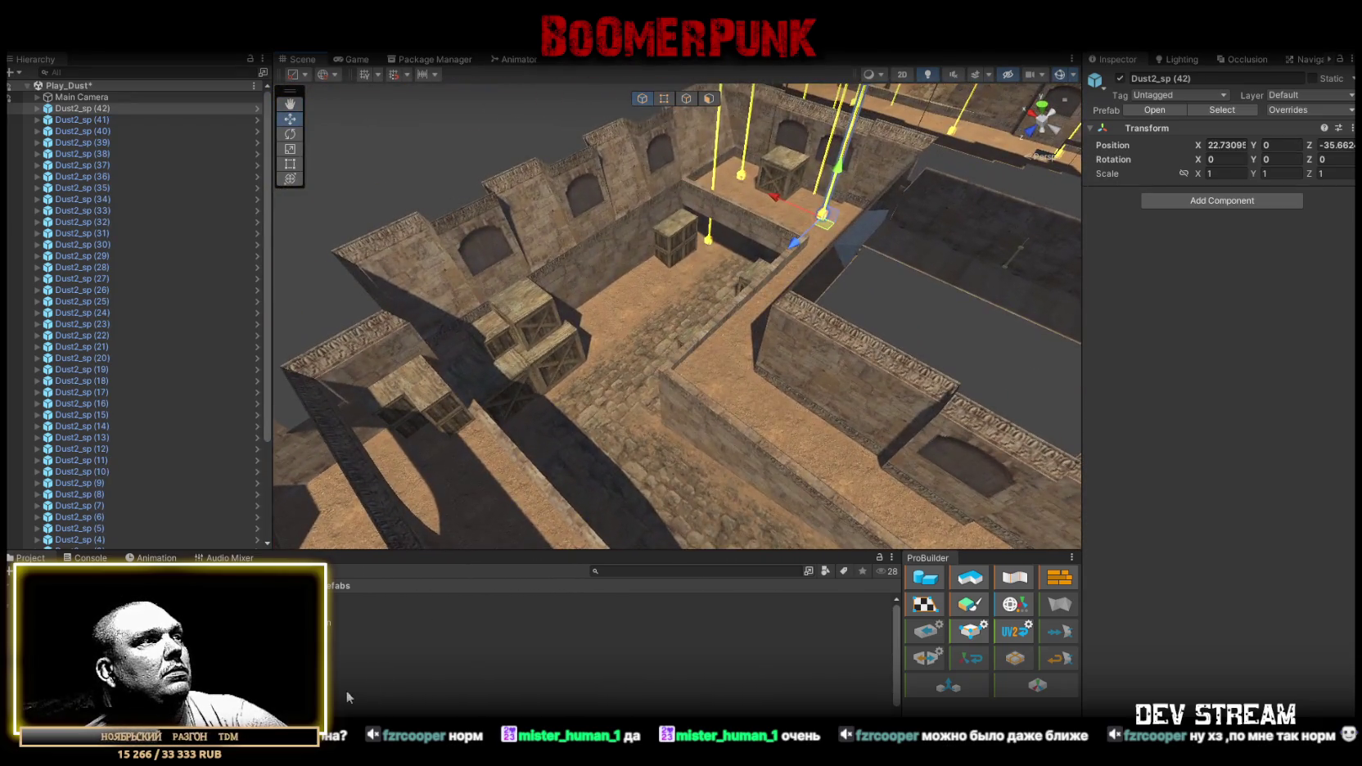
left_click_drag(724, 375, 724, 376)
mouse_move(724, 377)
left_mouse_down()
mouse_move(602, 403)
mouse_move(708, 404)
mouse_move(430, 464)
left_mouse_up()
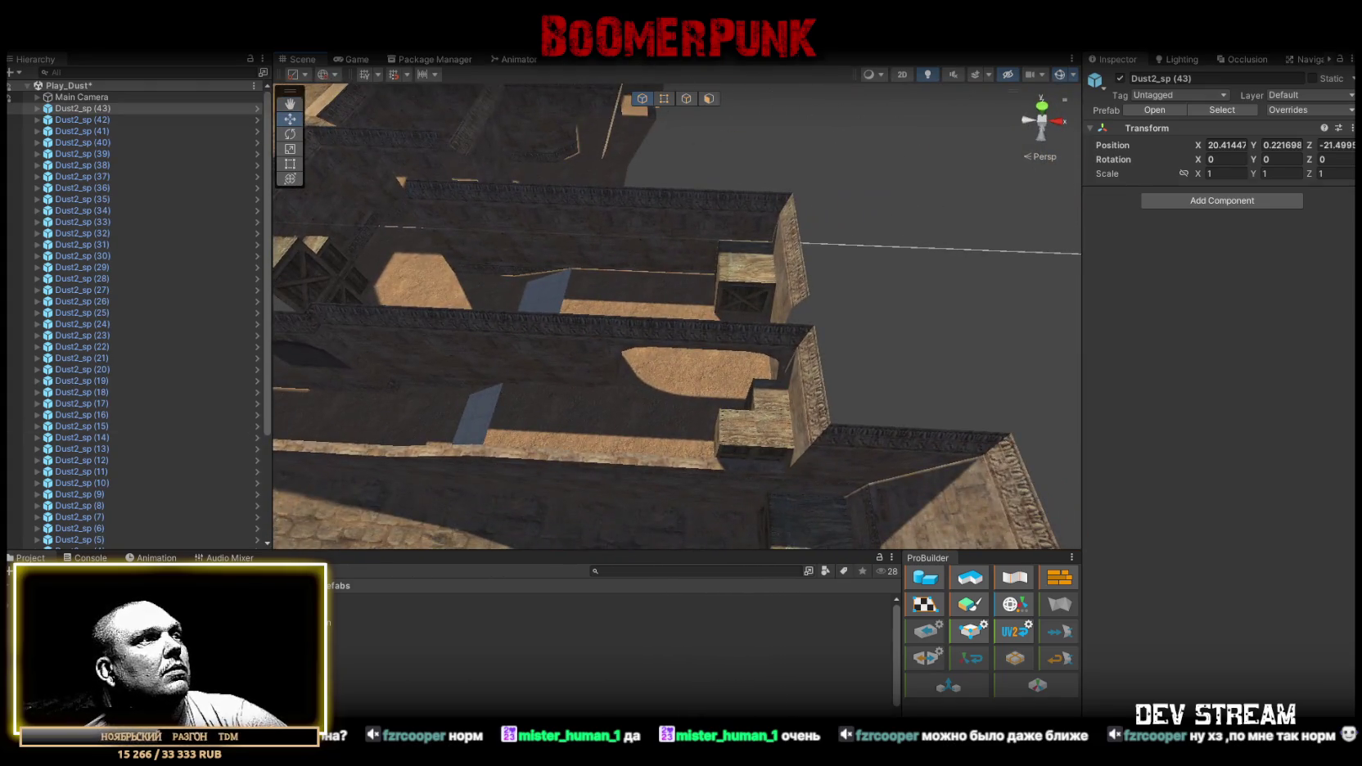
left_click_drag(658, 295, 657, 295)
mouse_move(657, 295)
left_mouse_down()
mouse_move(308, 245)
mouse_move(645, 246)
mouse_move(486, 324)
mouse_move(341, 298)
mouse_move(174, 339)
mouse_move(141, 295)
mouse_move(277, 382)
mouse_move(295, 426)
left_mouse_up()
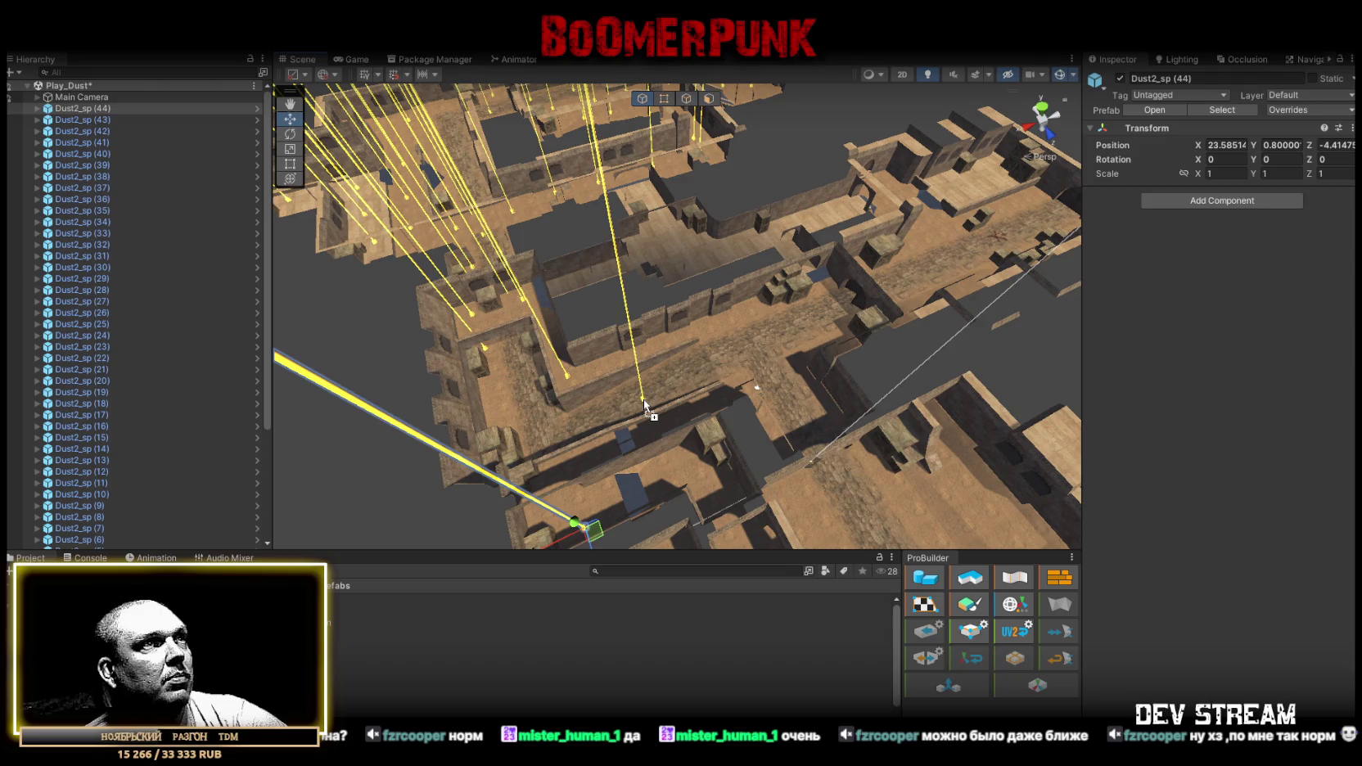
Drop spawn points Dust2_sp (46) through (50) onto the courtyard floors.
mouse_move(410, 703)
left_mouse_down()
mouse_move(789, 360)
mouse_move(736, 354)
left_mouse_up()
mouse_move(737, 353)
left_mouse_down()
mouse_move(810, 429)
mouse_move(610, 393)
mouse_move(575, 362)
mouse_move(364, 426)
mouse_move(360, 402)
left_mouse_up()
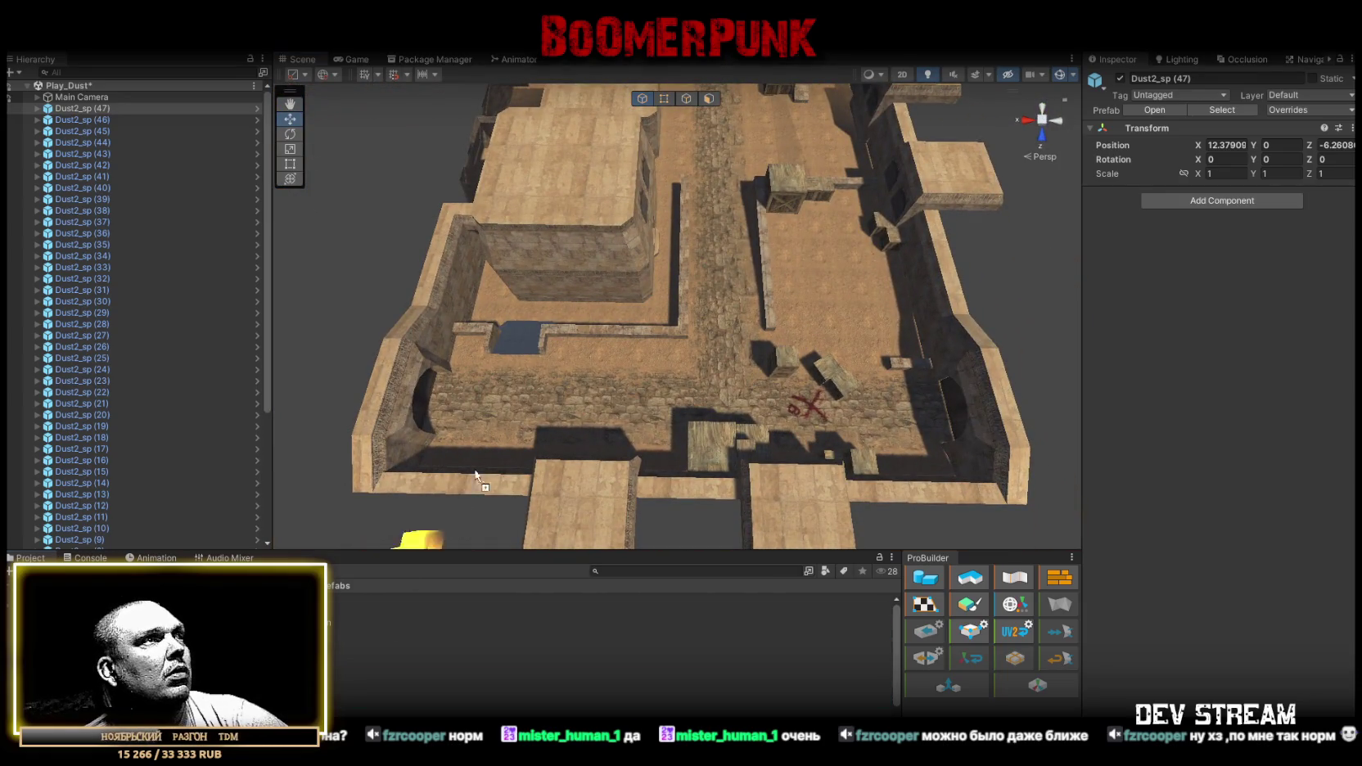
mouse_move(331, 695)
left_mouse_down()
mouse_move(624, 442)
mouse_move(624, 378)
left_mouse_up()
mouse_move(456, 613)
left_mouse_down()
mouse_move(725, 360)
mouse_move(714, 362)
left_mouse_up()
left_click_drag(536, 583, 861, 436)
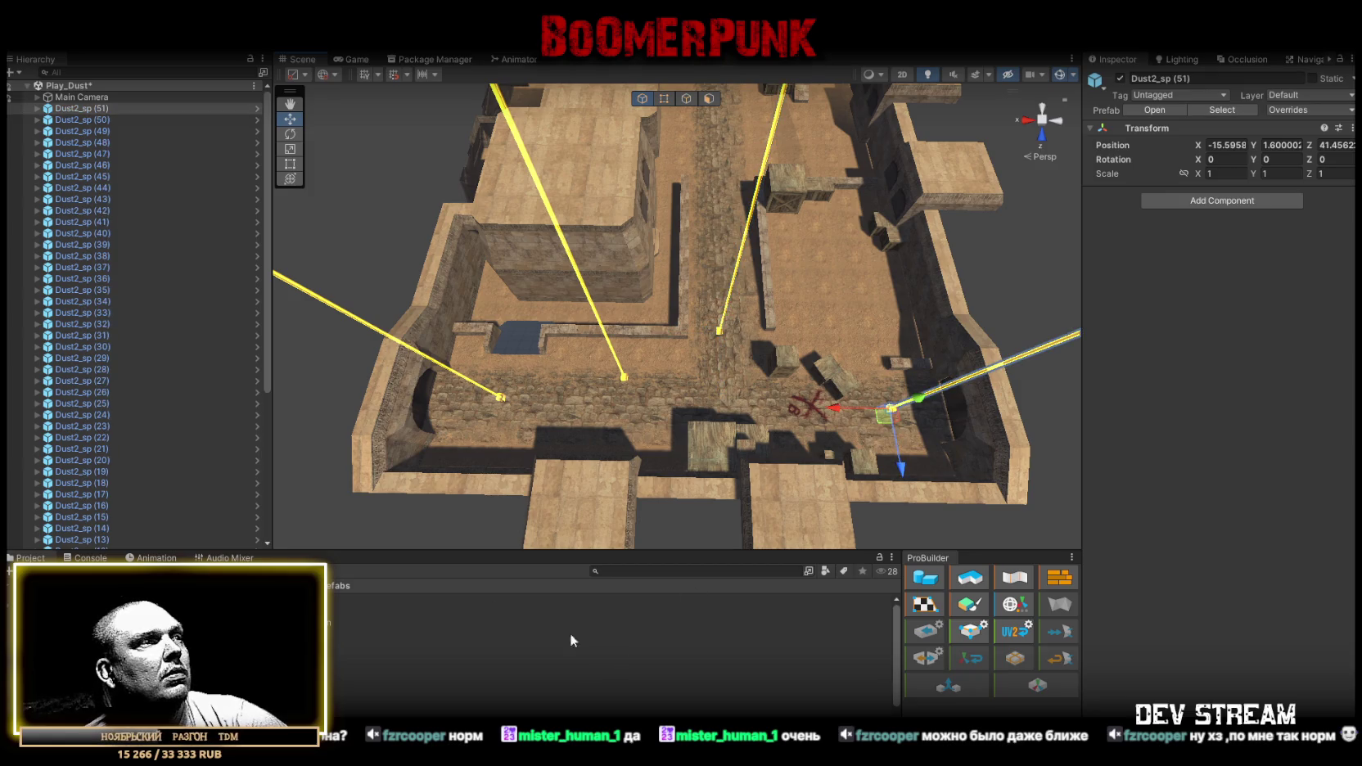
Add more spawn points near the central building through Dust2_sp (54), then show the NavMesh overlay.
mouse_move(368, 696)
left_mouse_down()
mouse_move(804, 328)
mouse_move(285, 529)
left_mouse_up()
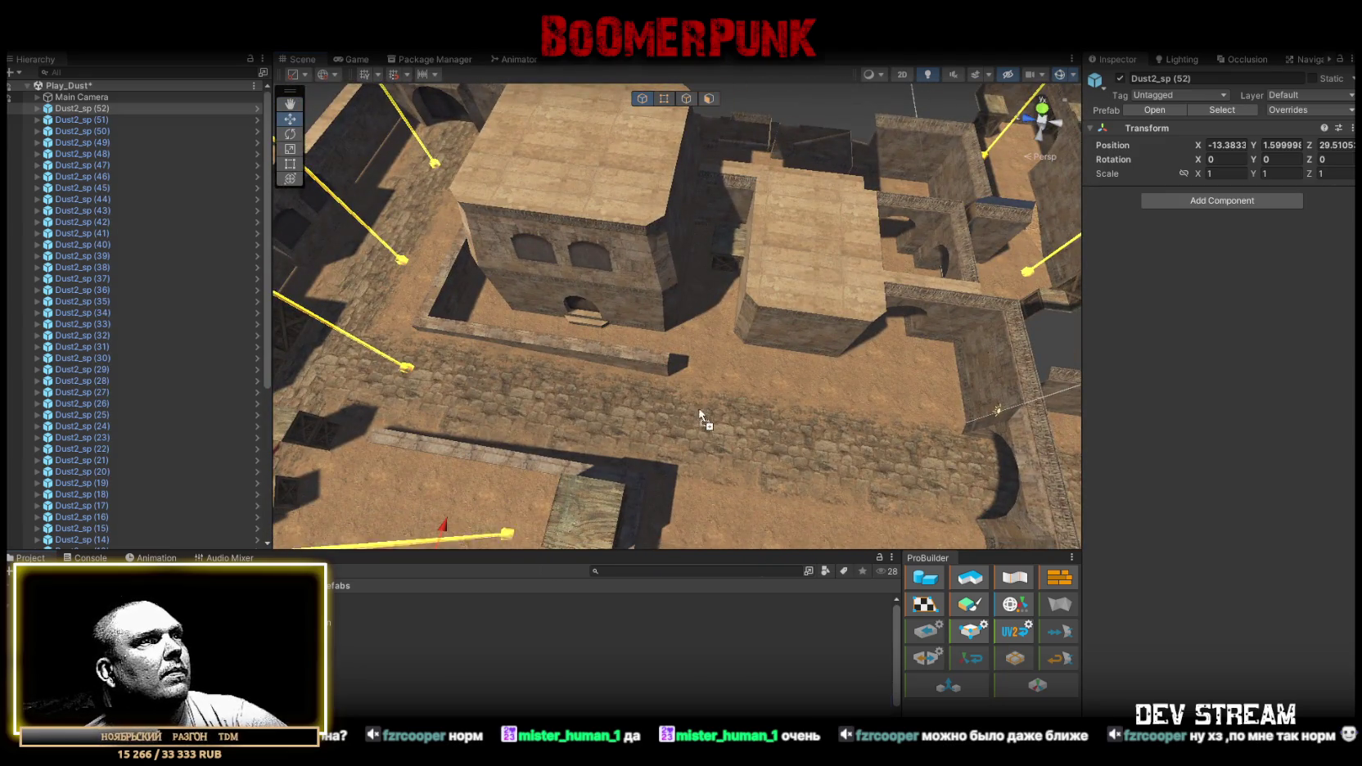
left_click_drag(622, 416, 609, 424)
left_click_drag(332, 696, 710, 278)
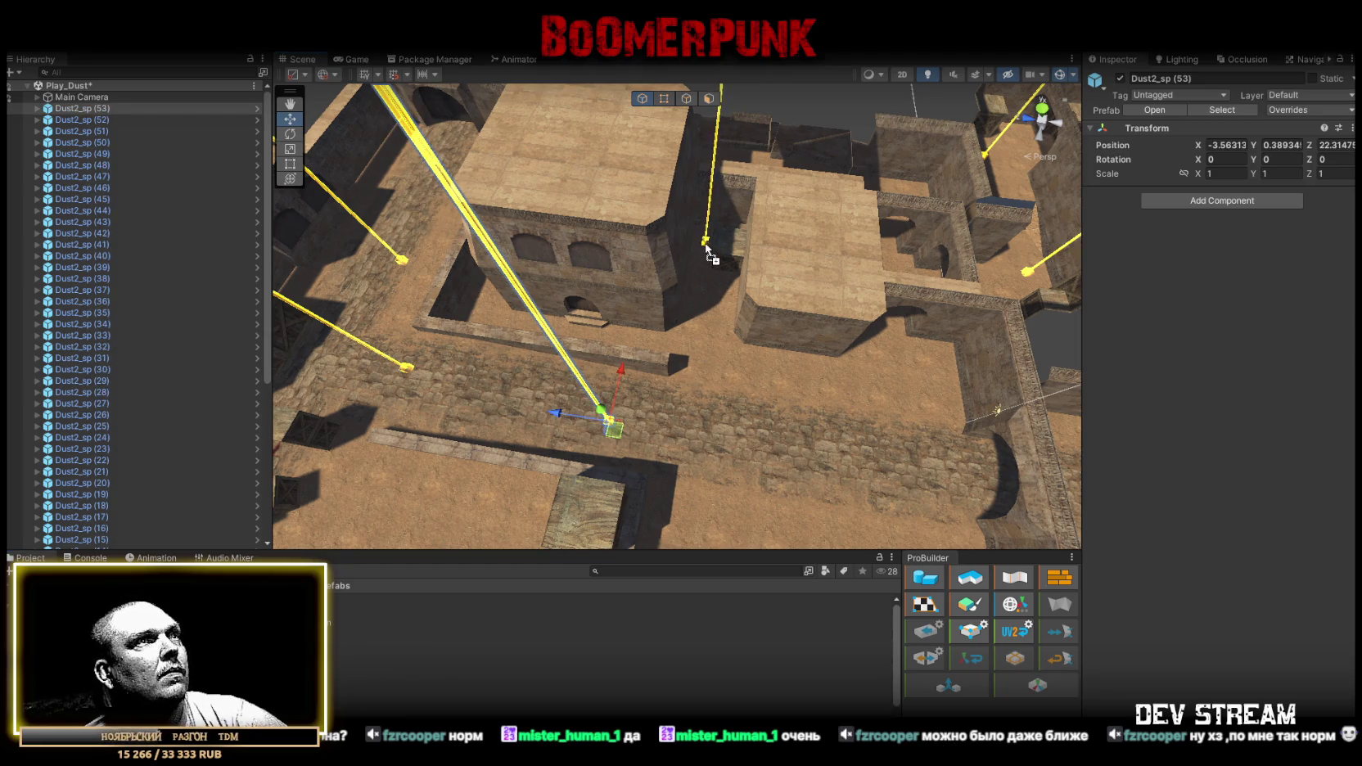
left_click_drag(706, 246, 706, 246)
key("f")
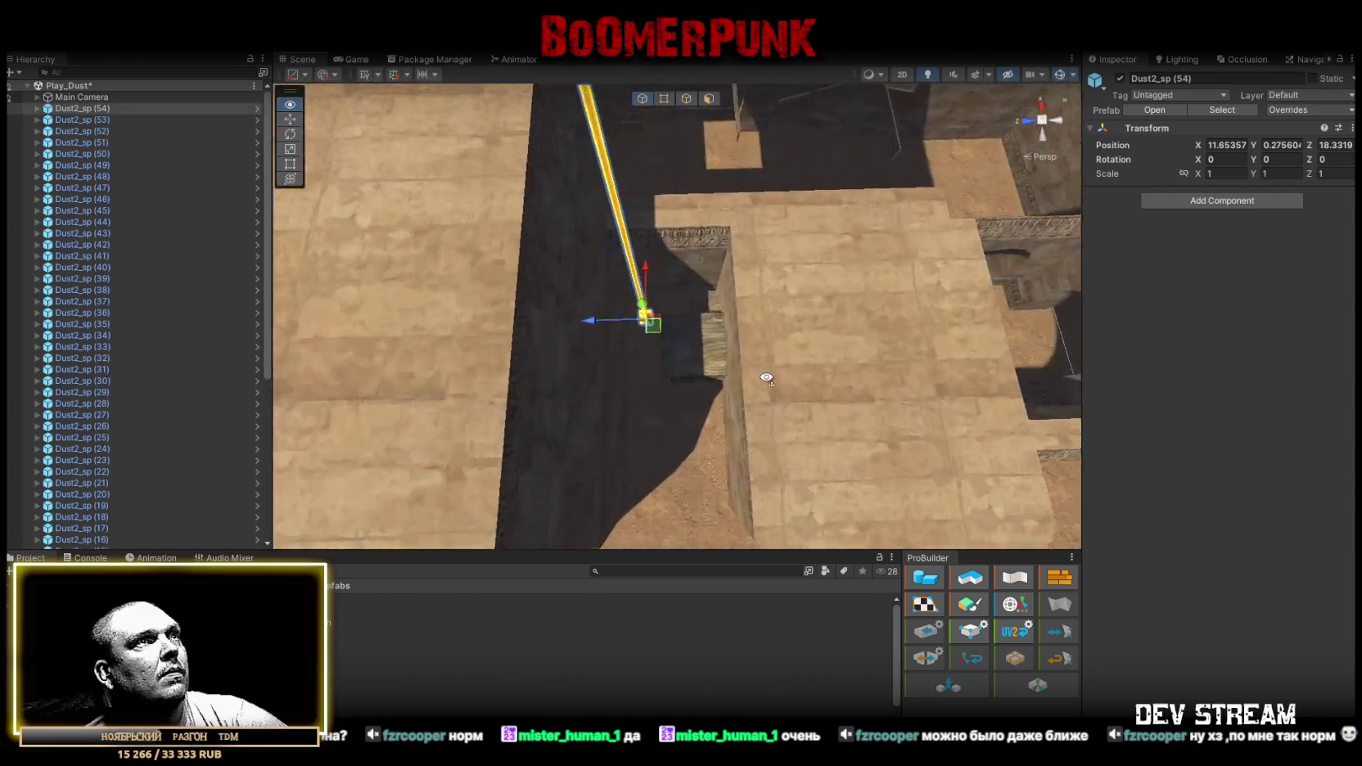
scroll(768, 394, "down", 10)
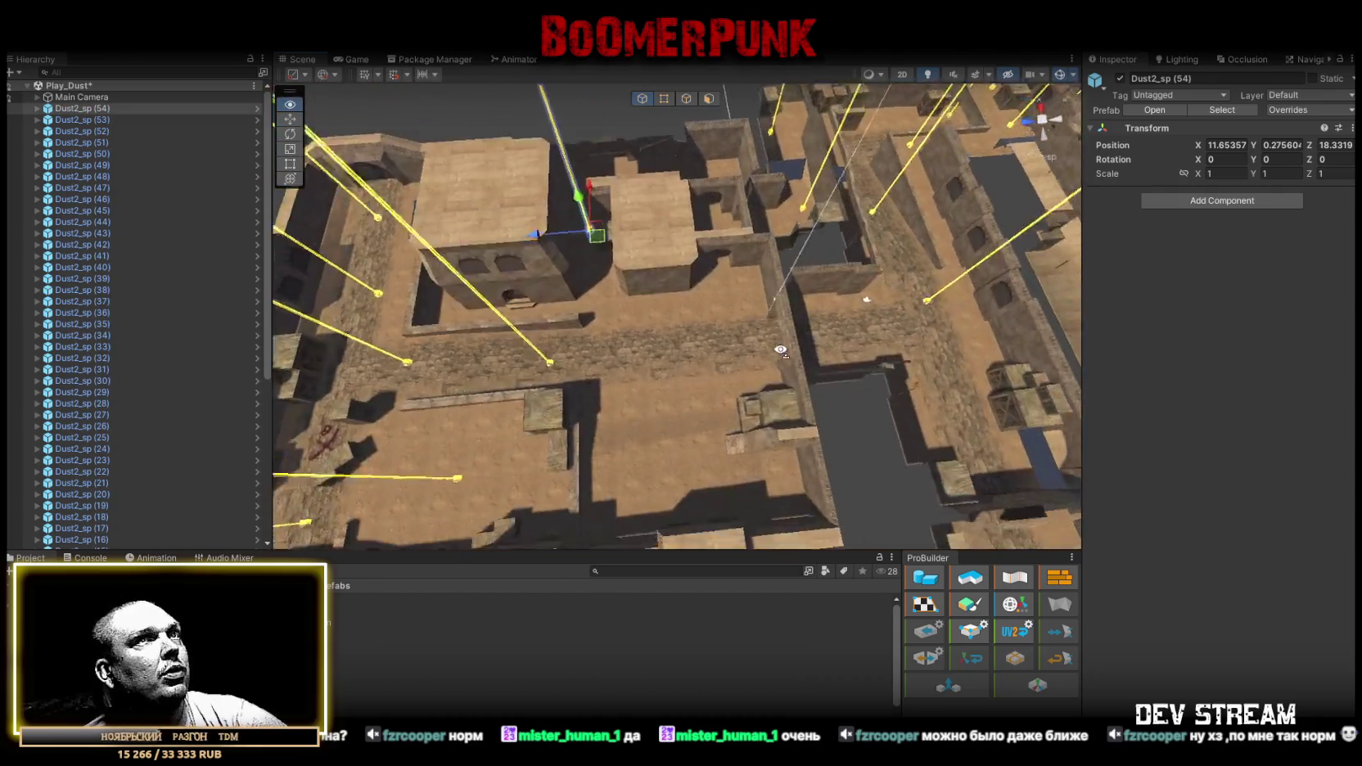
left_click(1303, 64)
Place spawn points Dust2_sp (55) and (56) on the blue NavMesh walkable areas.
left_click_drag(736, 311, 810, 292)
mouse_move(366, 660)
left_mouse_down()
mouse_move(808, 344)
mouse_move(636, 421)
mouse_move(365, 689)
left_mouse_up()
left_click_drag(572, 440, 573, 438)
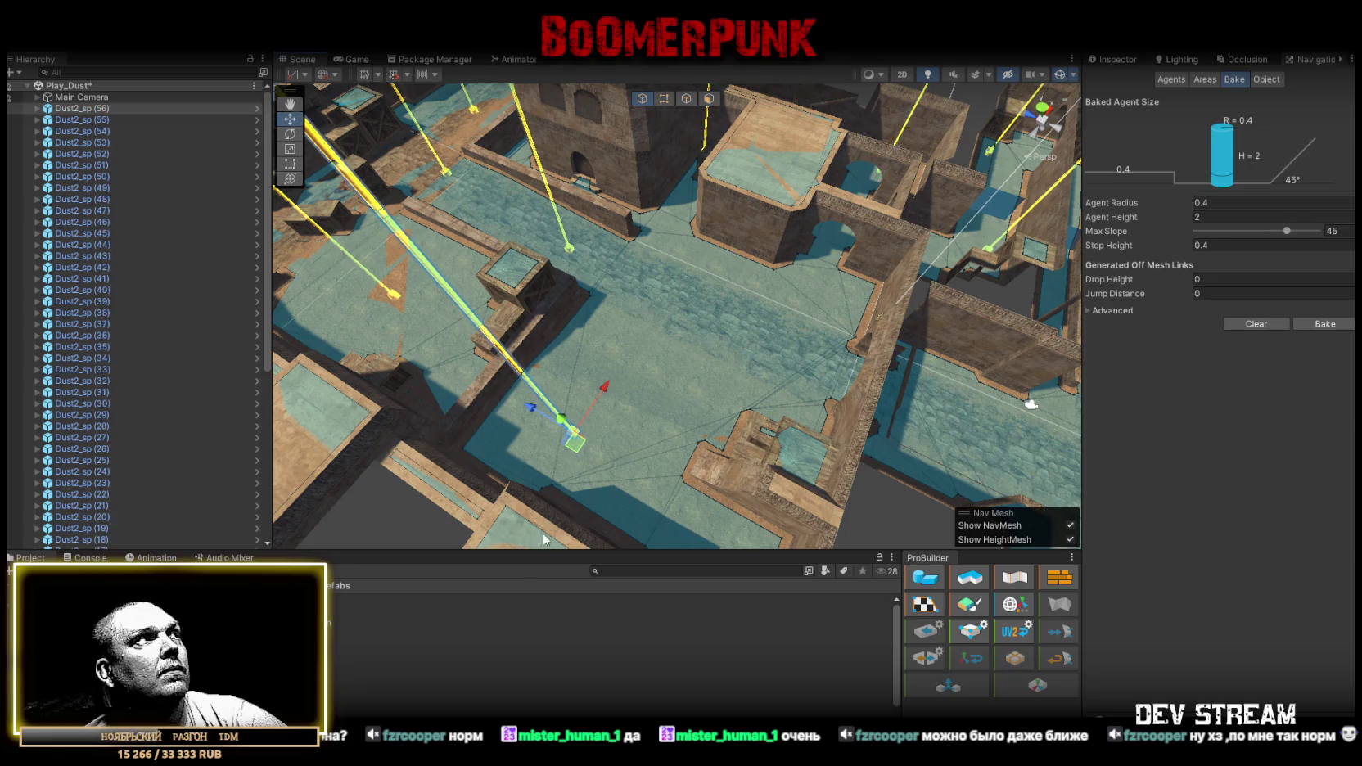
left_click_drag(366, 660, 654, 381)
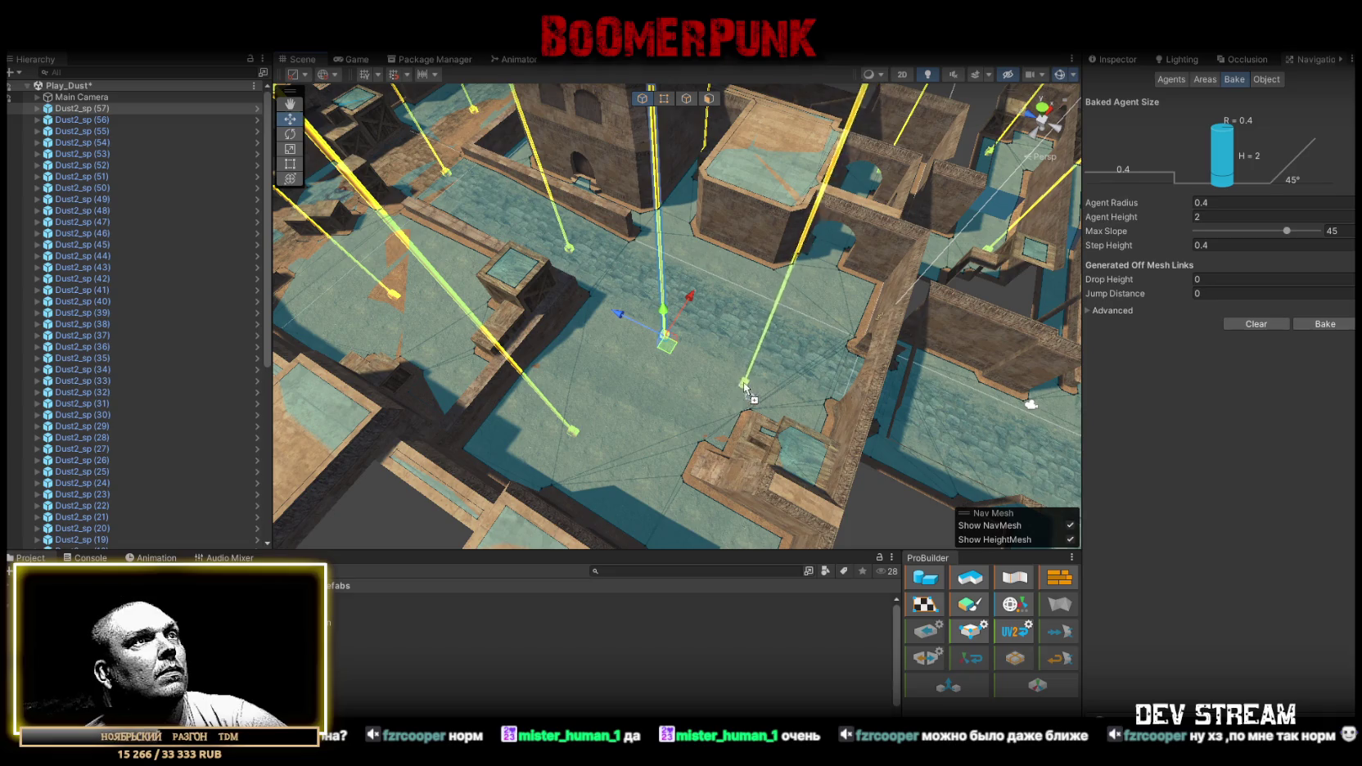
left_click_drag(1031, 403, 858, 367)
left_click_drag(811, 399, 501, 557)
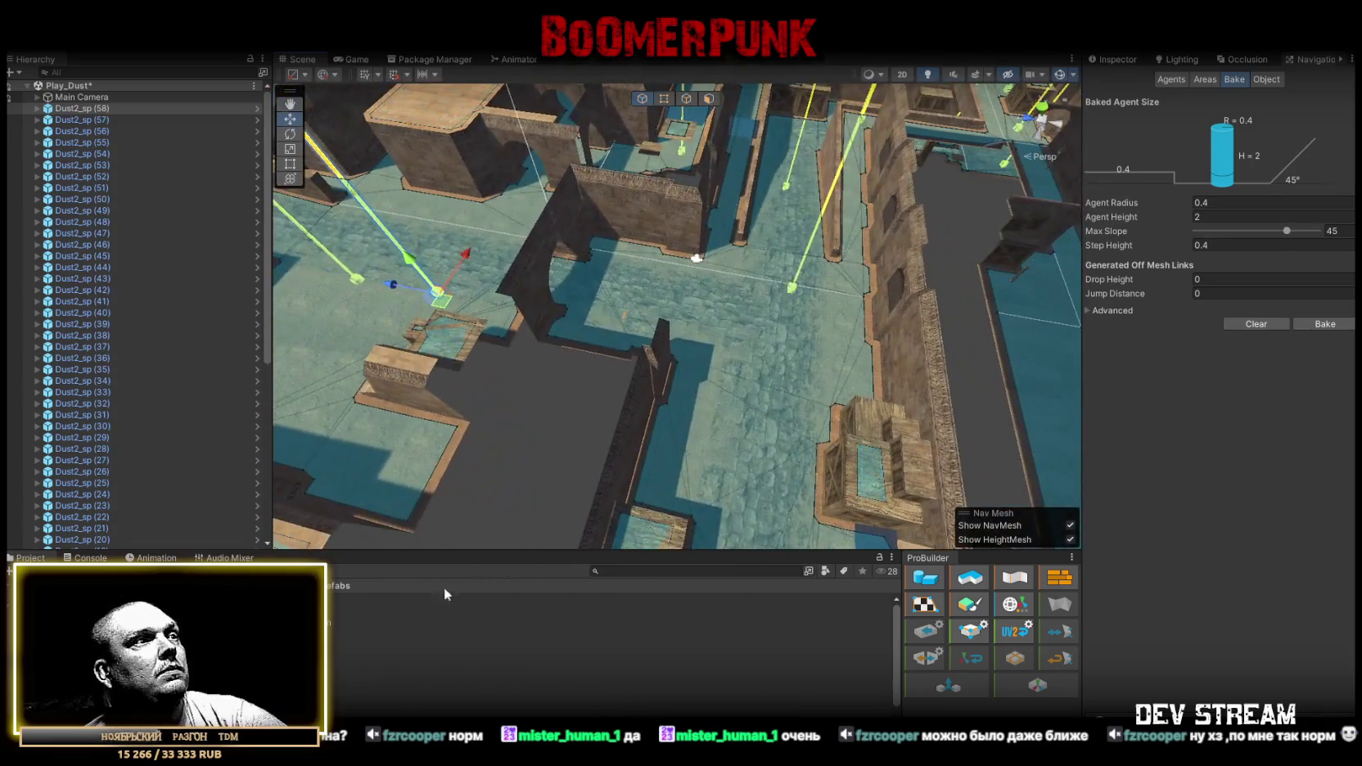
Duplicate spawn points with Ctrl+D and position the copies, reaching Dust2_sp (62).
key("ctrl+d")
left_click_drag(737, 368, 925, 420)
mouse_move(528, 442)
left_mouse_down()
mouse_move(626, 365)
mouse_move(597, 368)
mouse_move(713, 411)
mouse_move(742, 367)
mouse_move(548, 337)
mouse_move(739, 294)
mouse_move(724, 389)
mouse_move(682, 397)
mouse_move(704, 385)
left_mouse_up()
key("ctrl+d")
key("ctrl+d")
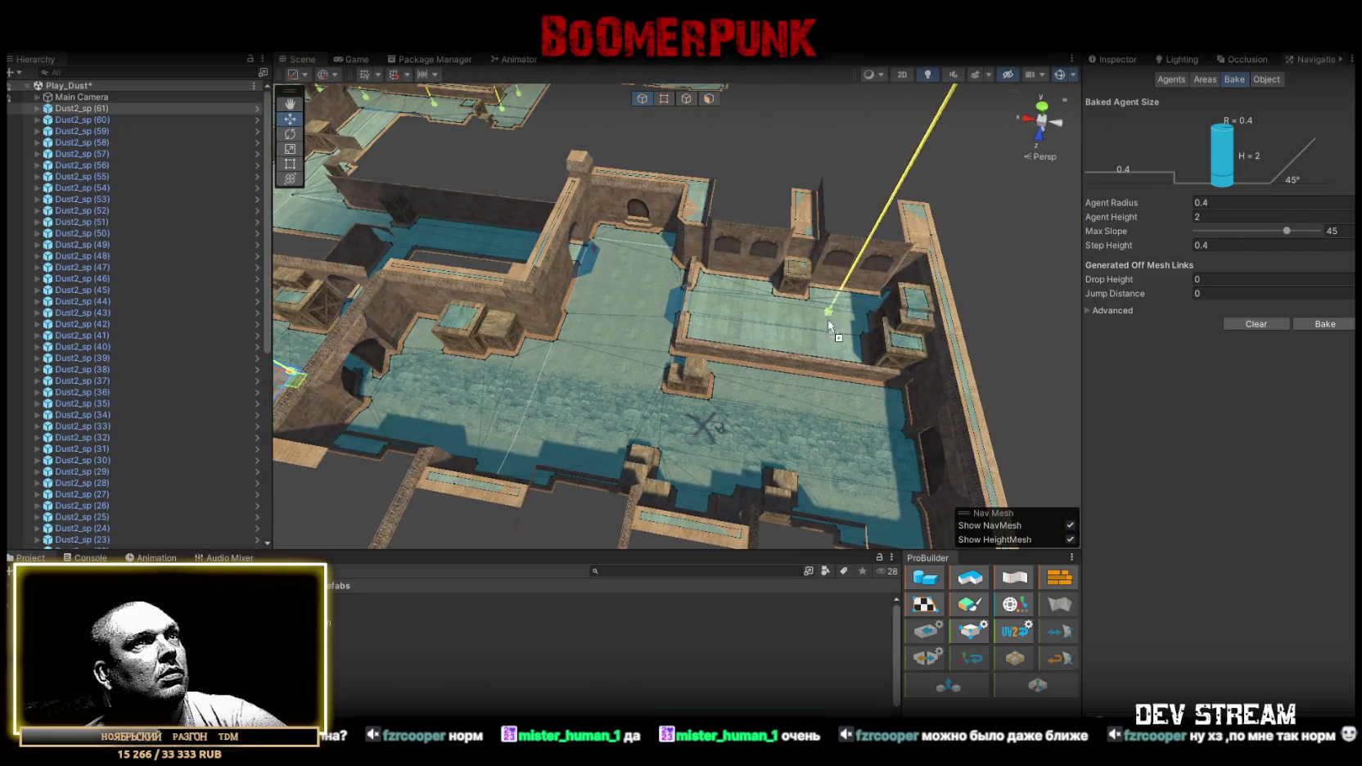
left_click_drag(831, 321, 831, 321)
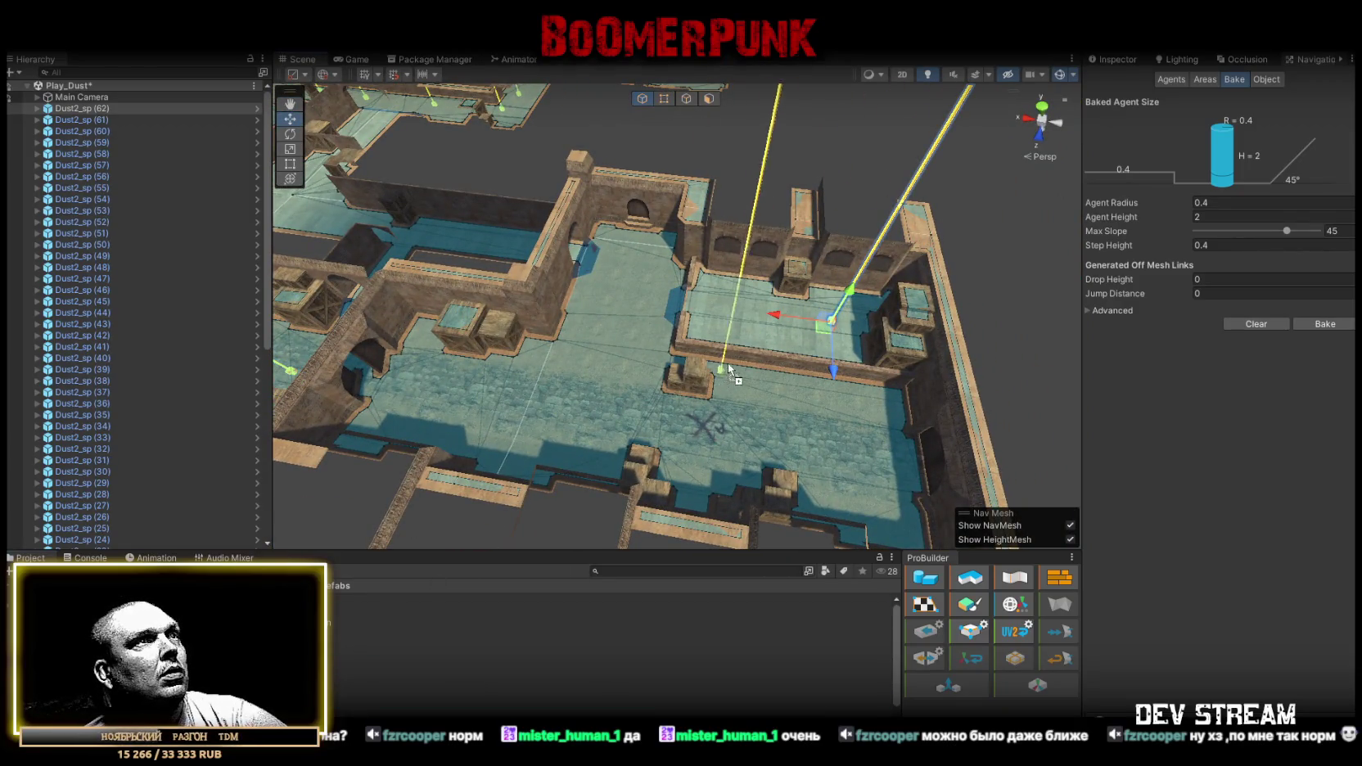
Place spawn points Dust2_sp (63) through (67) on the upper ledge and mid-floor.
left_click(726, 306)
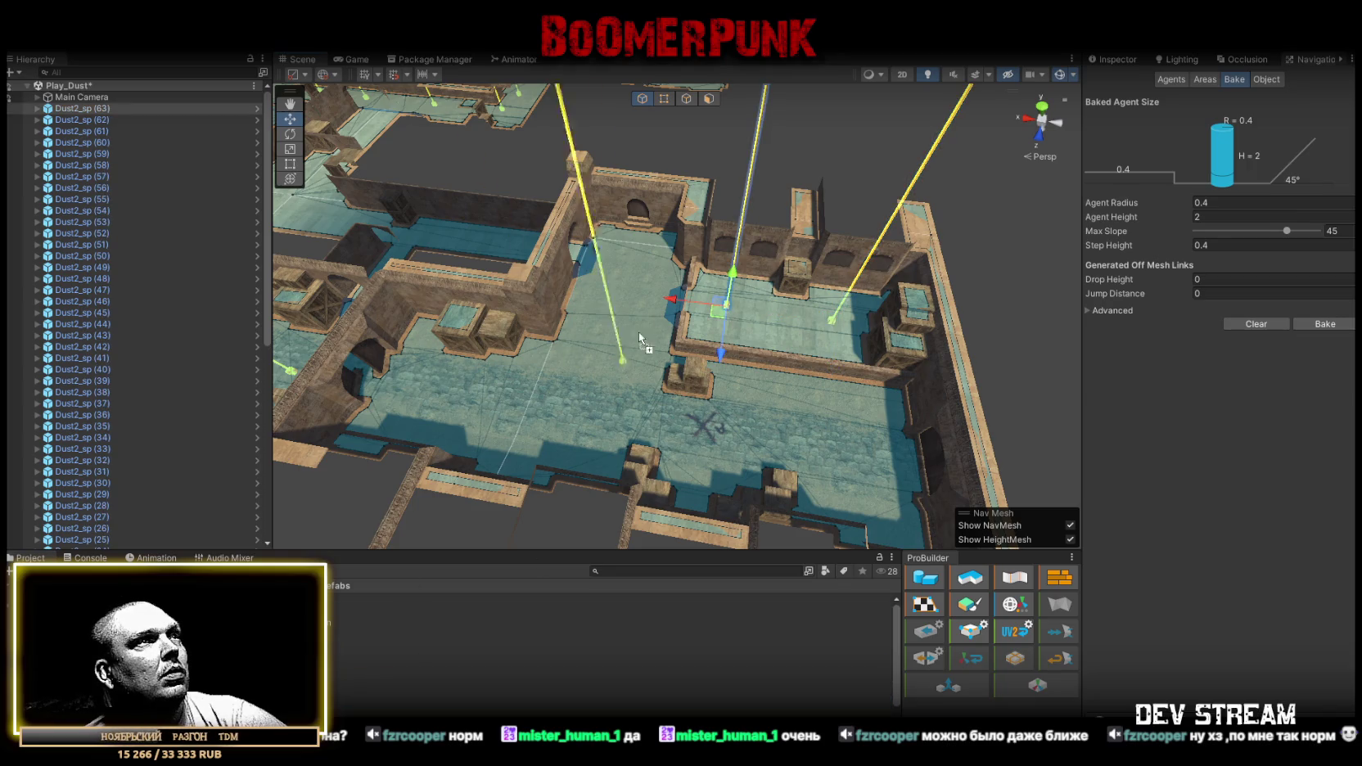
left_click(635, 262)
mouse_move(610, 701)
left_mouse_down()
mouse_move(909, 470)
mouse_move(847, 412)
left_mouse_up()
mouse_move(610, 702)
left_mouse_down()
mouse_move(685, 507)
mouse_move(867, 442)
mouse_move(830, 501)
mouse_move(780, 436)
mouse_move(908, 457)
mouse_move(647, 401)
mouse_move(659, 381)
left_mouse_up()
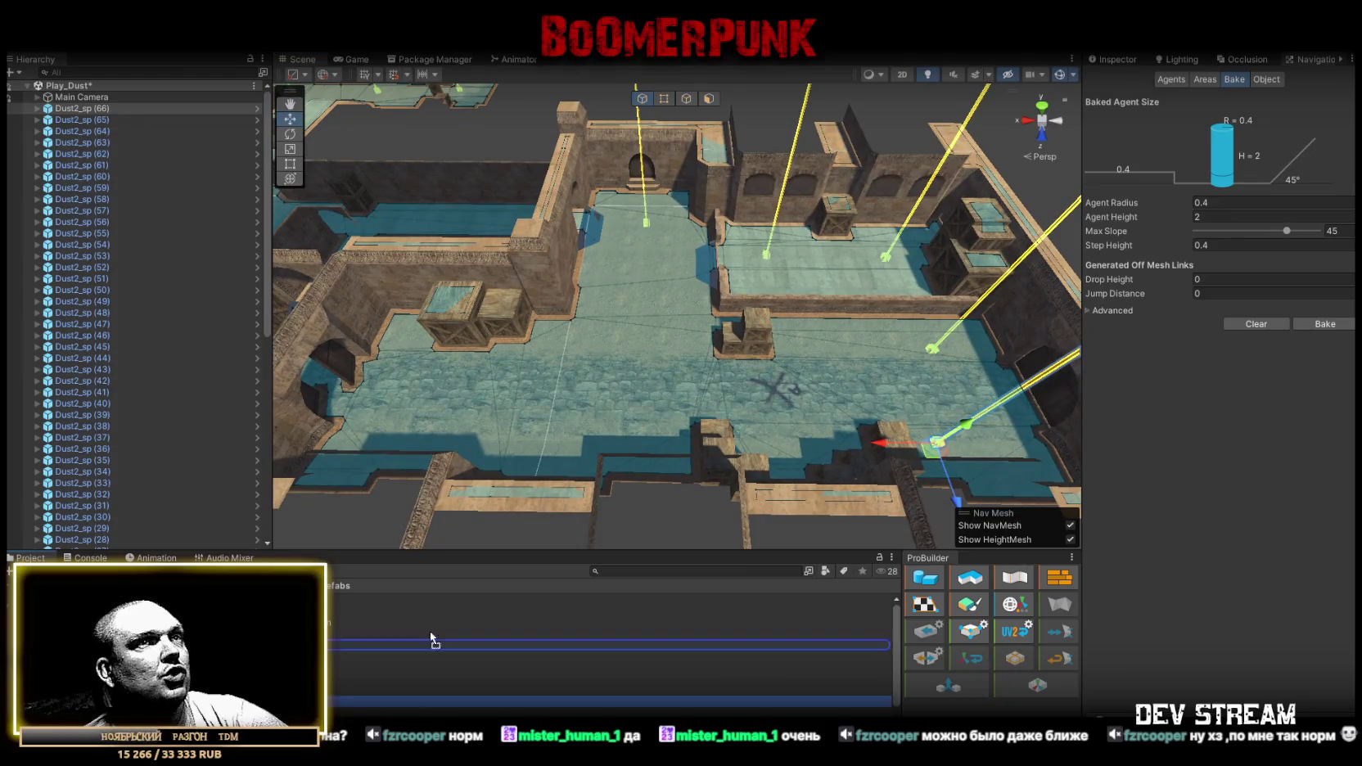
left_click_drag(864, 367, 797, 371)
Add spawn points Dust2_sp (68) through (72) around the walled courtyards and lower alleys.
left_click_drag(332, 680, 750, 414)
mouse_move(344, 667)
left_mouse_down()
mouse_move(619, 444)
mouse_move(618, 409)
left_mouse_up()
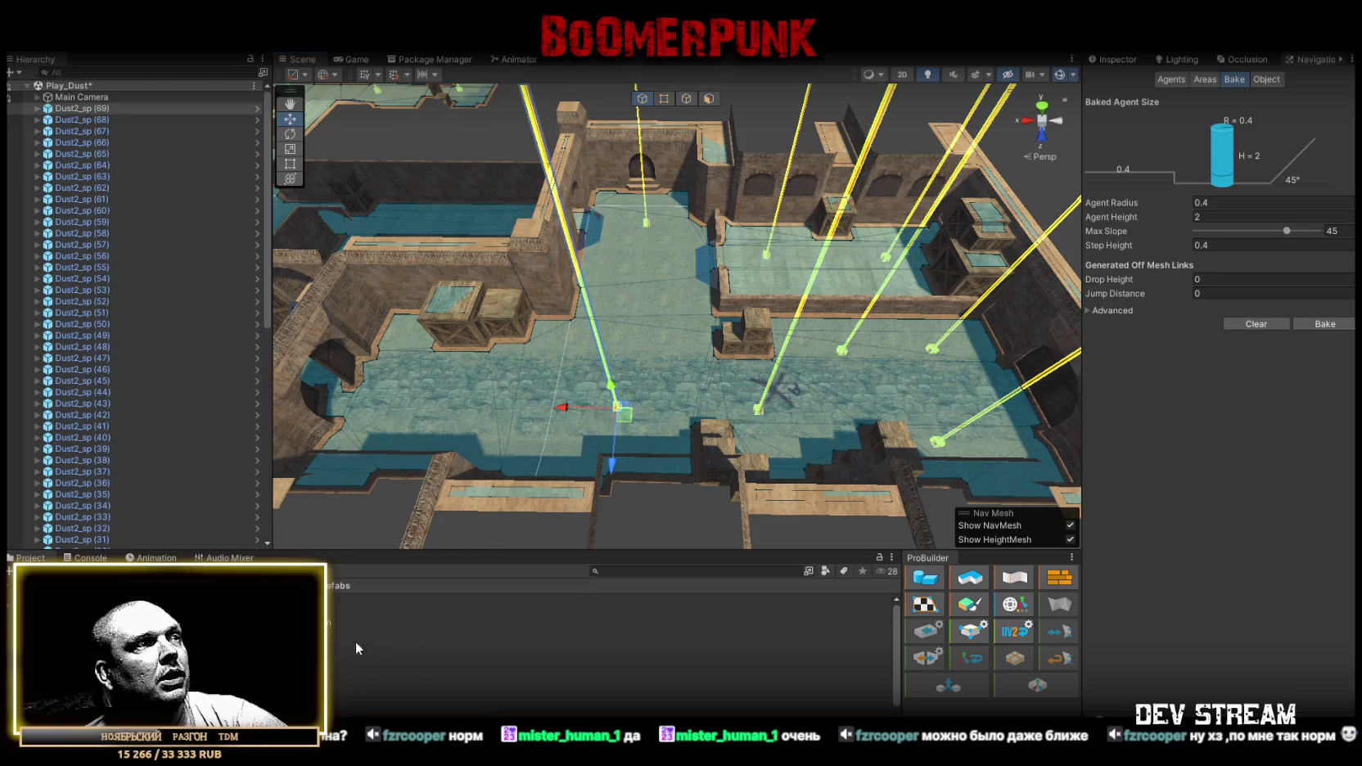
mouse_move(336, 702)
left_mouse_down()
mouse_move(458, 413)
mouse_move(416, 403)
left_mouse_up()
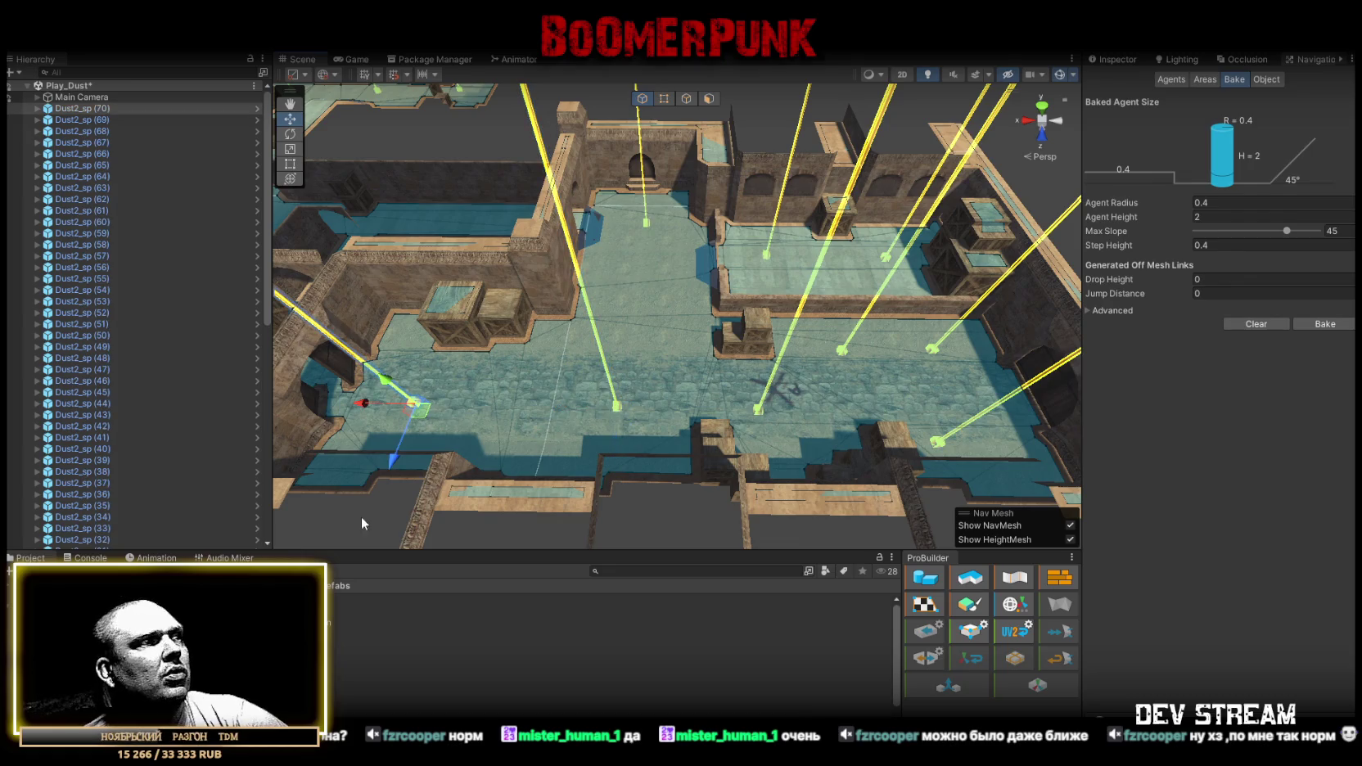
mouse_move(336, 696)
left_mouse_down()
mouse_move(459, 565)
mouse_move(600, 370)
mouse_move(547, 373)
left_mouse_up()
left_click_drag(741, 418, 684, 364)
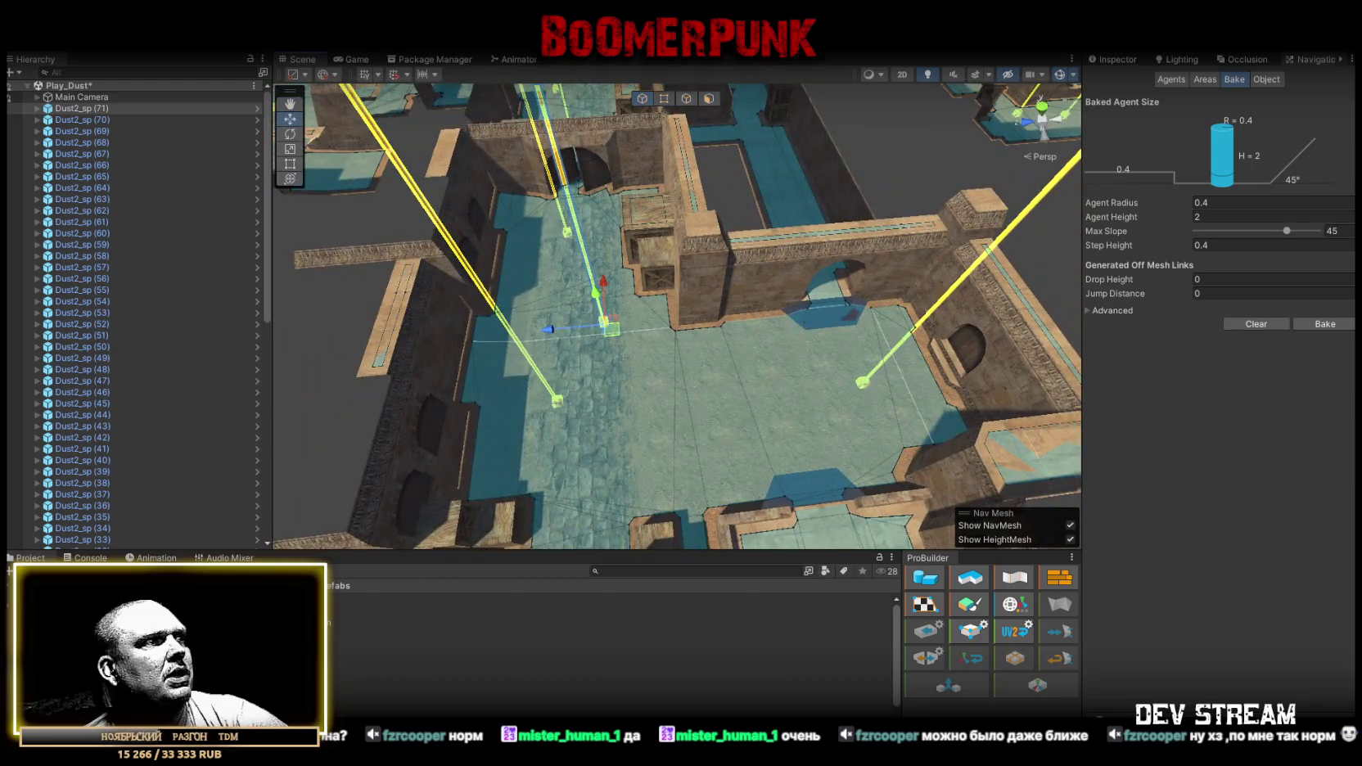
mouse_move(336, 701)
left_mouse_down()
mouse_move(698, 433)
mouse_move(740, 470)
mouse_move(811, 327)
mouse_move(814, 374)
mouse_move(405, 391)
mouse_move(370, 470)
mouse_move(352, 459)
left_mouse_up()
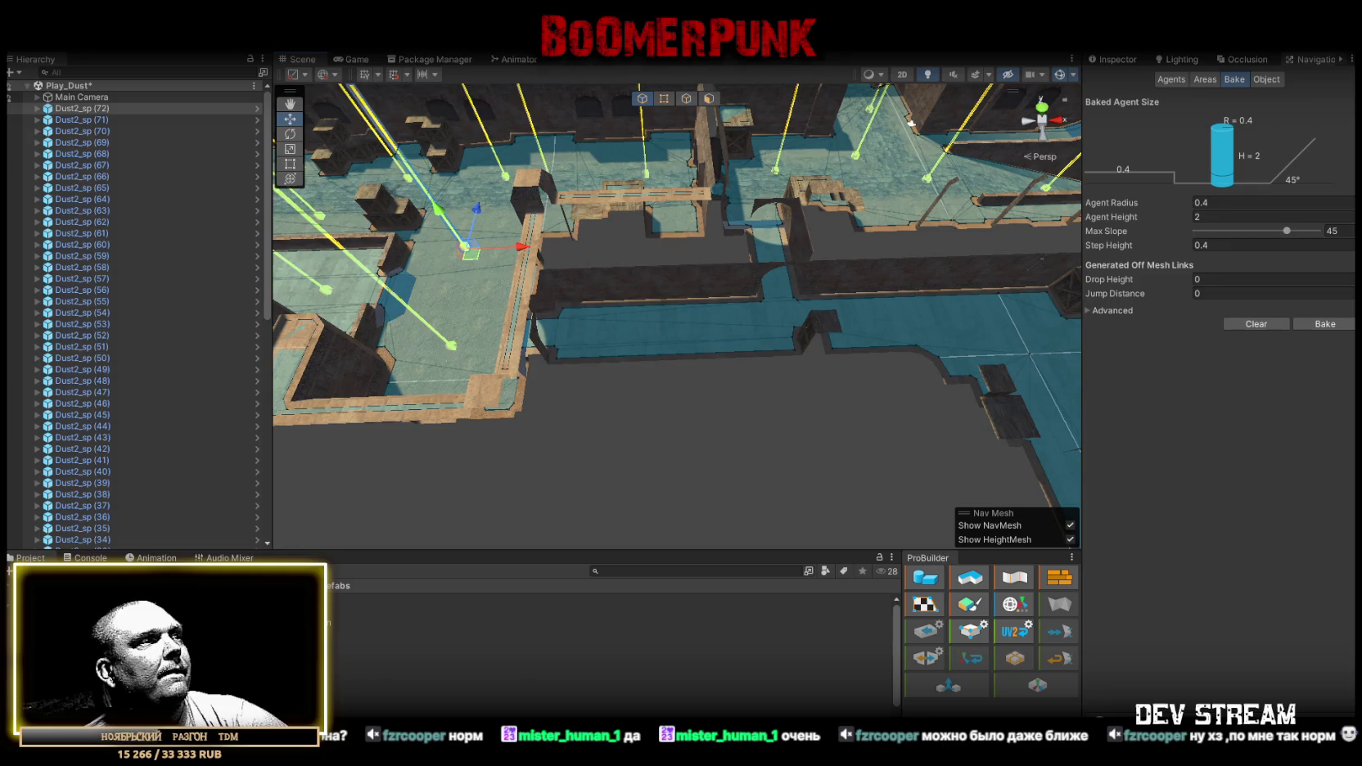
Place spawn points Dust2_sp (73) through (77) across the map.
left_click_drag(303, 696, 613, 325)
mouse_move(302, 696)
left_mouse_down()
mouse_move(791, 319)
mouse_move(728, 327)
mouse_move(844, 344)
mouse_move(483, 627)
left_mouse_up()
mouse_move(303, 696)
left_mouse_down()
mouse_move(610, 278)
mouse_move(571, 293)
left_mouse_up()
mouse_move(369, 679)
left_mouse_down()
mouse_move(723, 419)
mouse_move(663, 376)
left_mouse_up()
mouse_move(332, 682)
left_mouse_down()
mouse_move(797, 365)
mouse_move(763, 364)
left_mouse_up()
mouse_move(331, 682)
left_mouse_down()
mouse_move(899, 401)
mouse_move(860, 374)
mouse_move(903, 387)
mouse_move(903, 404)
mouse_move(1024, 358)
mouse_move(901, 365)
left_mouse_up()
Add spawn points Dust2_sp (81) through (84) along the corridors.
mouse_move(394, 691)
left_mouse_down()
mouse_move(768, 375)
mouse_move(765, 361)
mouse_move(929, 364)
mouse_move(770, 364)
left_mouse_up()
mouse_move(381, 668)
left_mouse_down()
mouse_move(567, 522)
mouse_move(749, 332)
left_mouse_up()
mouse_move(388, 635)
left_mouse_down()
mouse_move(734, 400)
mouse_move(647, 429)
left_mouse_up()
mouse_move(738, 433)
left_mouse_down()
mouse_move(770, 373)
mouse_move(831, 392)
left_mouse_up()
mouse_move(370, 645)
left_mouse_down()
mouse_move(578, 307)
mouse_move(635, 271)
left_mouse_up()
mouse_move(345, 634)
left_mouse_down()
mouse_move(632, 365)
mouse_move(615, 424)
mouse_move(1012, 389)
mouse_move(865, 401)
left_mouse_up()
mouse_move(372, 686)
left_mouse_down()
mouse_move(693, 313)
mouse_move(749, 378)
left_mouse_up()
mouse_move(749, 379)
left_mouse_down()
mouse_move(1012, 389)
mouse_move(624, 399)
left_mouse_up()
scroll(624, 399, "down", 10)
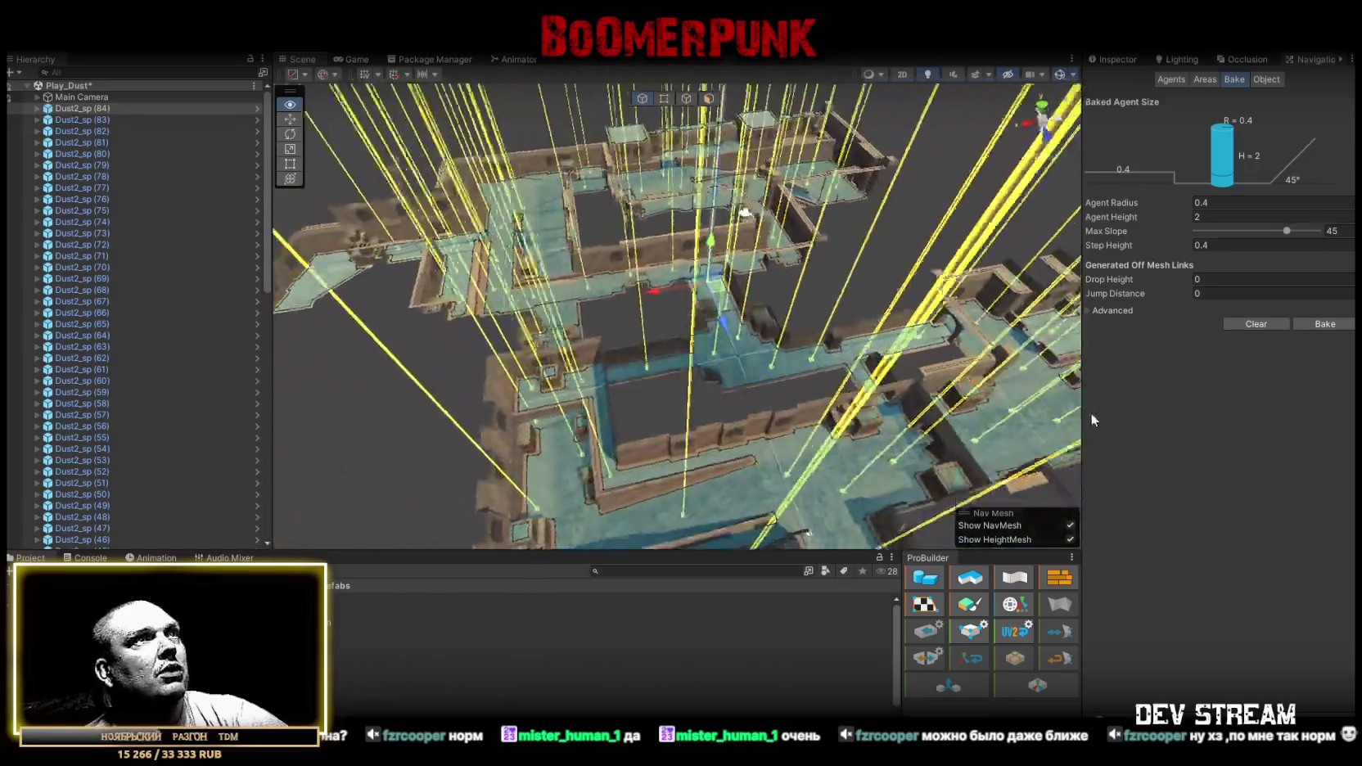
Nest Dust2_sp (0) through (84) under ##SpawnerPipay##, collapse the group, and hide its ray gizmos.
left_click_drag(1232, 397, 1116, 391)
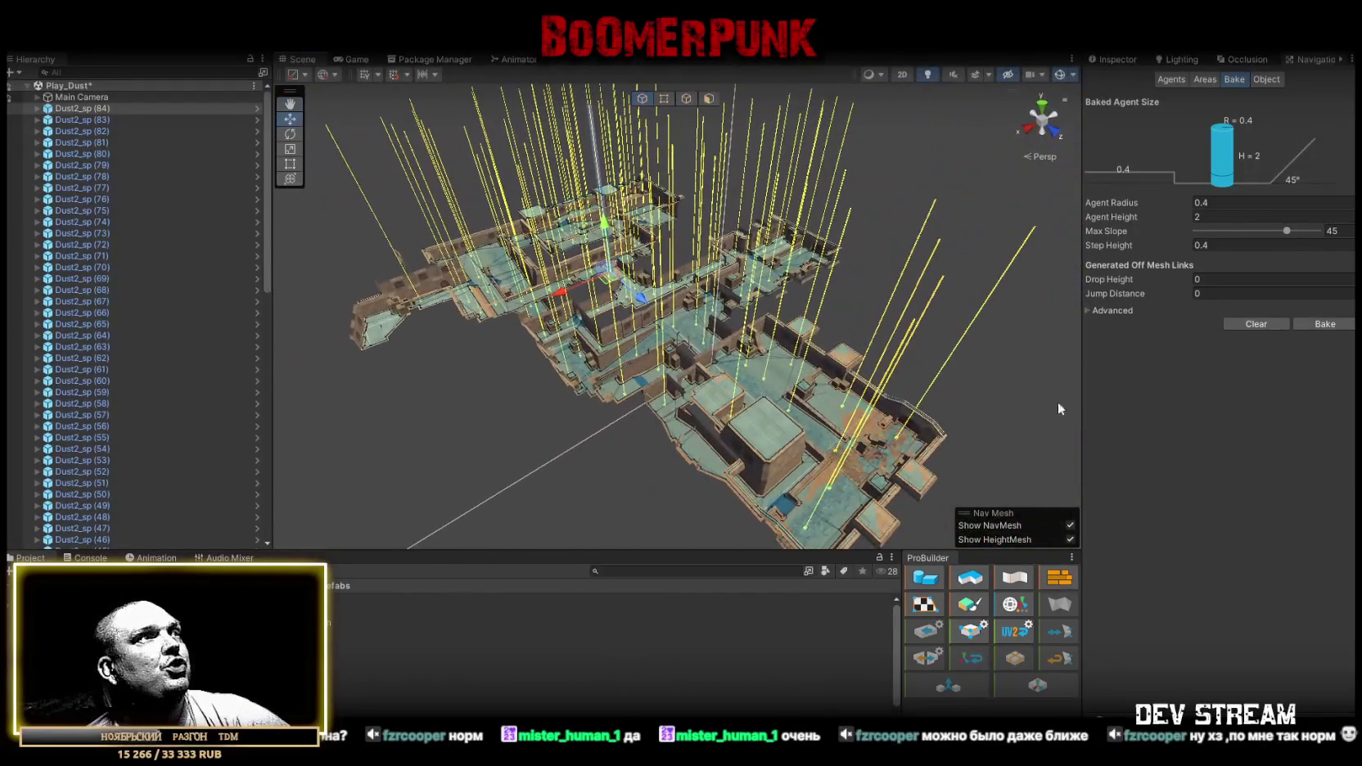
scroll(144, 487, "down", 15)
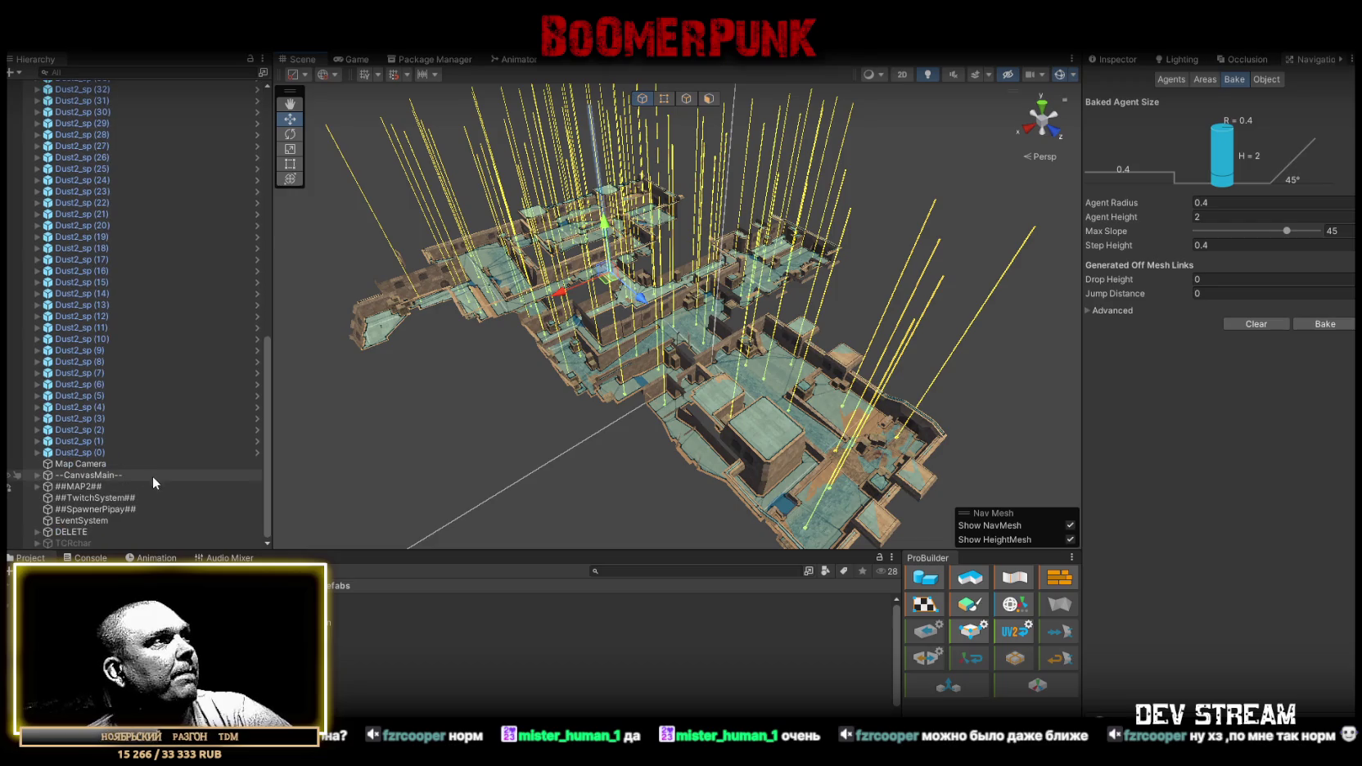
left_click(93, 453, "shift")
mouse_move(92, 452)
left_mouse_down()
mouse_move(93, 531)
mouse_move(97, 507)
left_mouse_up()
scroll(126, 369, "up", 10)
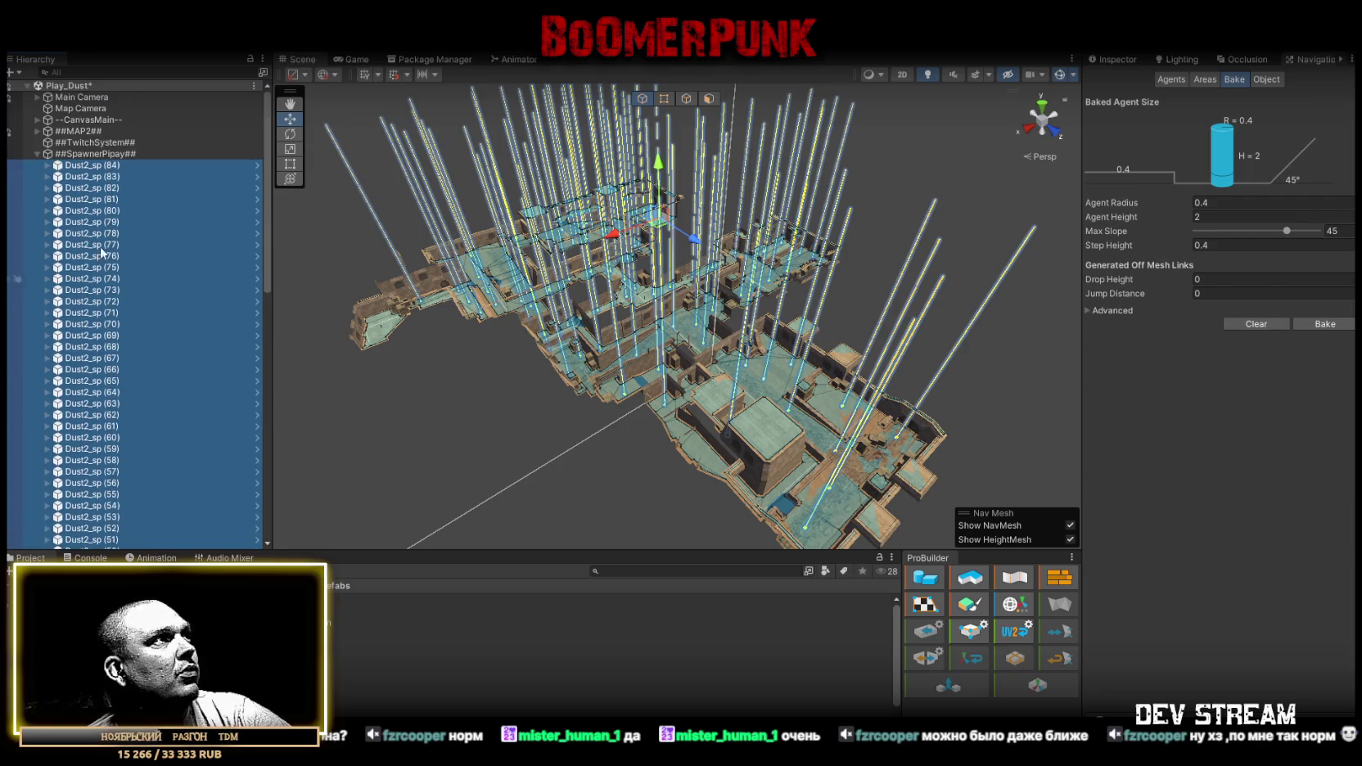
left_click(38, 156)
mouse_move(696, 270)
left_mouse_down()
mouse_move(745, 234)
mouse_move(776, 262)
left_mouse_up()
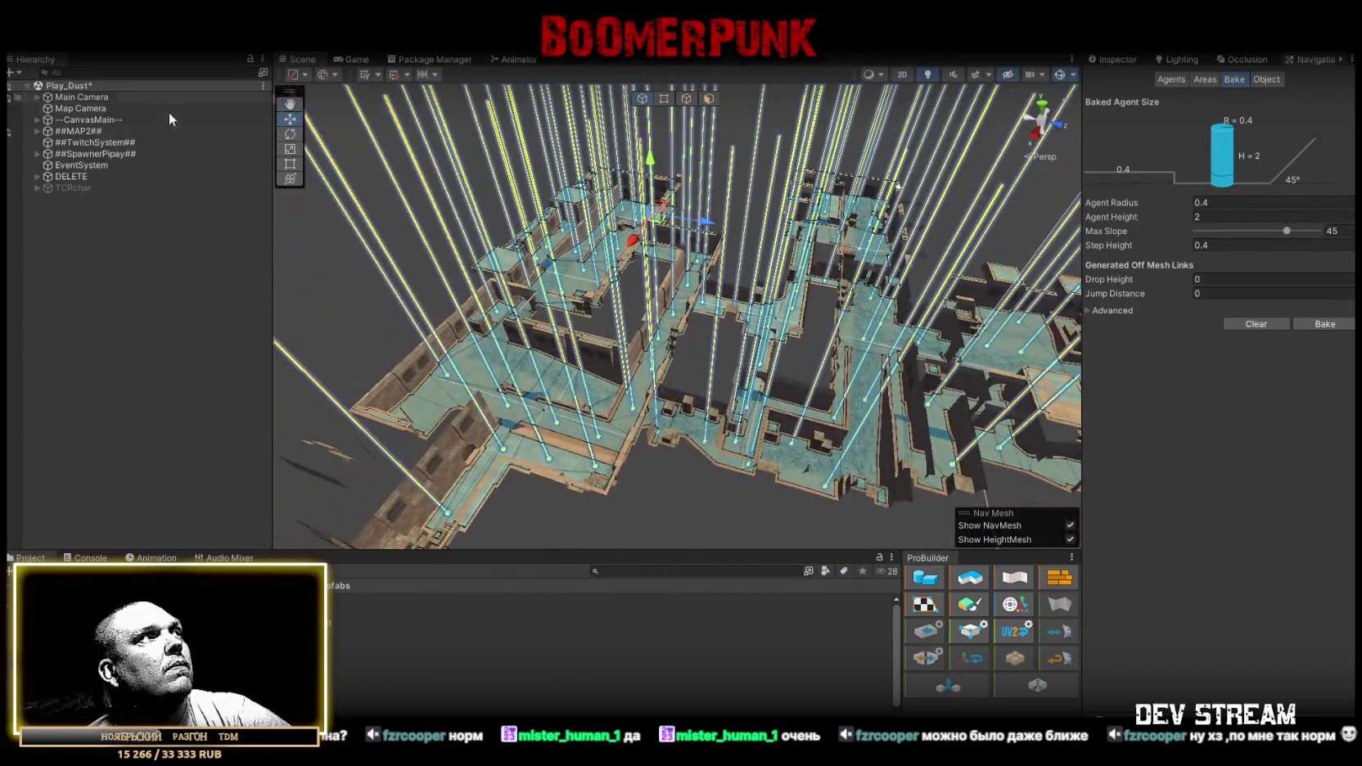
left_click(10, 154)
Check the map in the Game view and the Console, then return to the Scene view.
mouse_move(573, 294)
left_mouse_down()
mouse_move(610, 268)
mouse_move(1080, 244)
left_mouse_up()
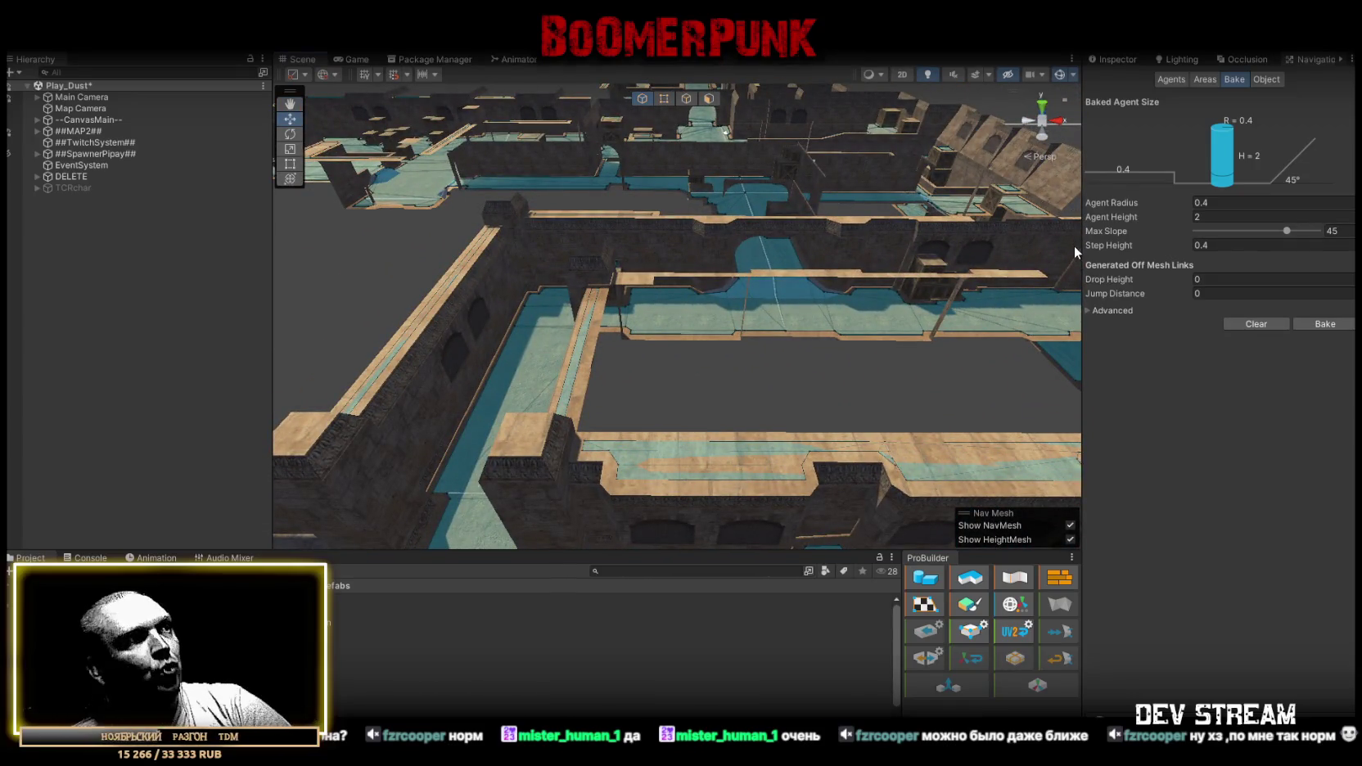
left_click(361, 60)
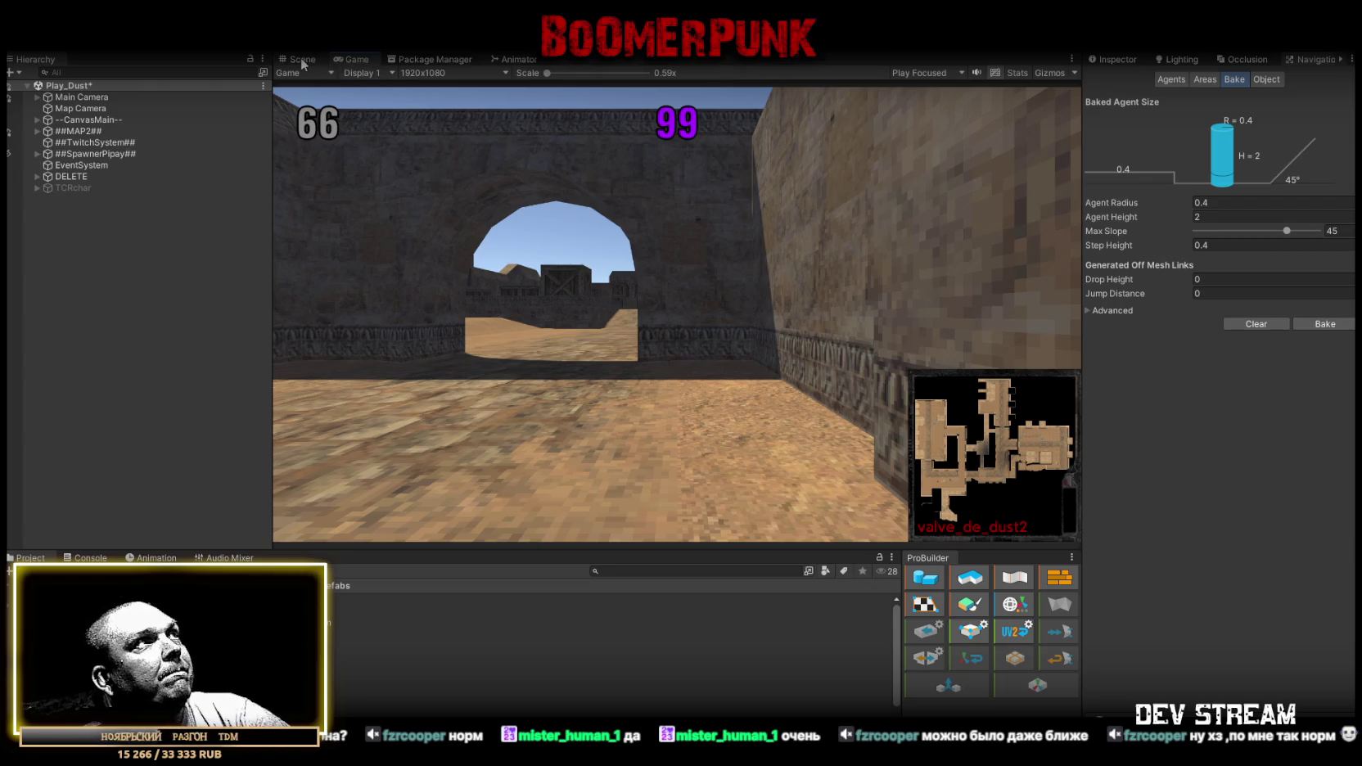
left_click(97, 558)
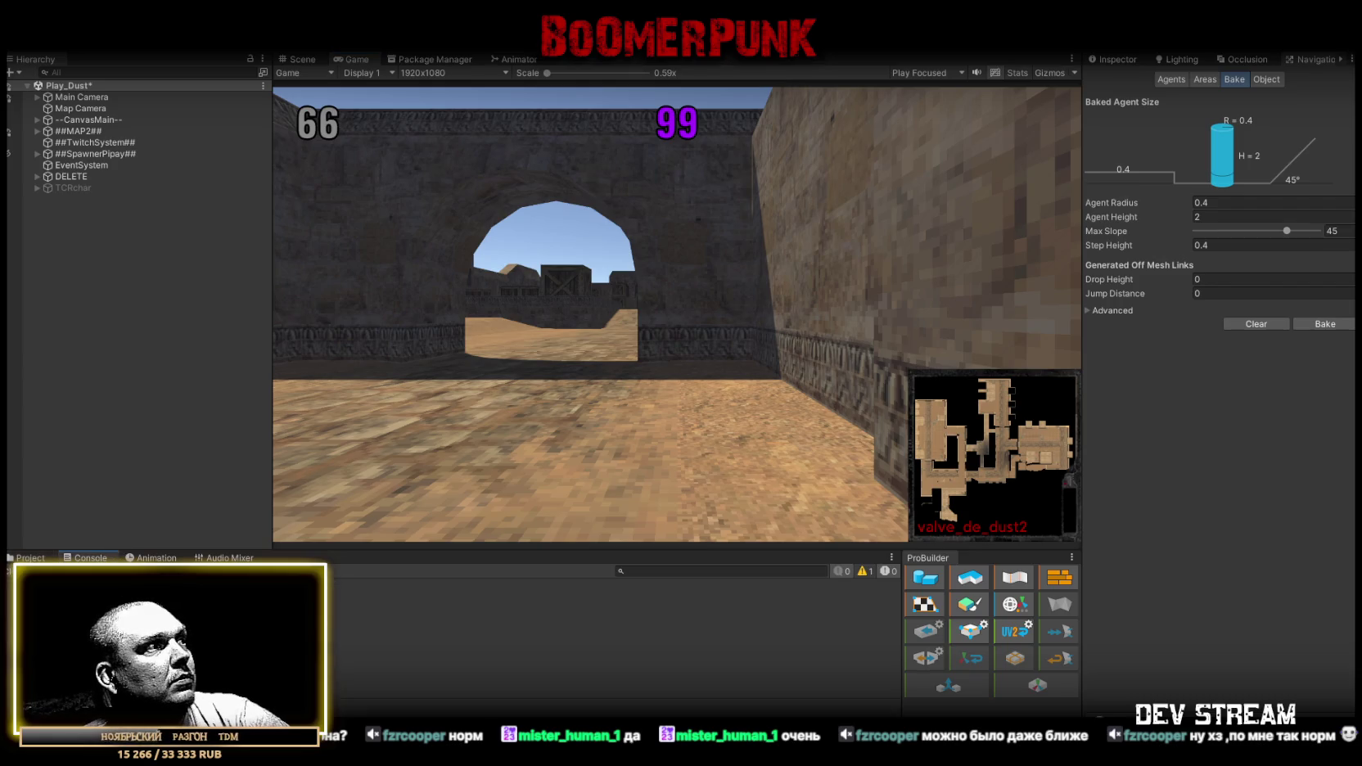
left_click(30, 558)
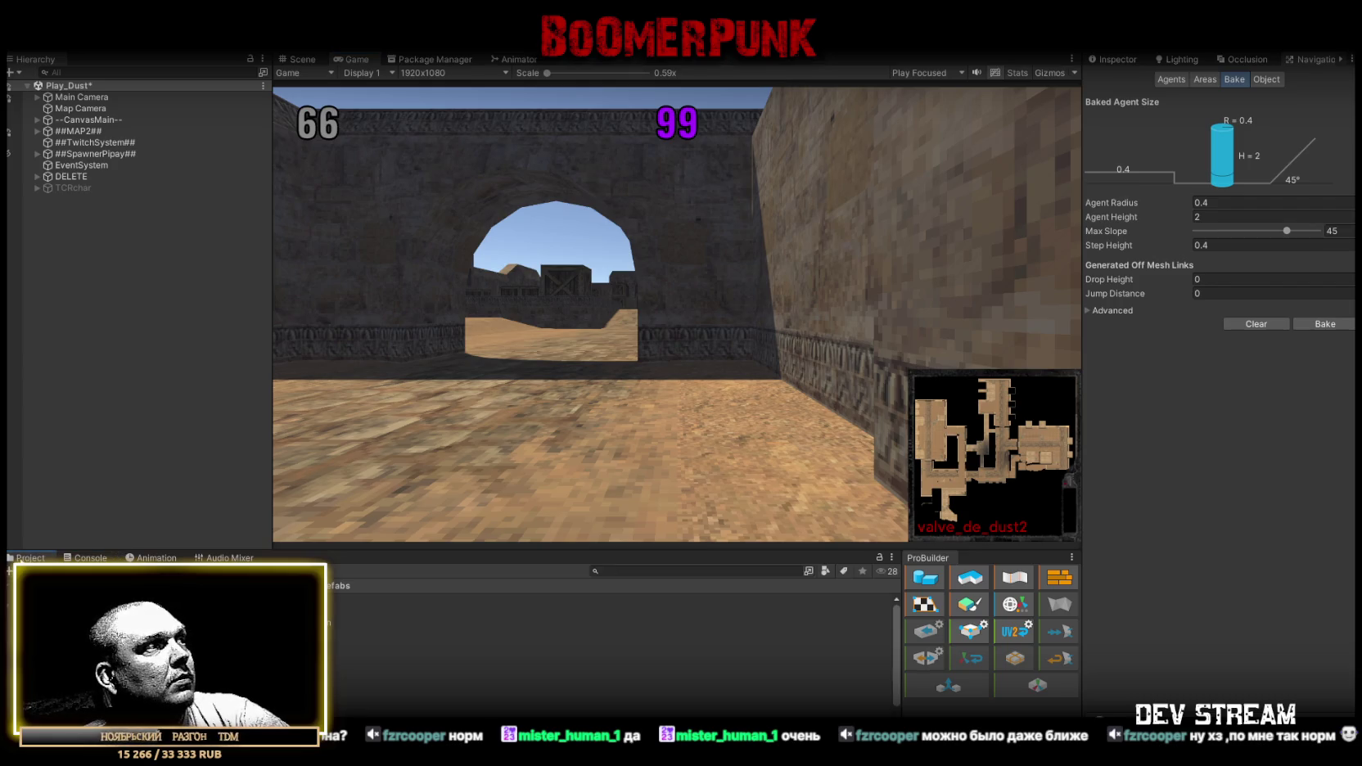
left_click(302, 60)
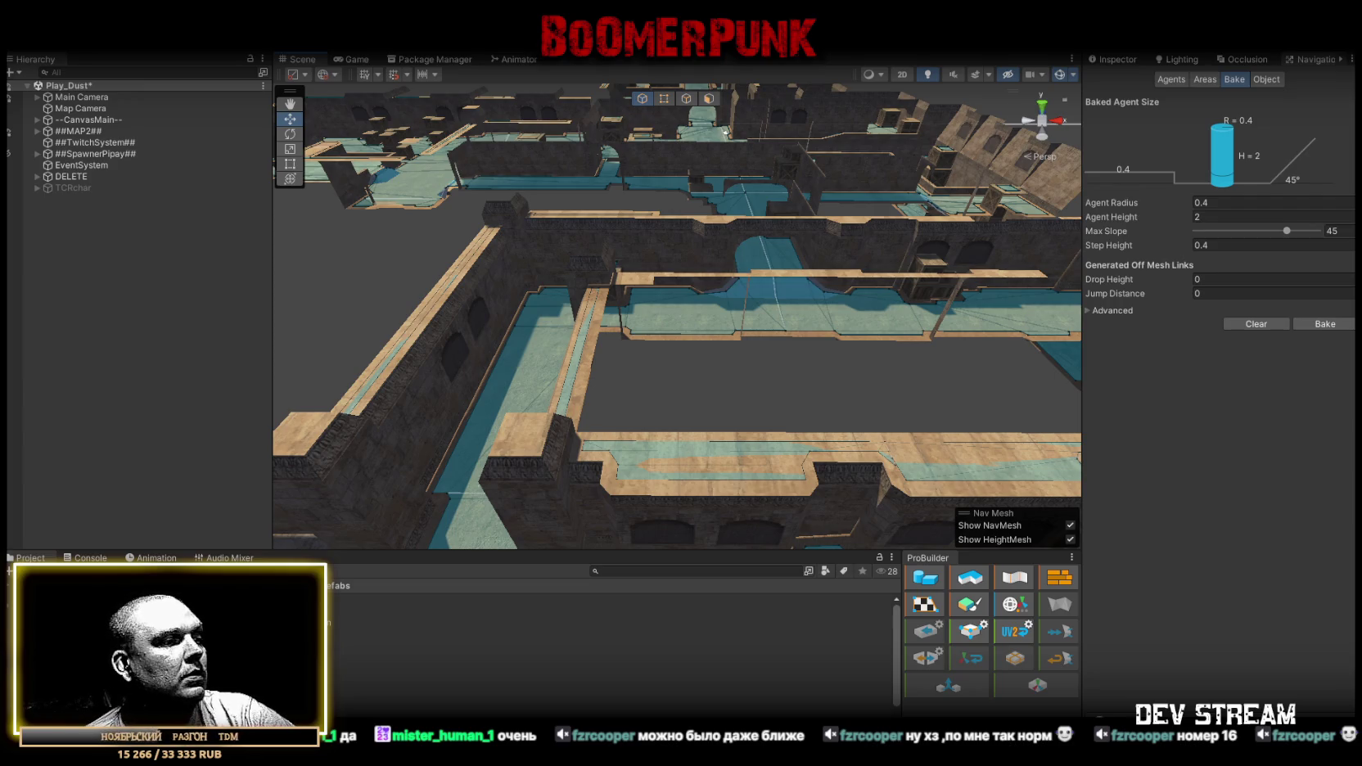
Replace Dead2RagdollNPC.cs with the fixed collider code, then return to Unity.
key("alt+Tab")
scroll(492, 380, "down", 10)
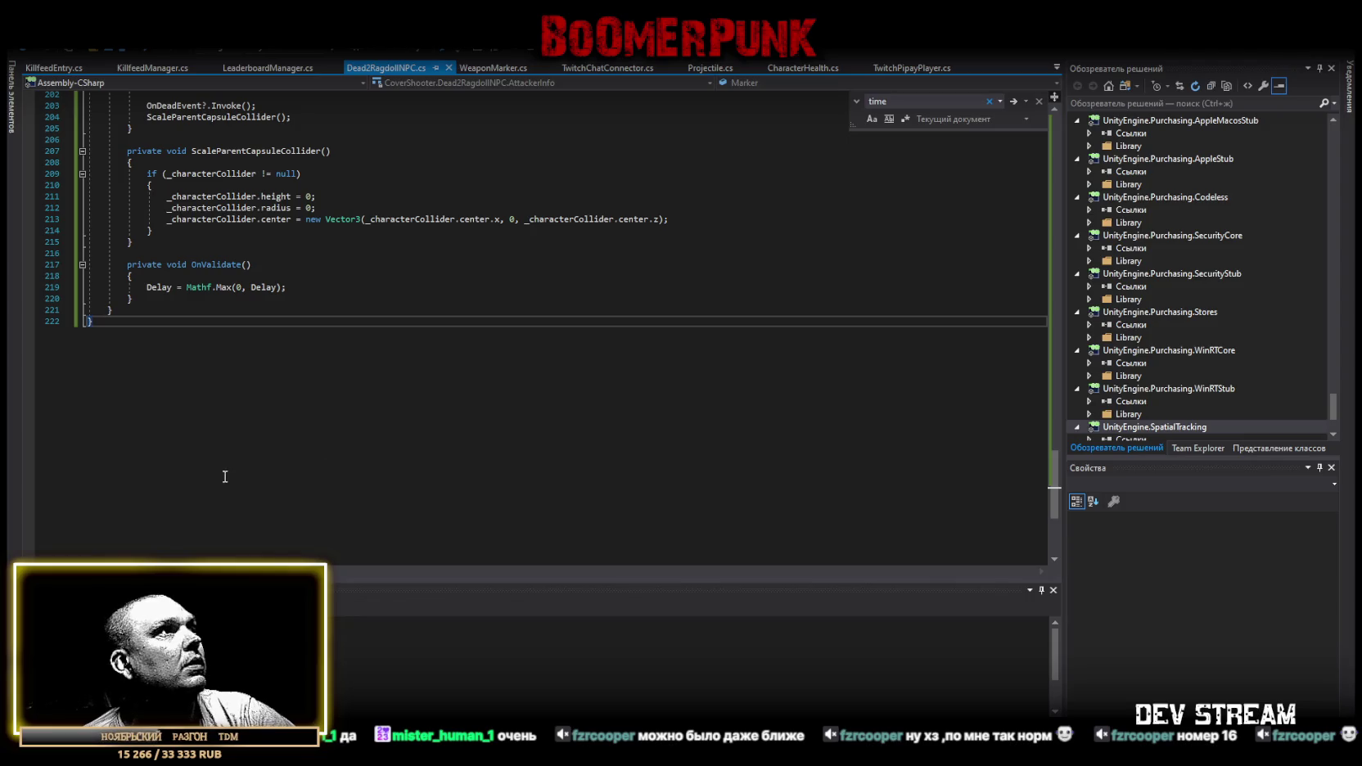
key("ctrl+a")
key("ctrl+v")
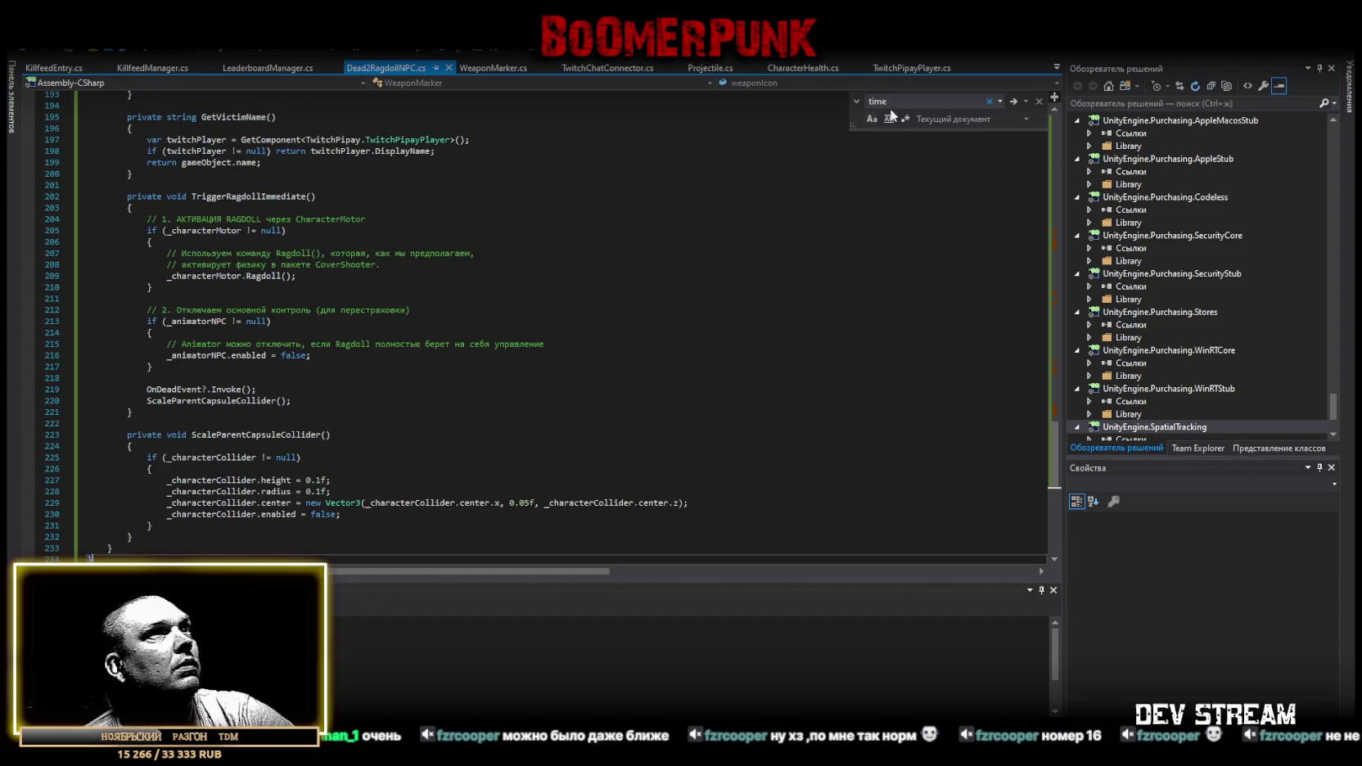
key("alt+Tab")
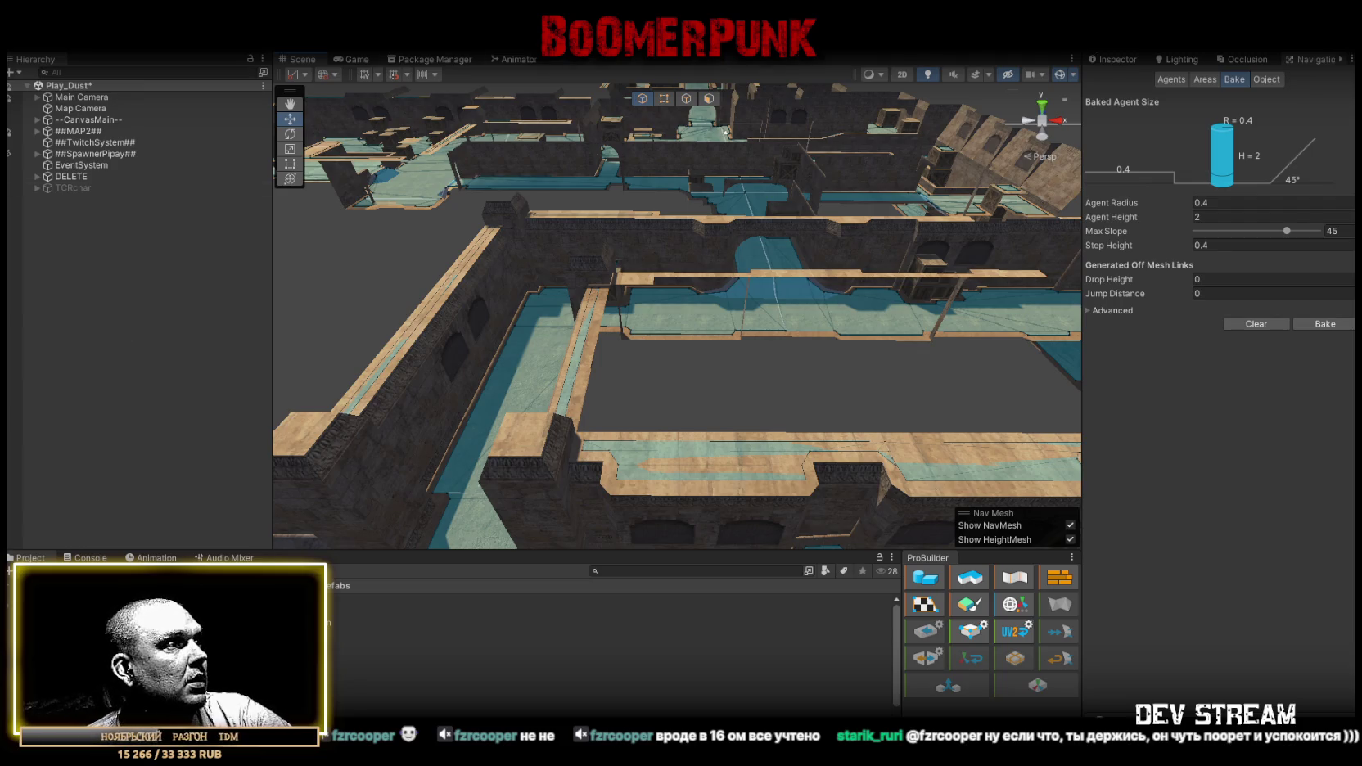
Scroll through the duplicate-definition compile errors in the Console, then reopen Dead2RagdollNPC.cs.
left_click(87, 560)
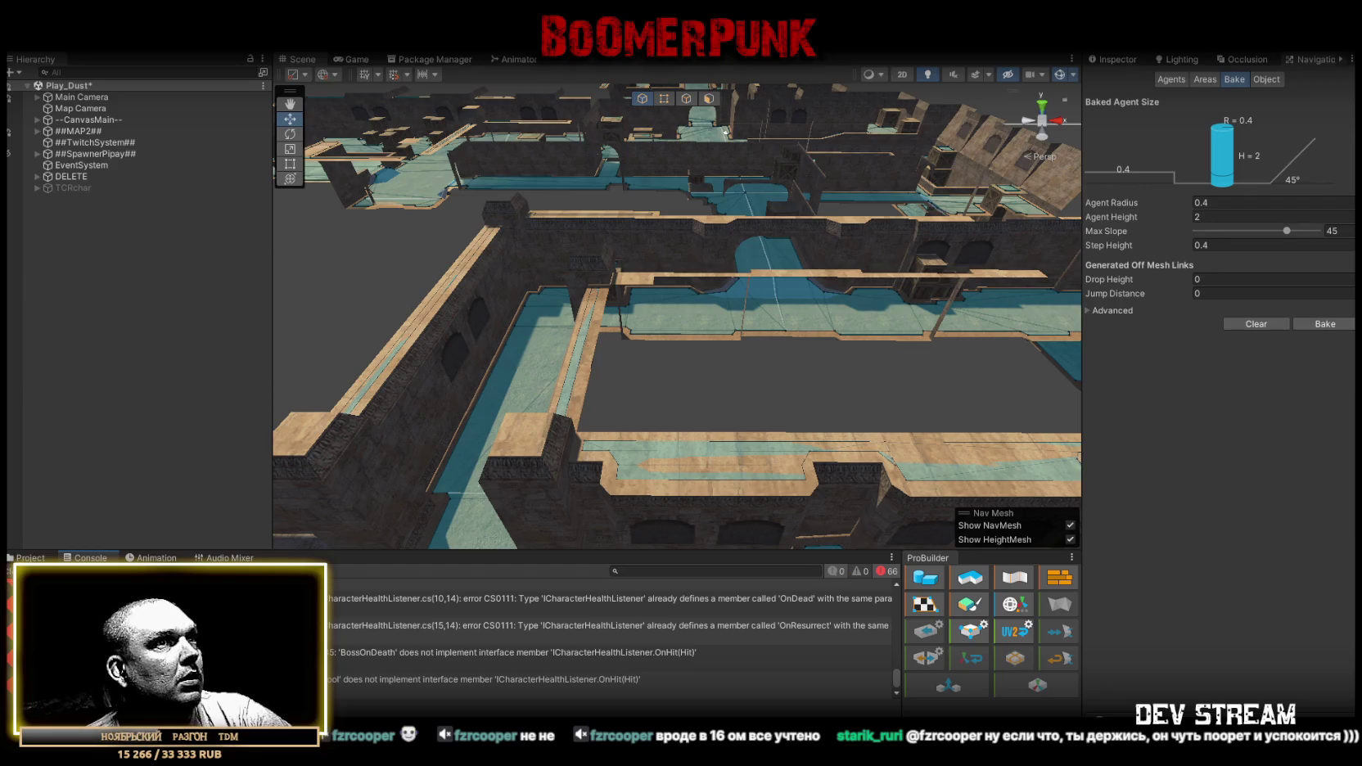
scroll(610, 643, "up", 5)
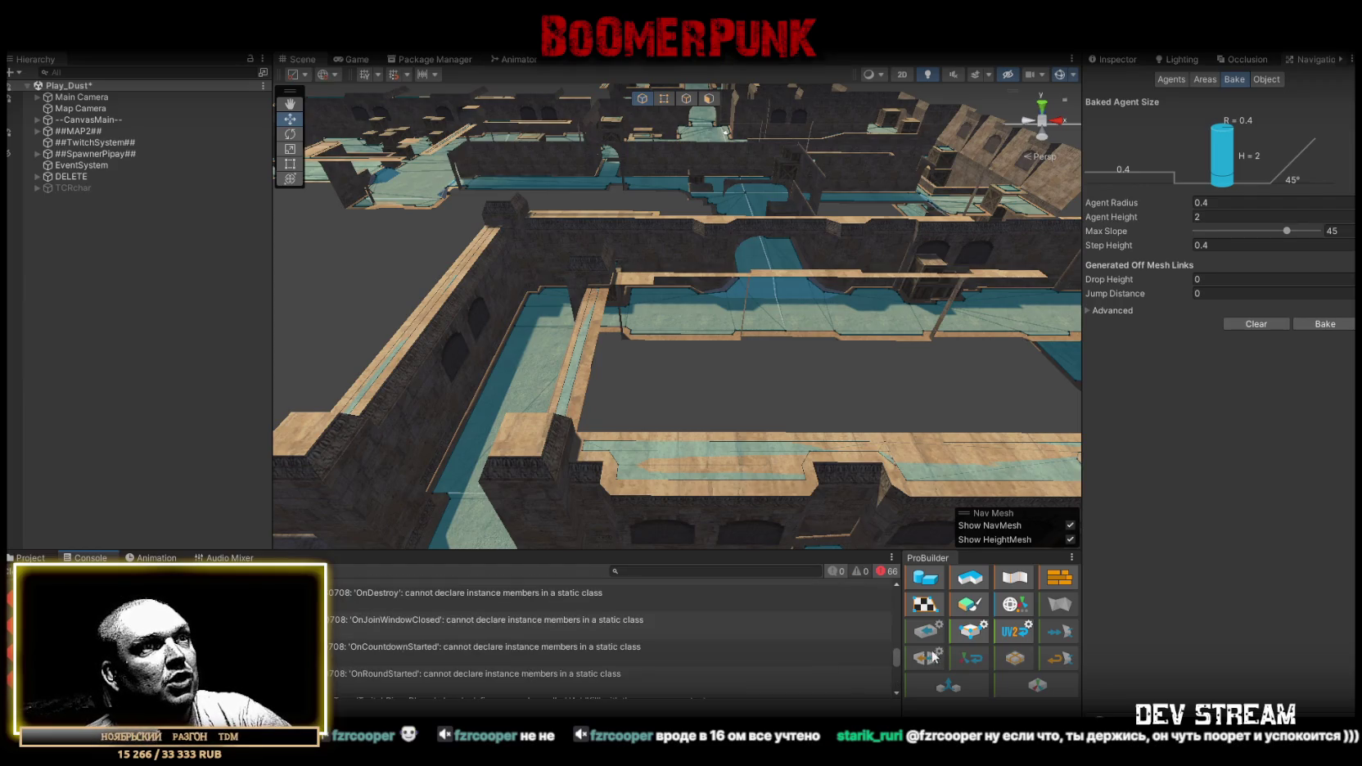
left_click_drag(896, 660, 899, 588)
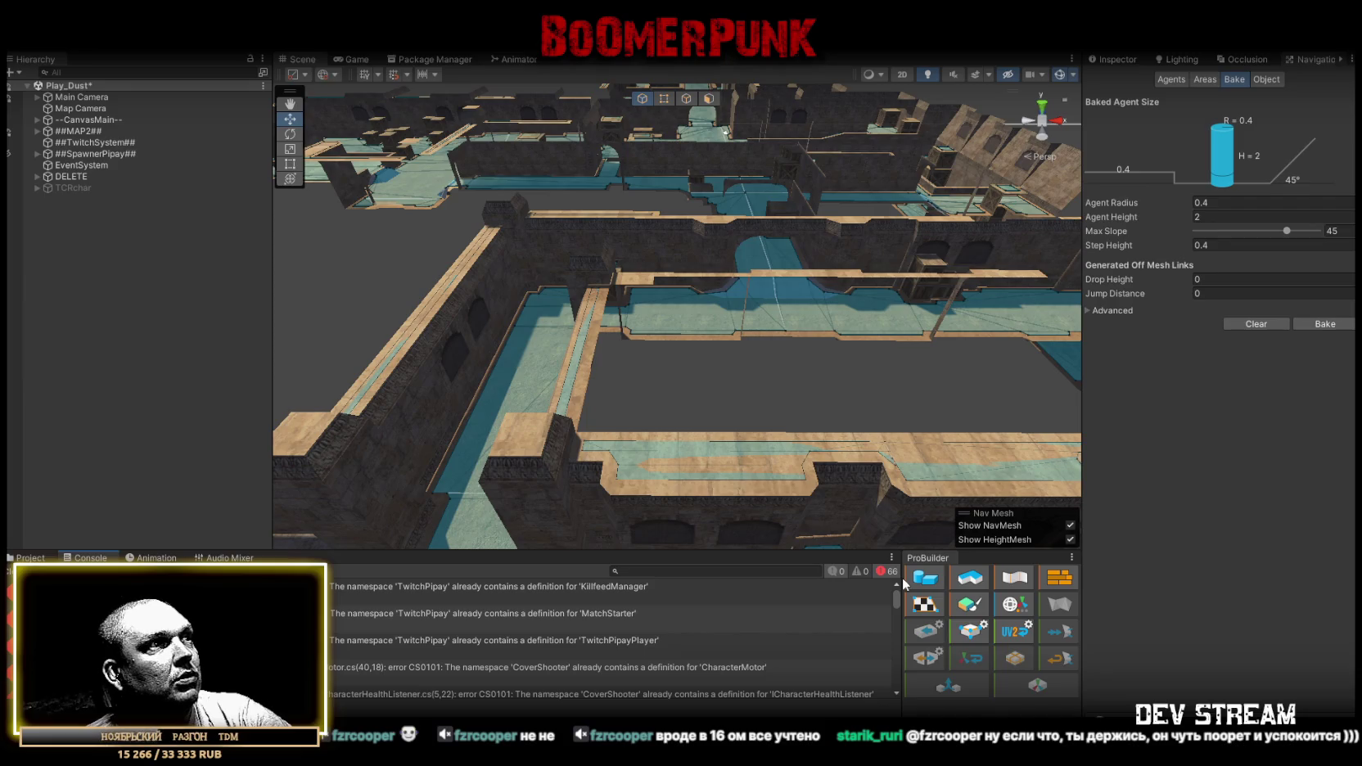
scroll(890, 676, "down", 3)
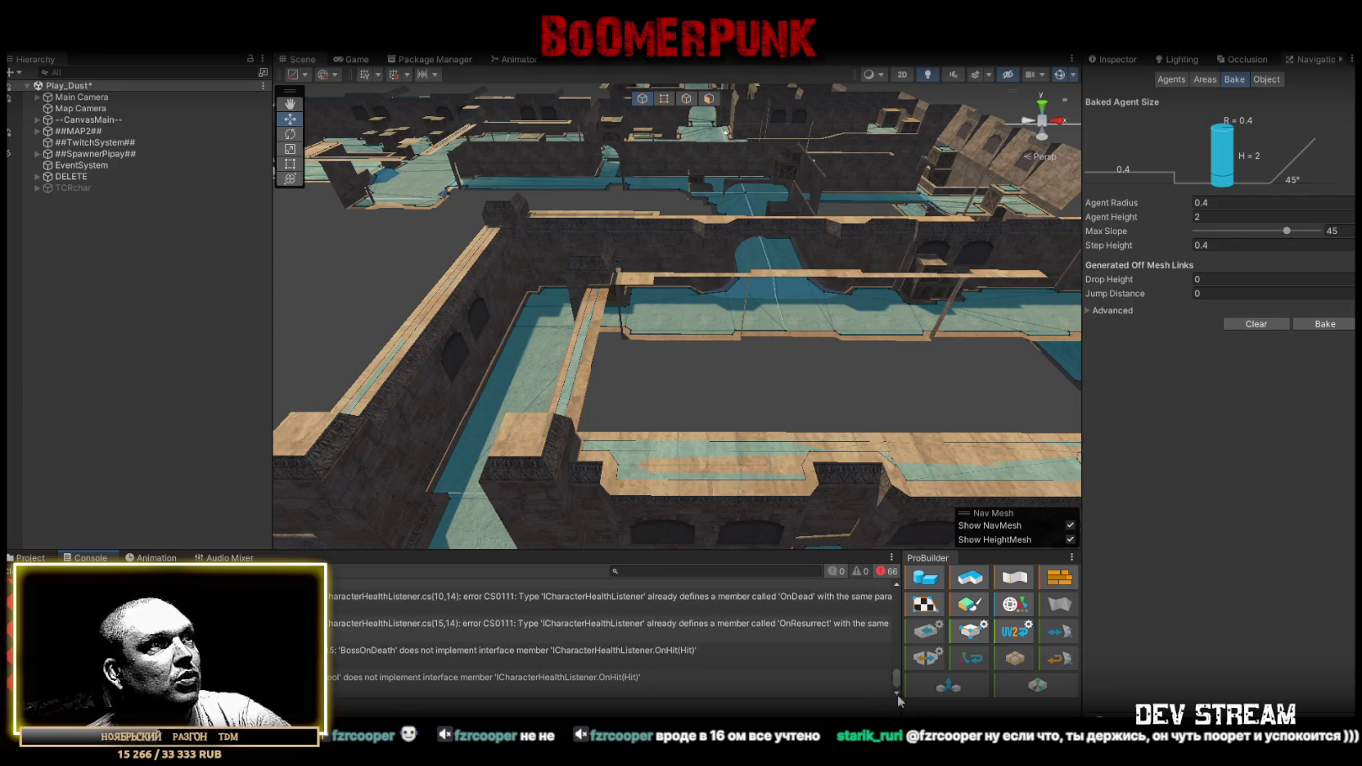
left_click_drag(900, 686, 903, 598)
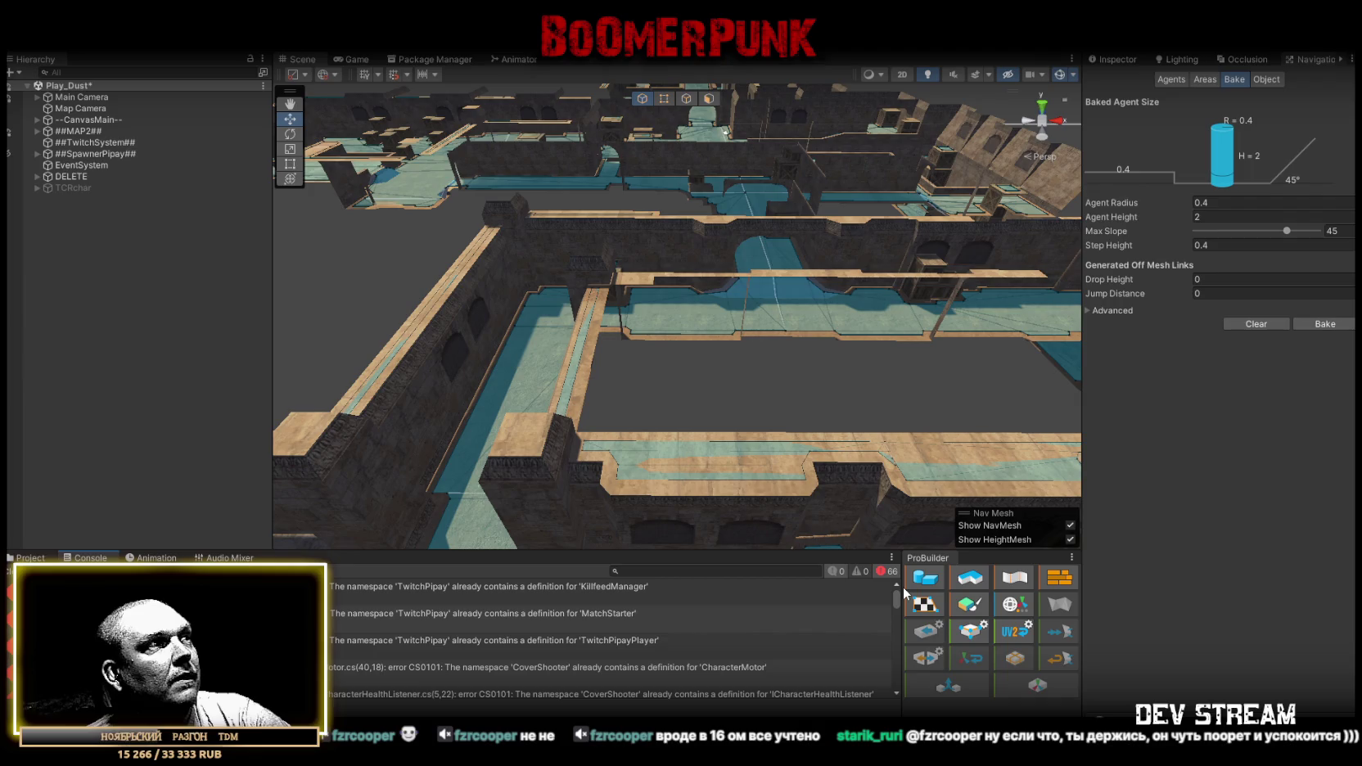
left_click_drag(902, 586, 905, 689)
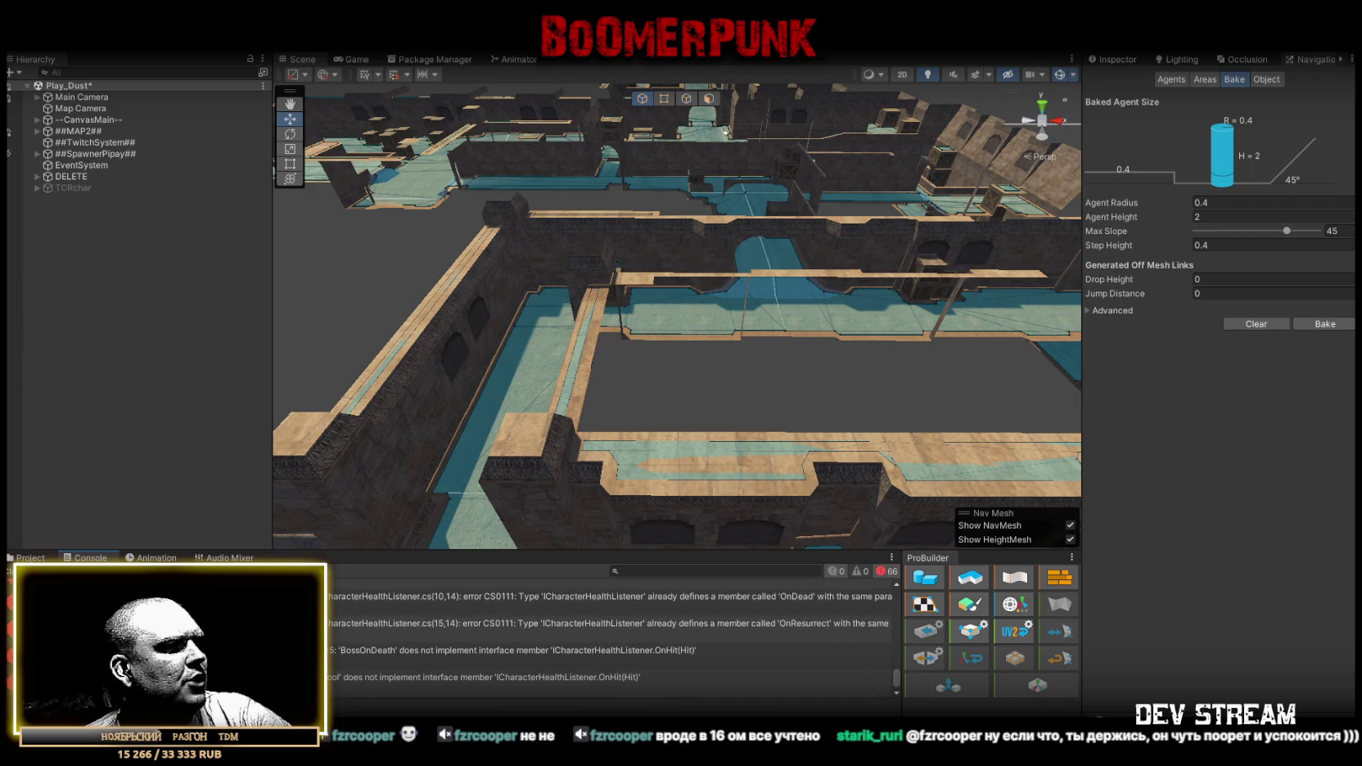
key("alt+Tab")
scroll(647, 344, "up", 15)
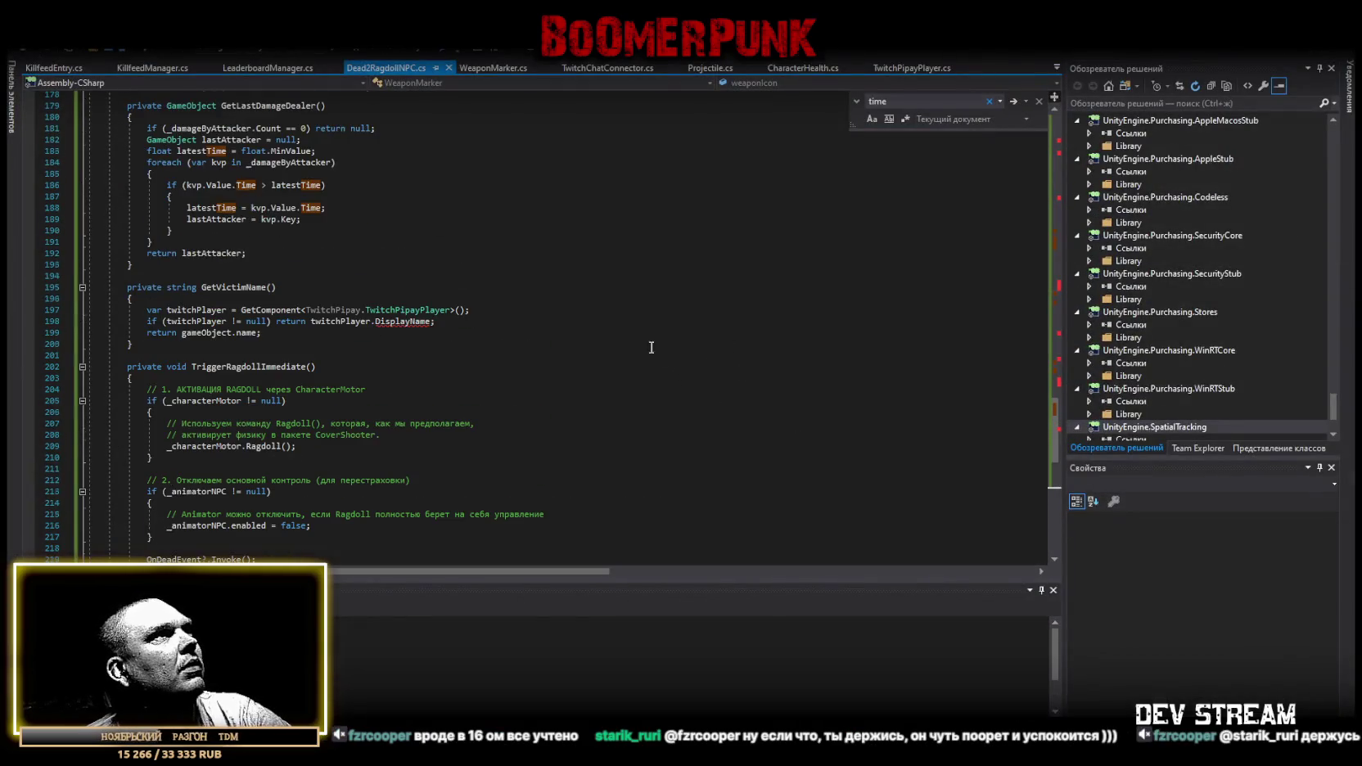
Scroll through Dead2RagdollNPC.cs from top to bottom, then switch back to Unity.
left_click_drag(1056, 391, 1075, 123)
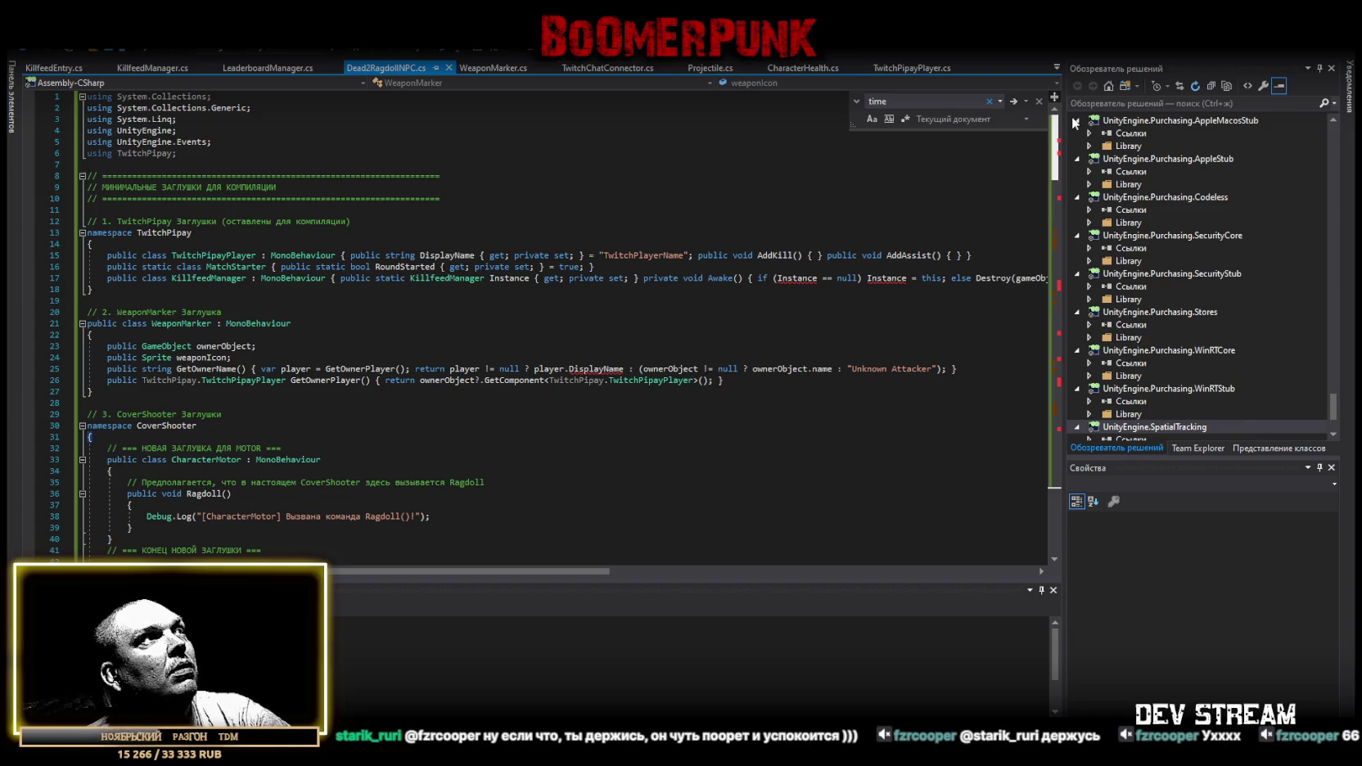
left_click_drag(1075, 123, 1065, 547)
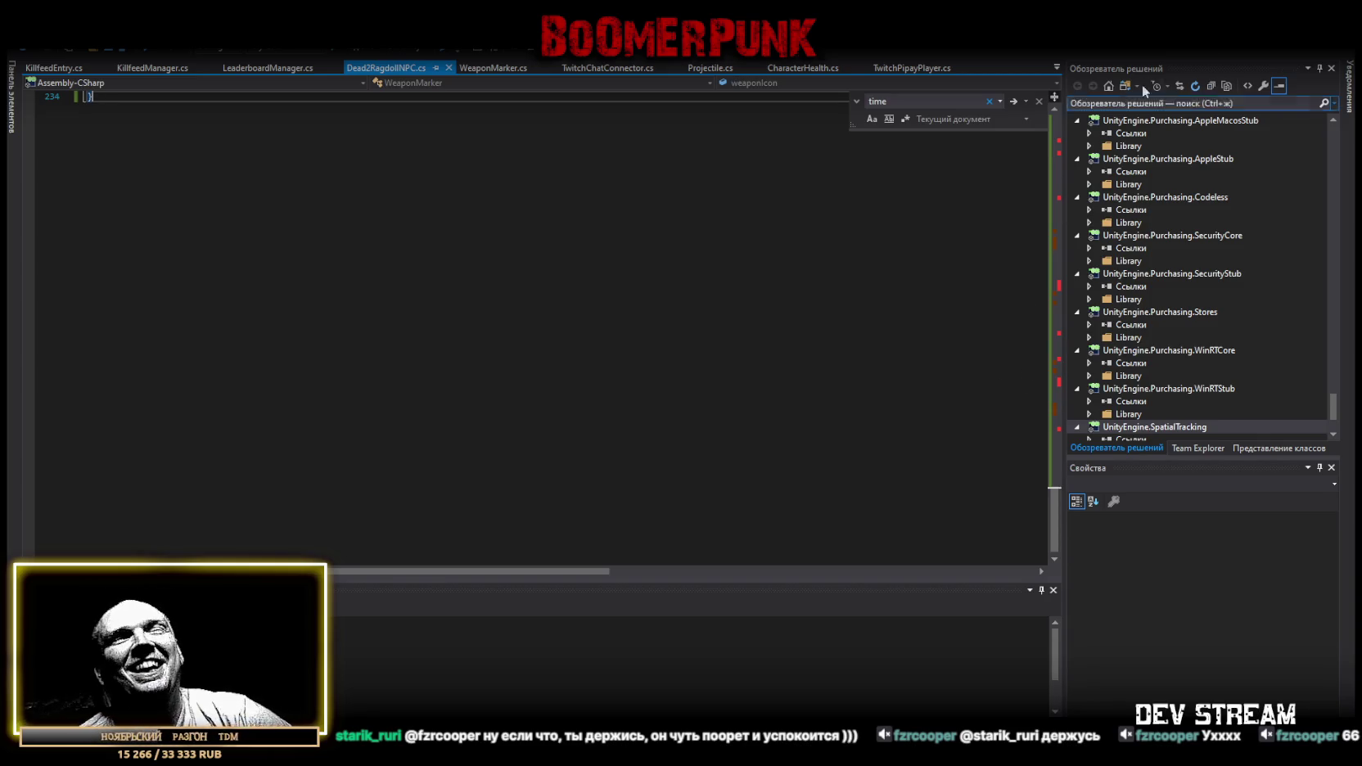
key("alt+Tab")
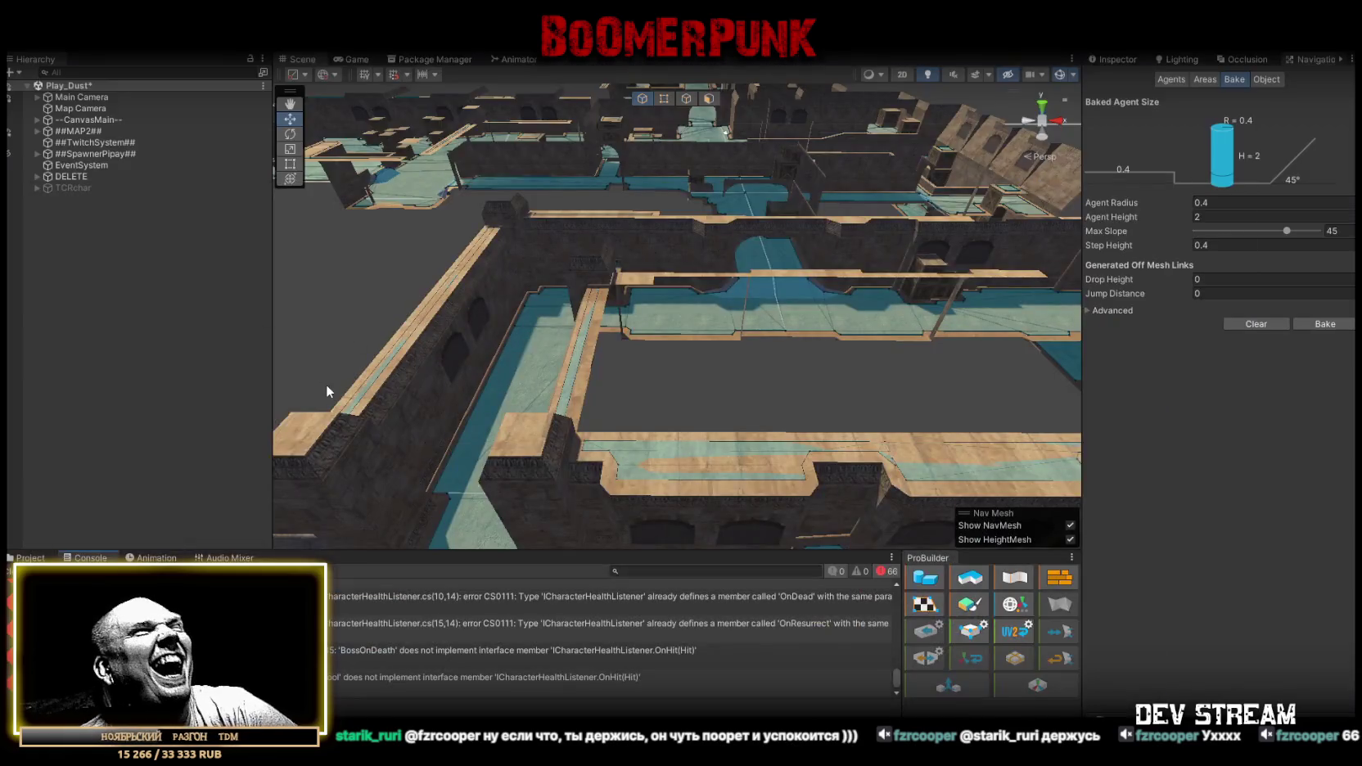
scroll(719, 646, "up", 5)
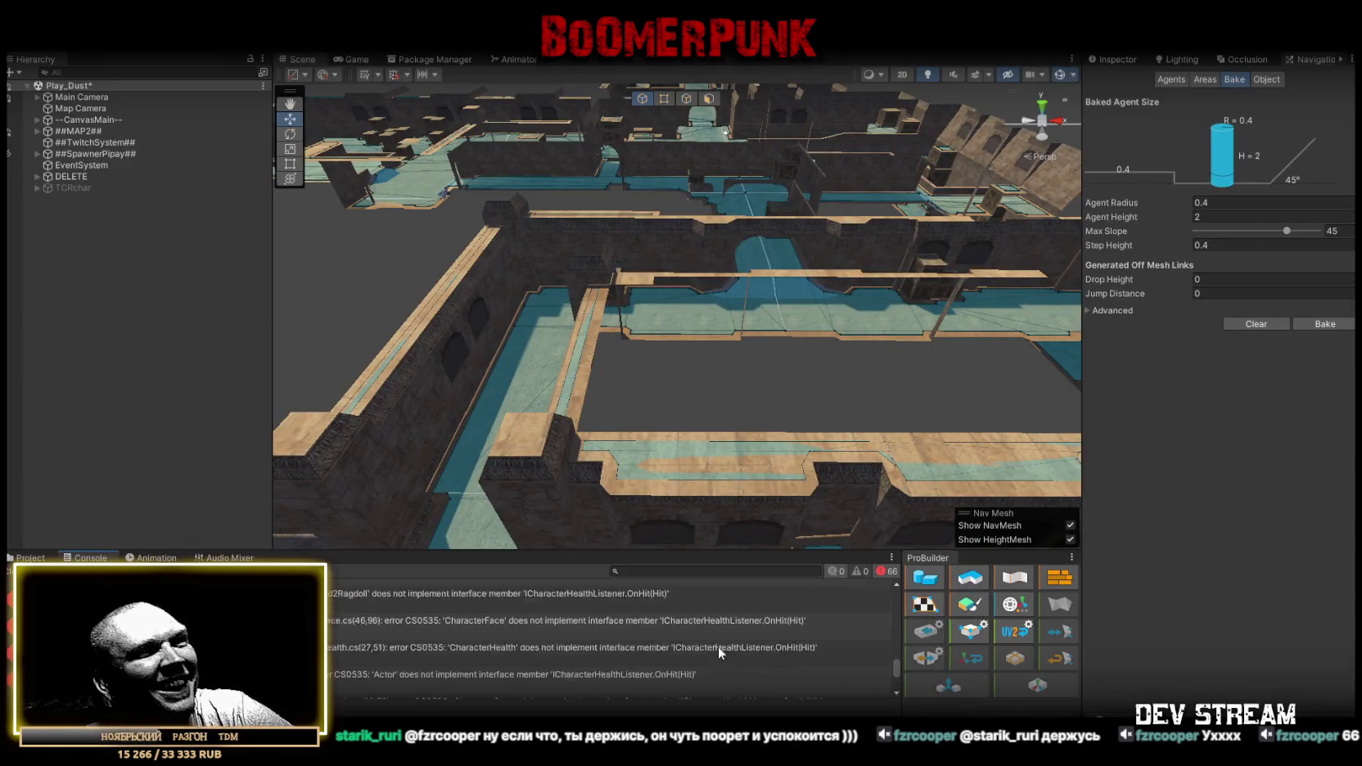
left_click_drag(898, 653, 905, 577)
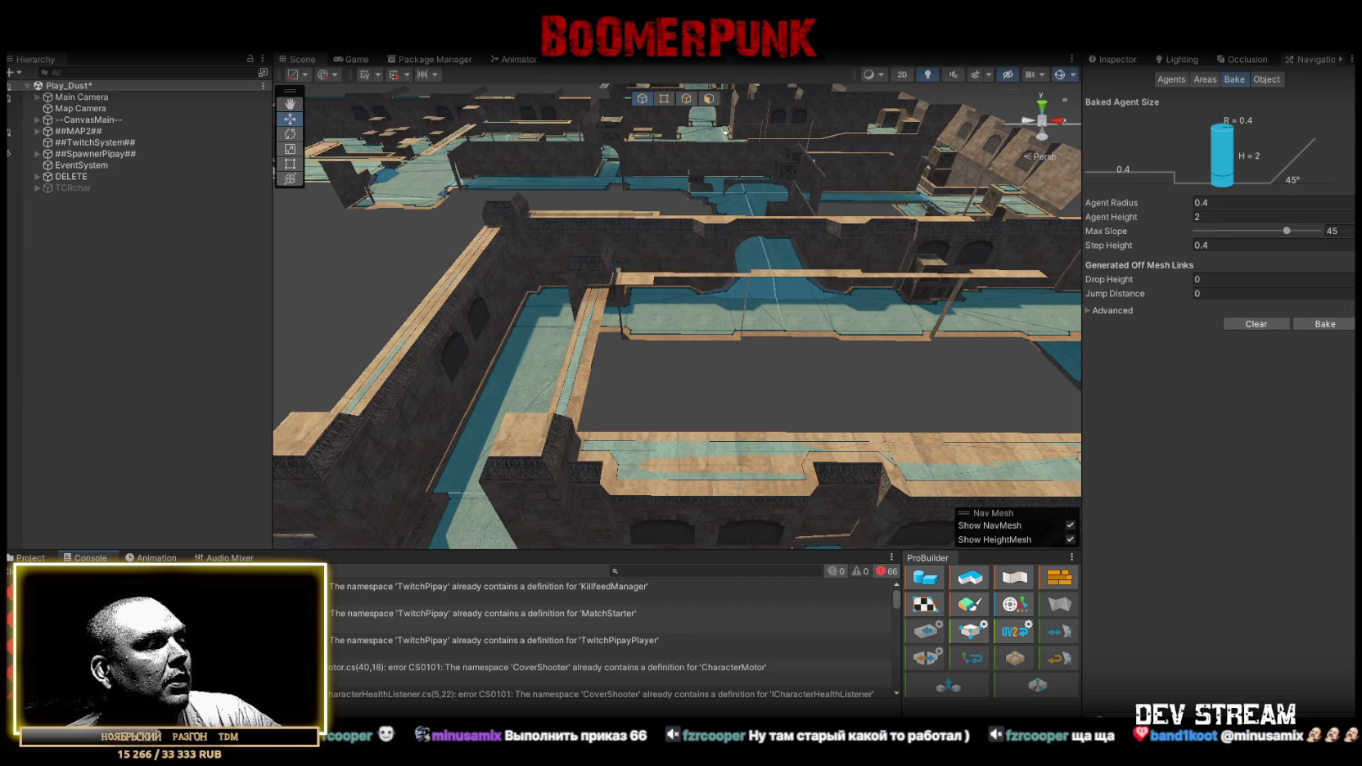
key("alt+Tab")
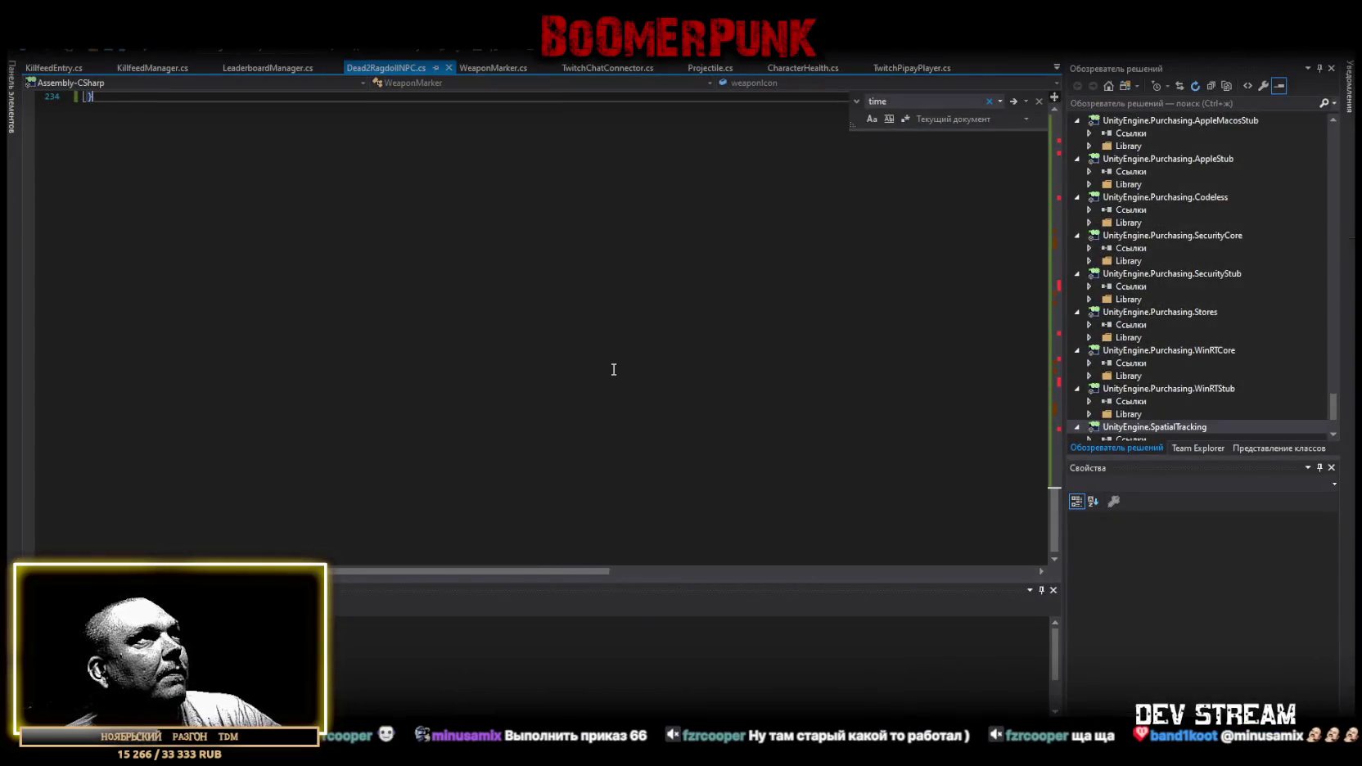
Replace the Dead2RagdollNPC script with the new code and save it.
scroll(463, 450, "up", 14)
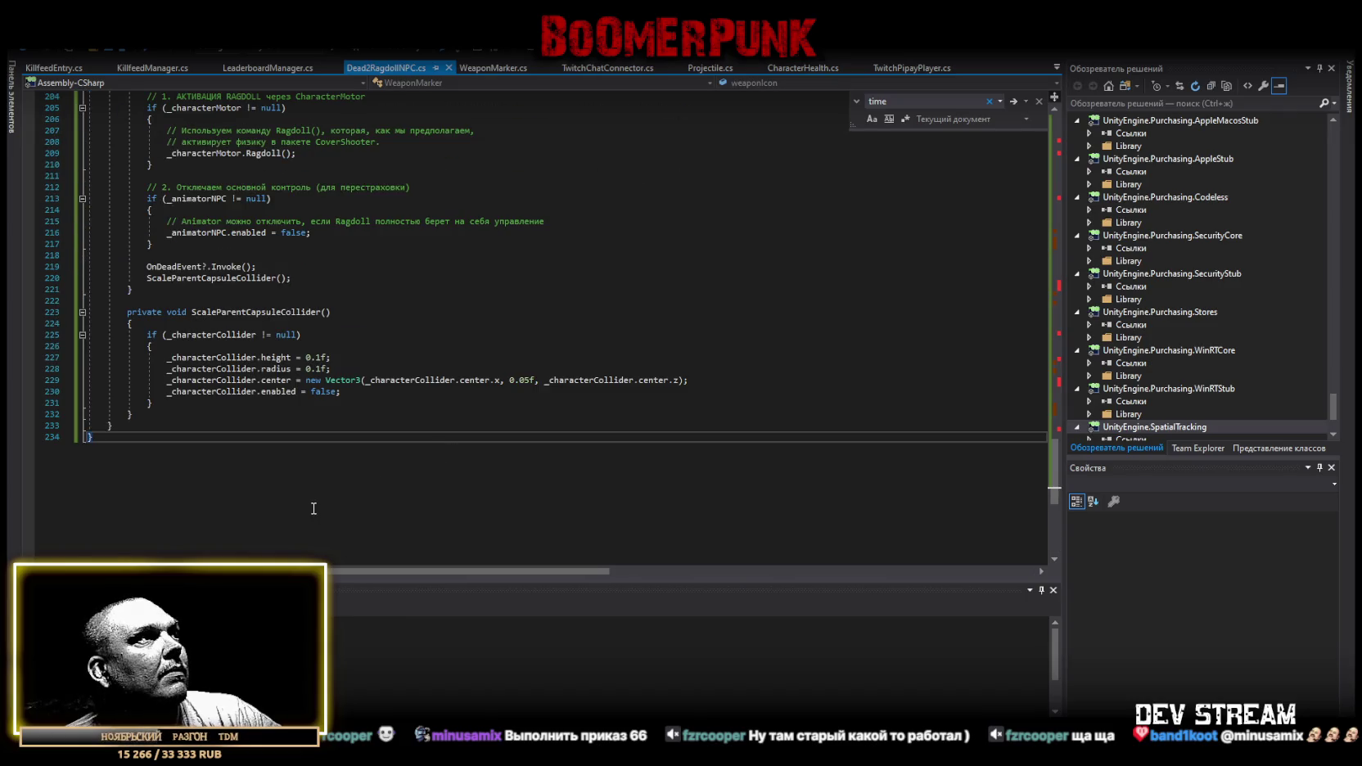
key("ctrl+a")
key("ctrl+v")
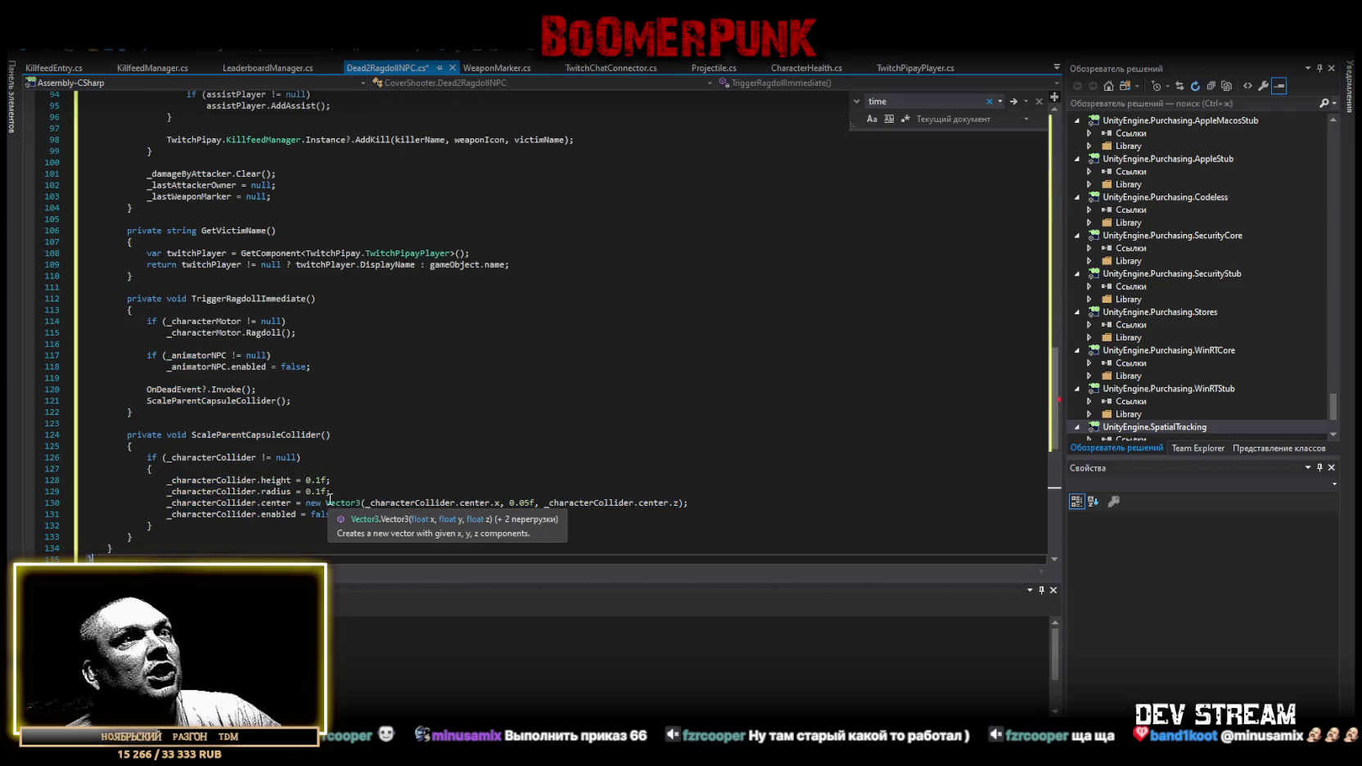
scroll(352, 471, "up", 4)
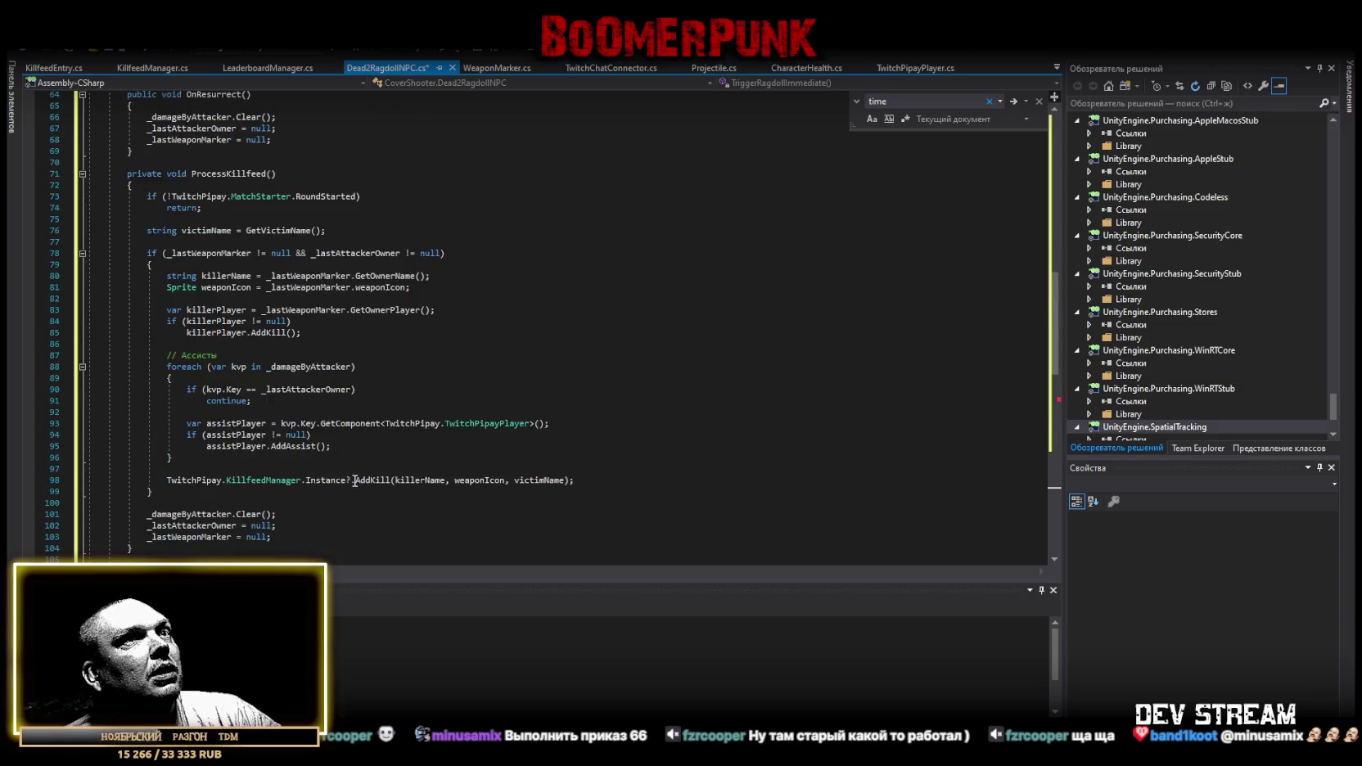
scroll(353, 471, "down", 11)
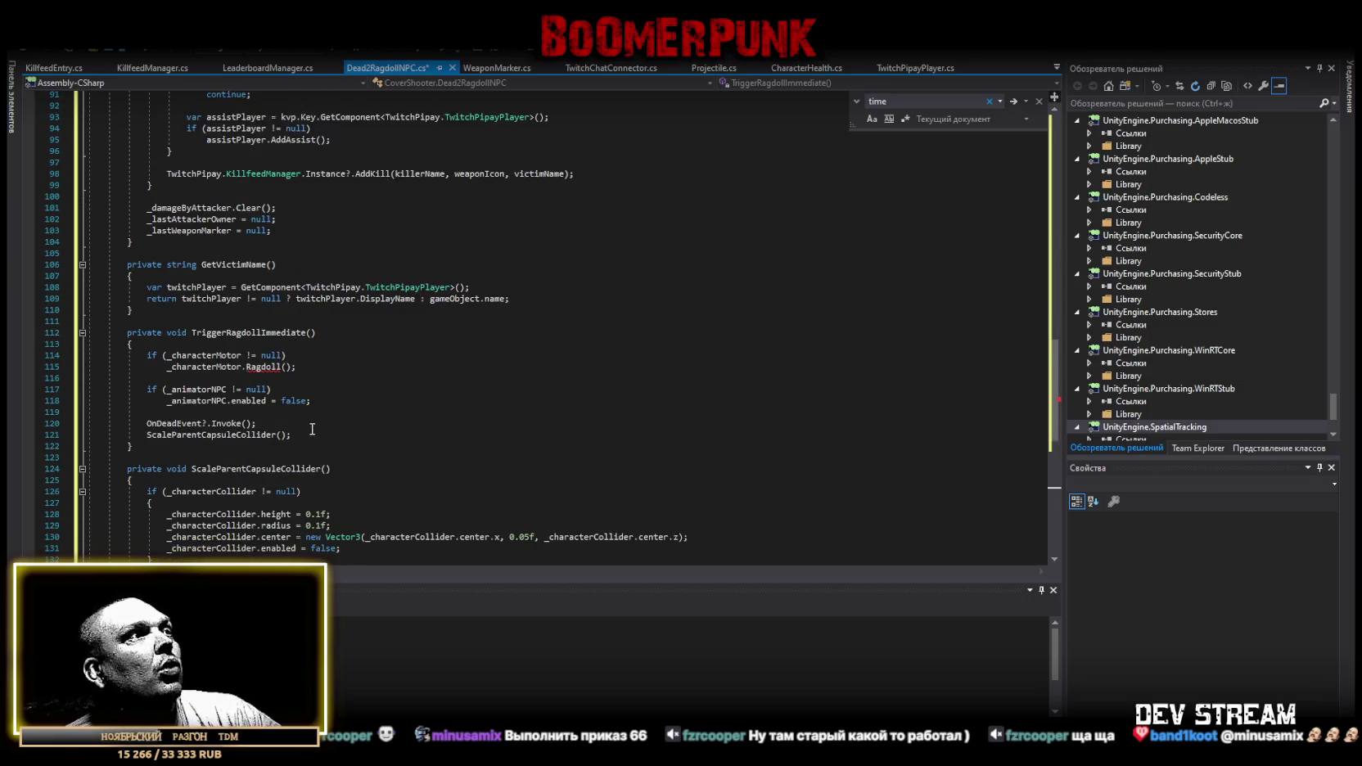
scroll(310, 431, "up", 4)
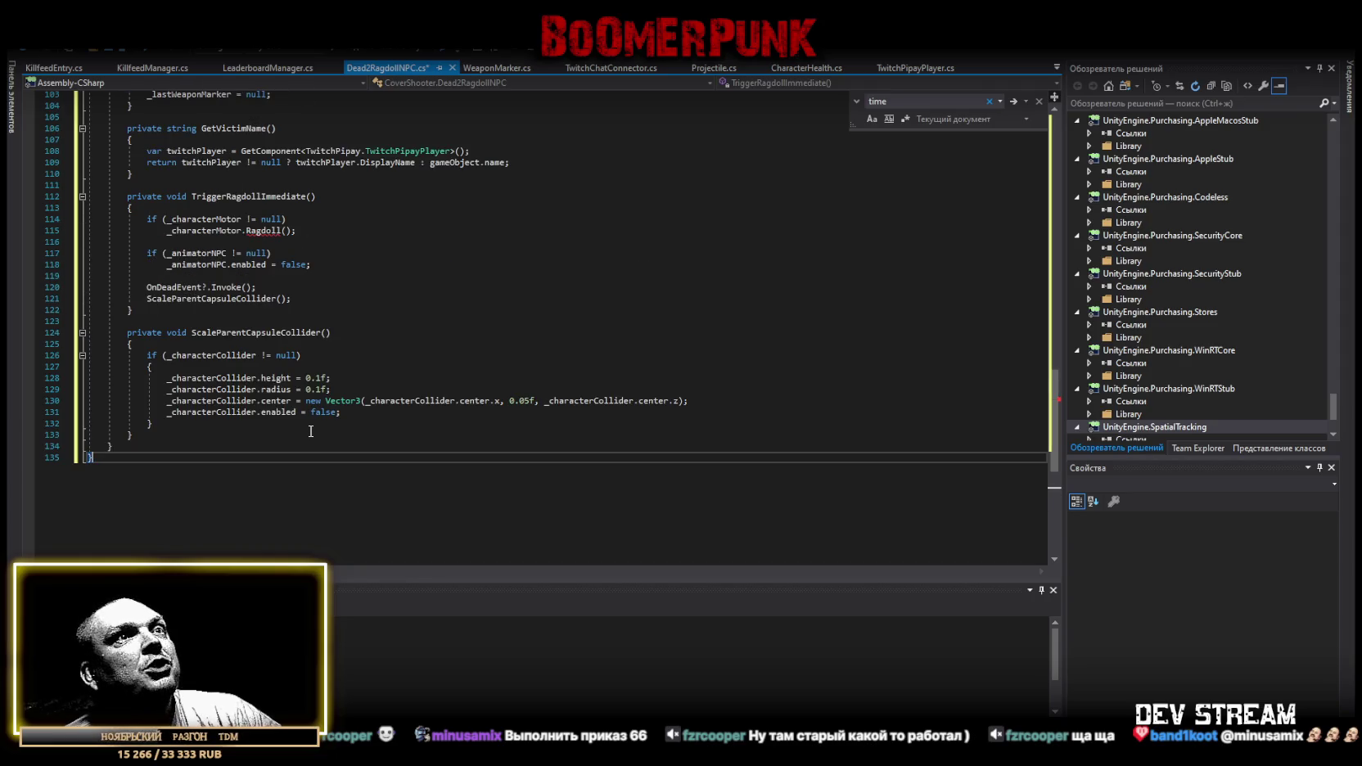
key("ctrl+s")
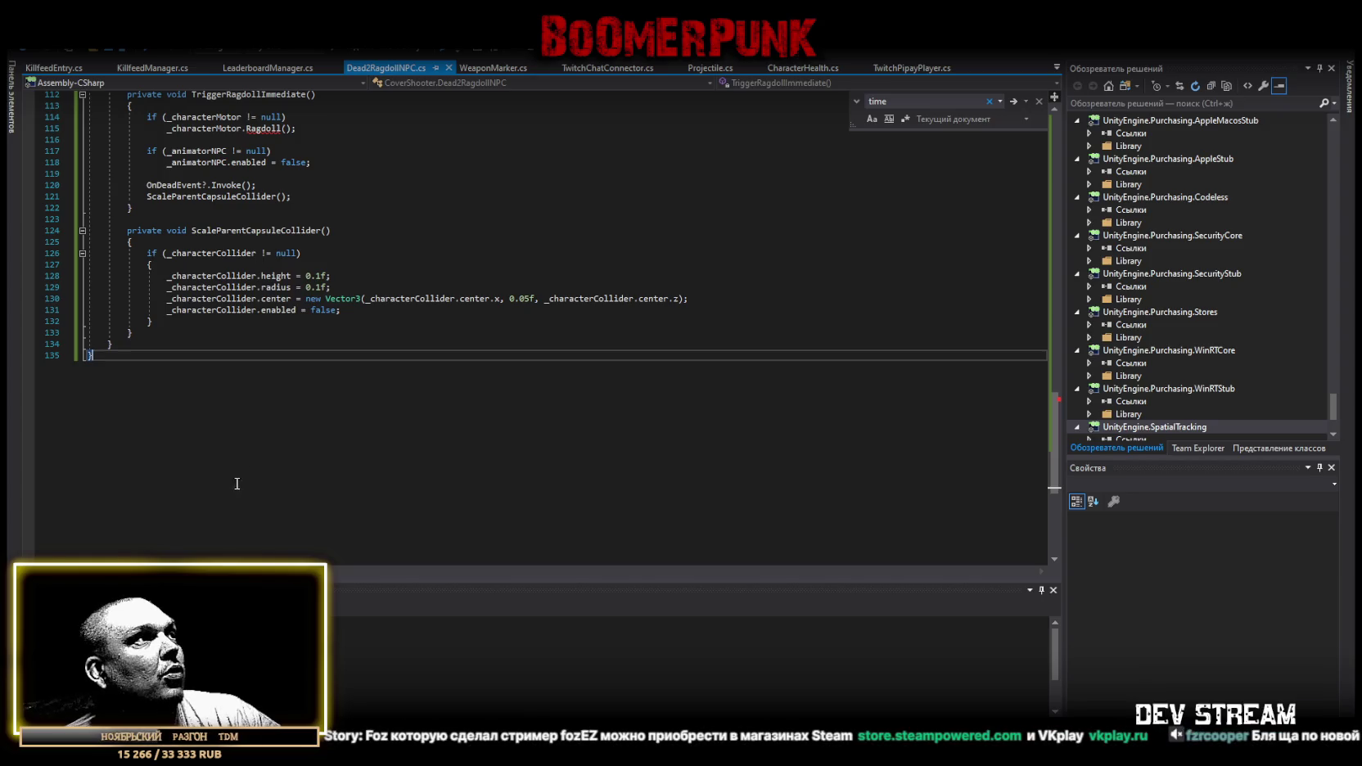
Swap in the SetTrigger("Dead") animator version, save, and let Unity recompile.
key("ctrl+a")
key("ctrl+v")
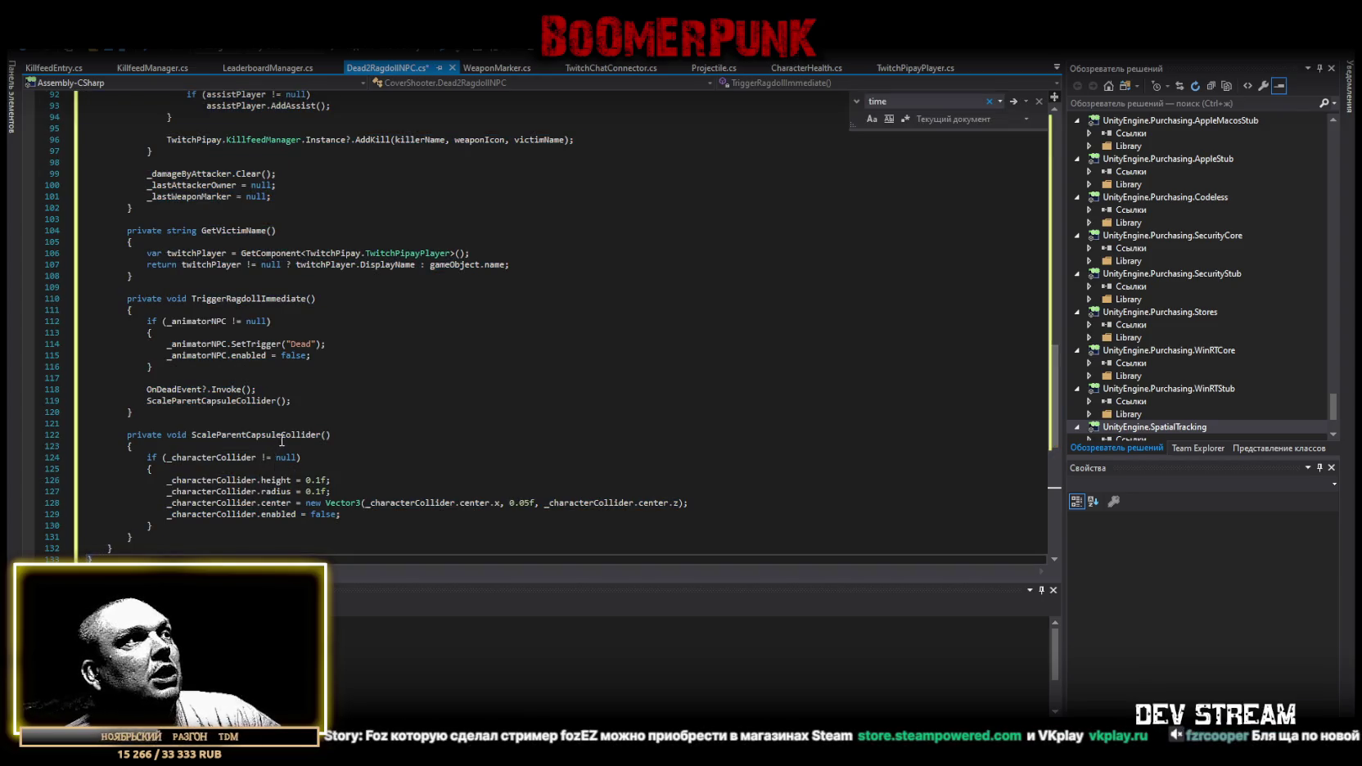
key("ctrl+s")
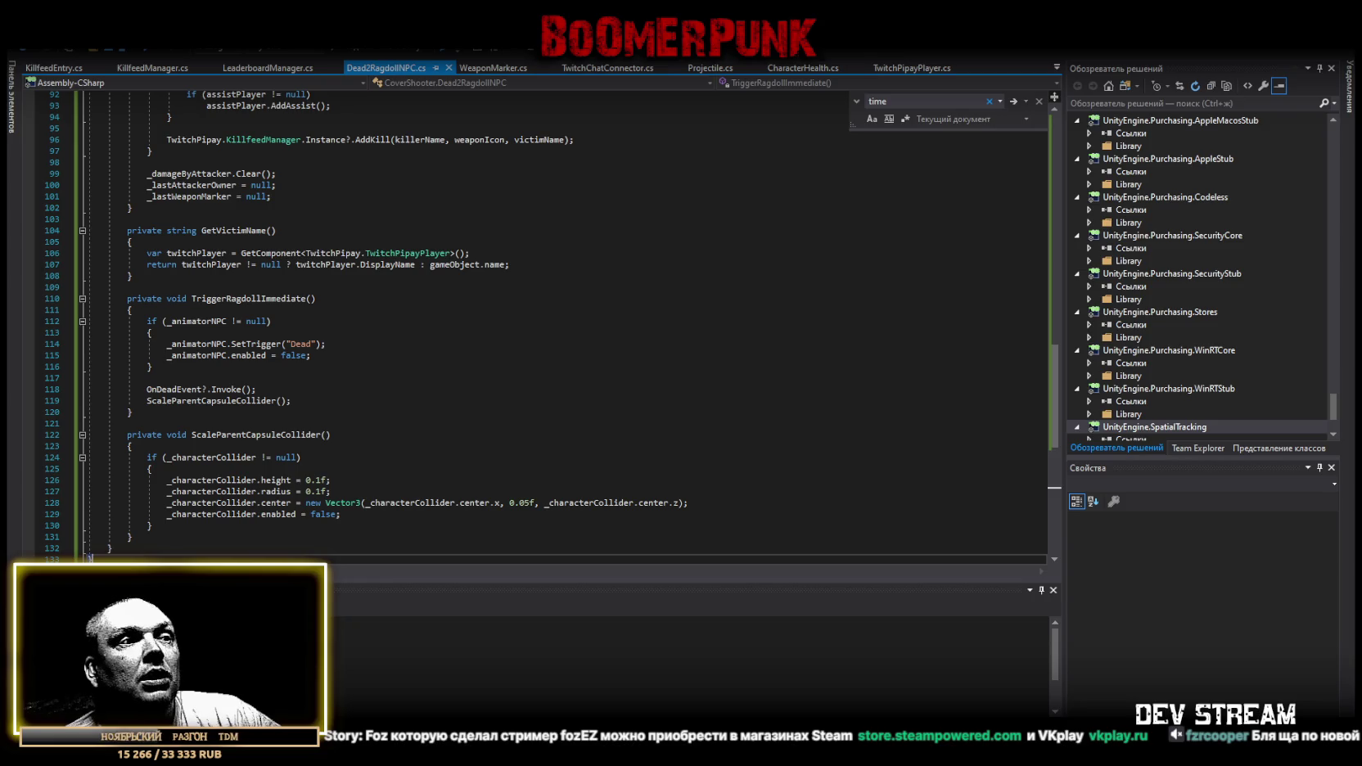
key("alt+Tab")
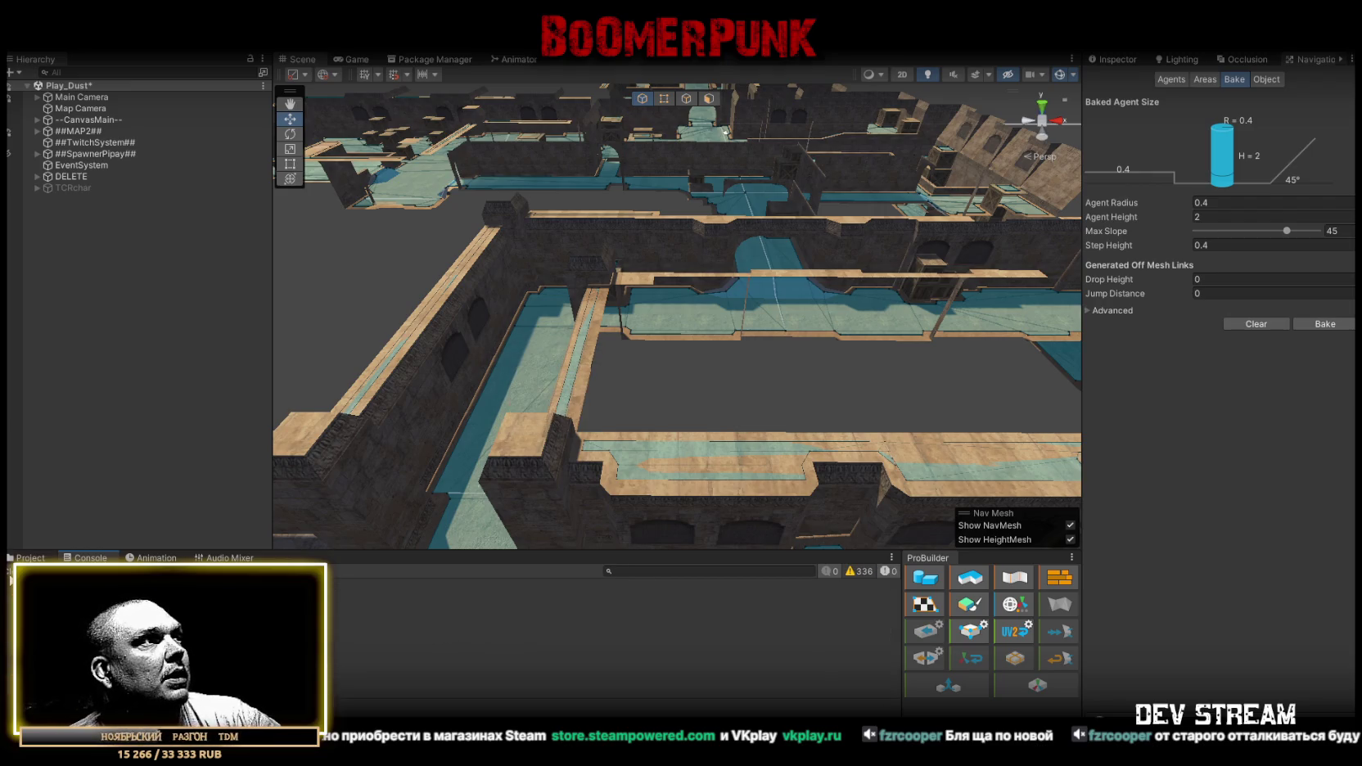
Orbit the Scene view around the de_dust map and show the Inspector instead of navigation settings.
mouse_move(725, 131)
left_mouse_down()
mouse_move(845, 273)
mouse_move(894, 292)
mouse_move(1290, 56)
left_mouse_up()
left_click(1126, 61)
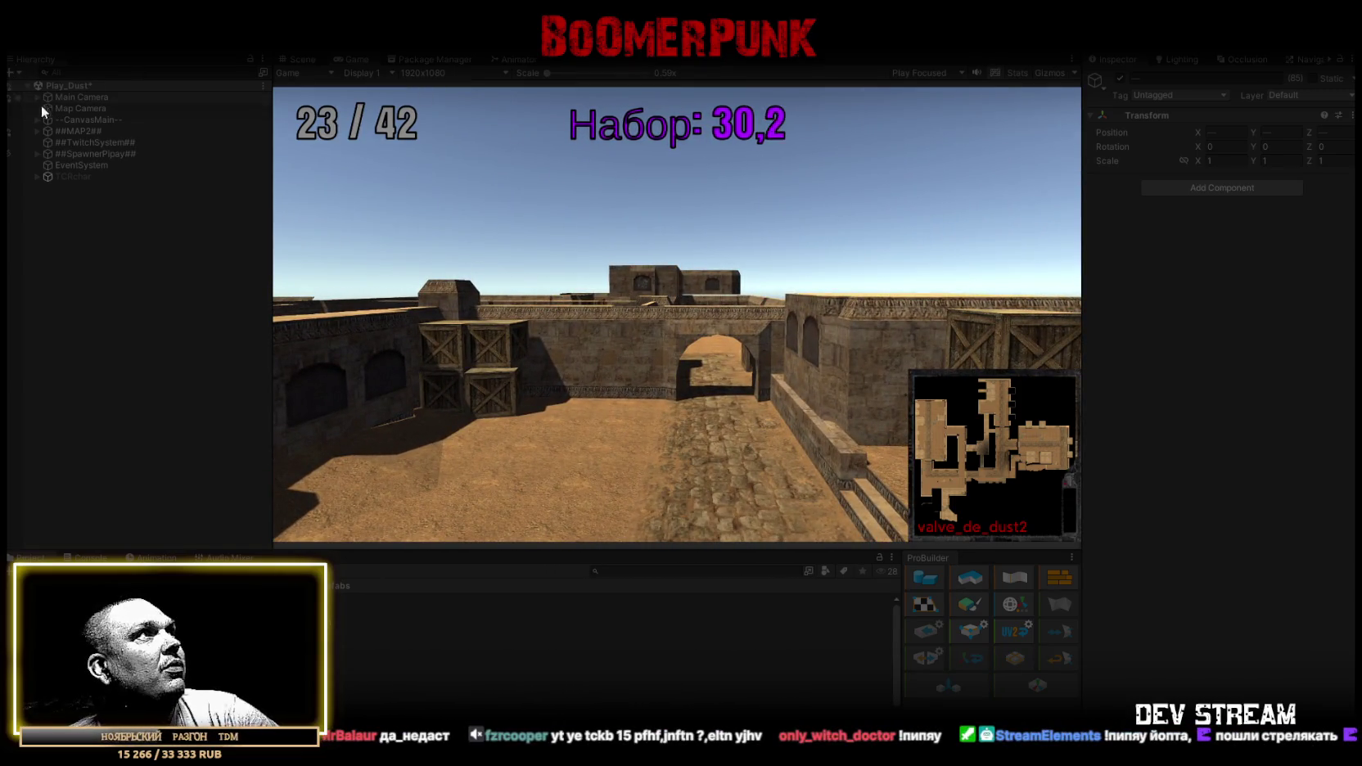
Select de_dust's default mesh under ##MAP2## to review its materials, then maximize the Game view.
left_click(37, 131)
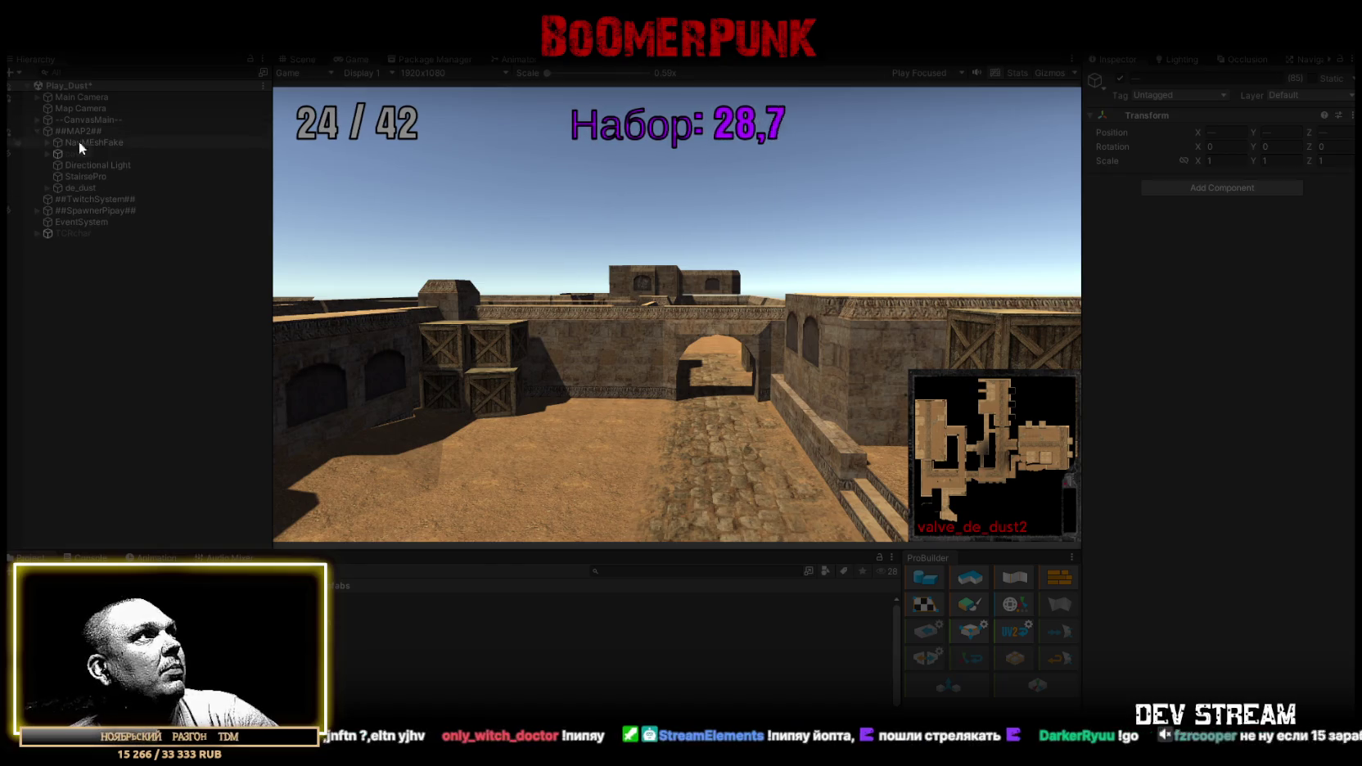
left_click(47, 188)
left_click(89, 199)
scroll(1296, 494, "down", 10)
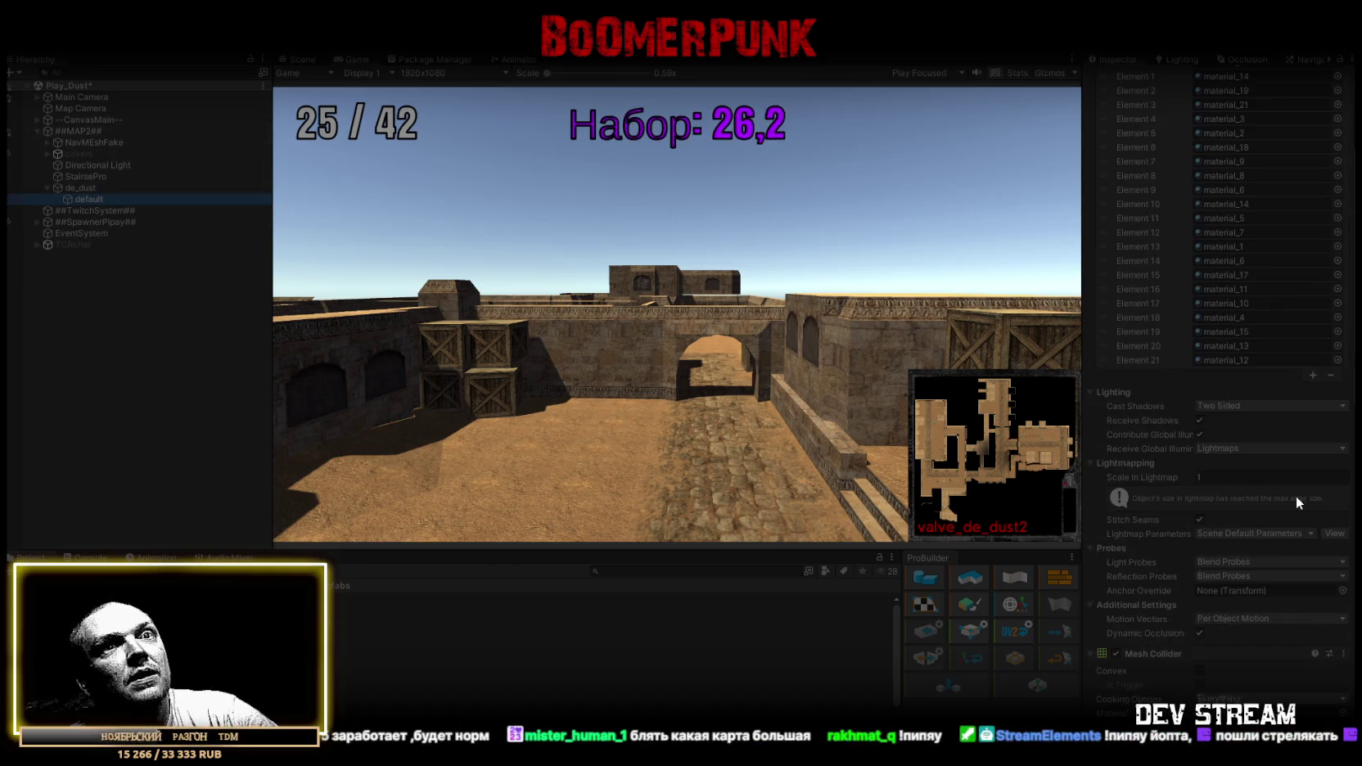
scroll(1260, 505, "up", 10)
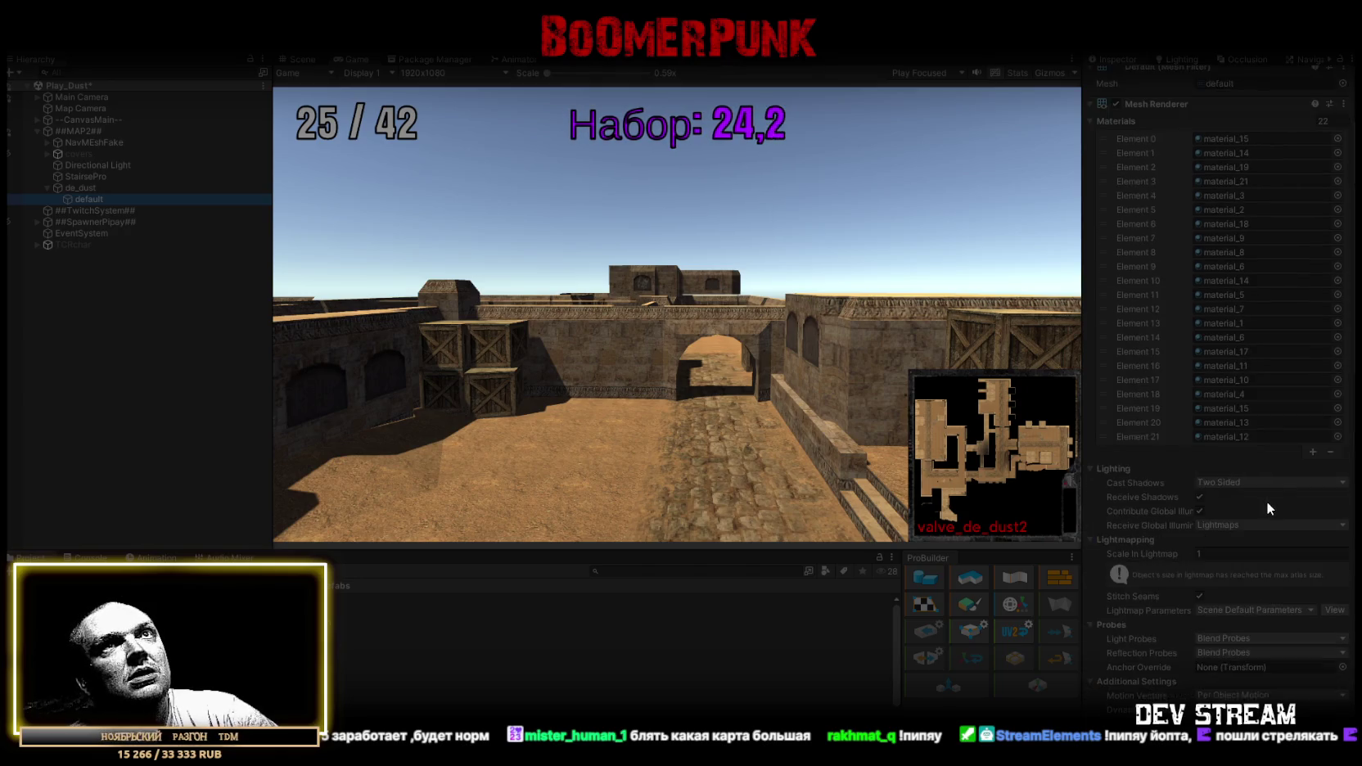
double_click(349, 57)
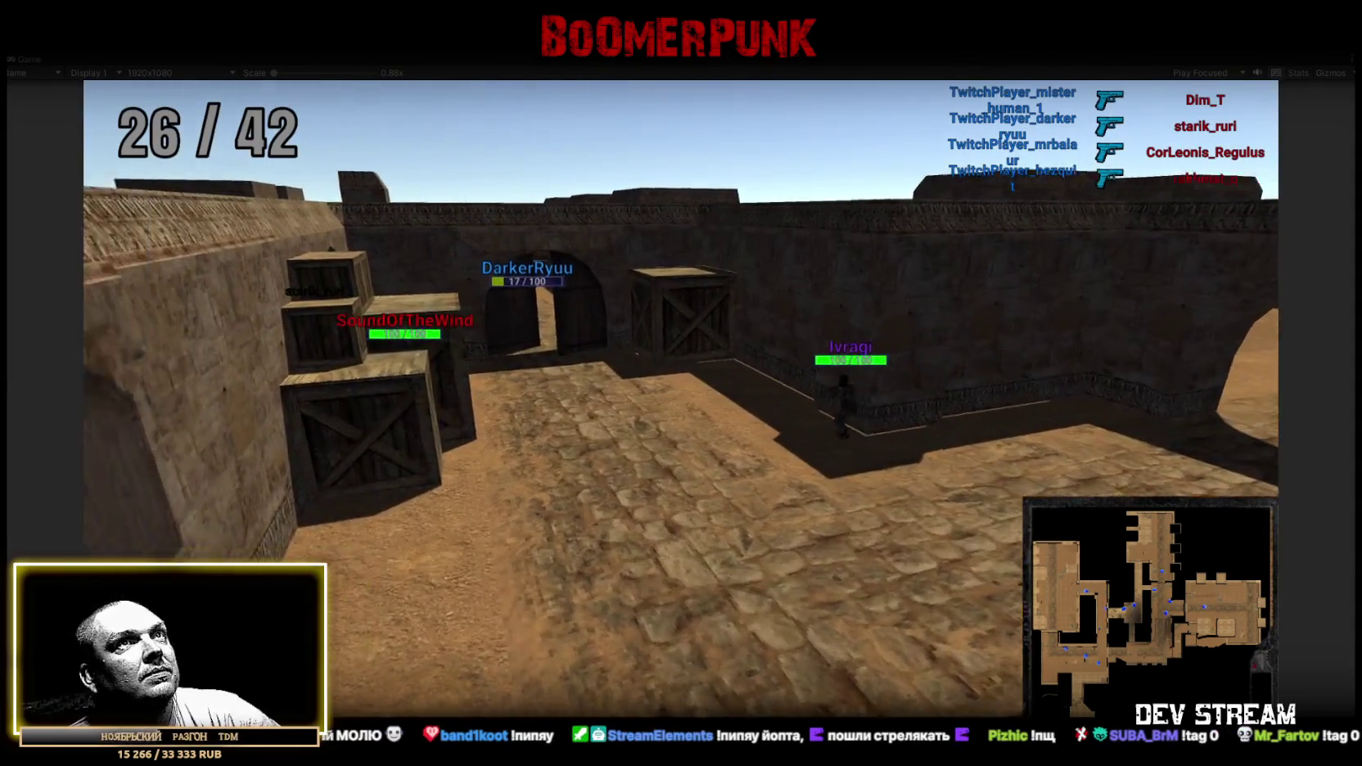
key("Tab")
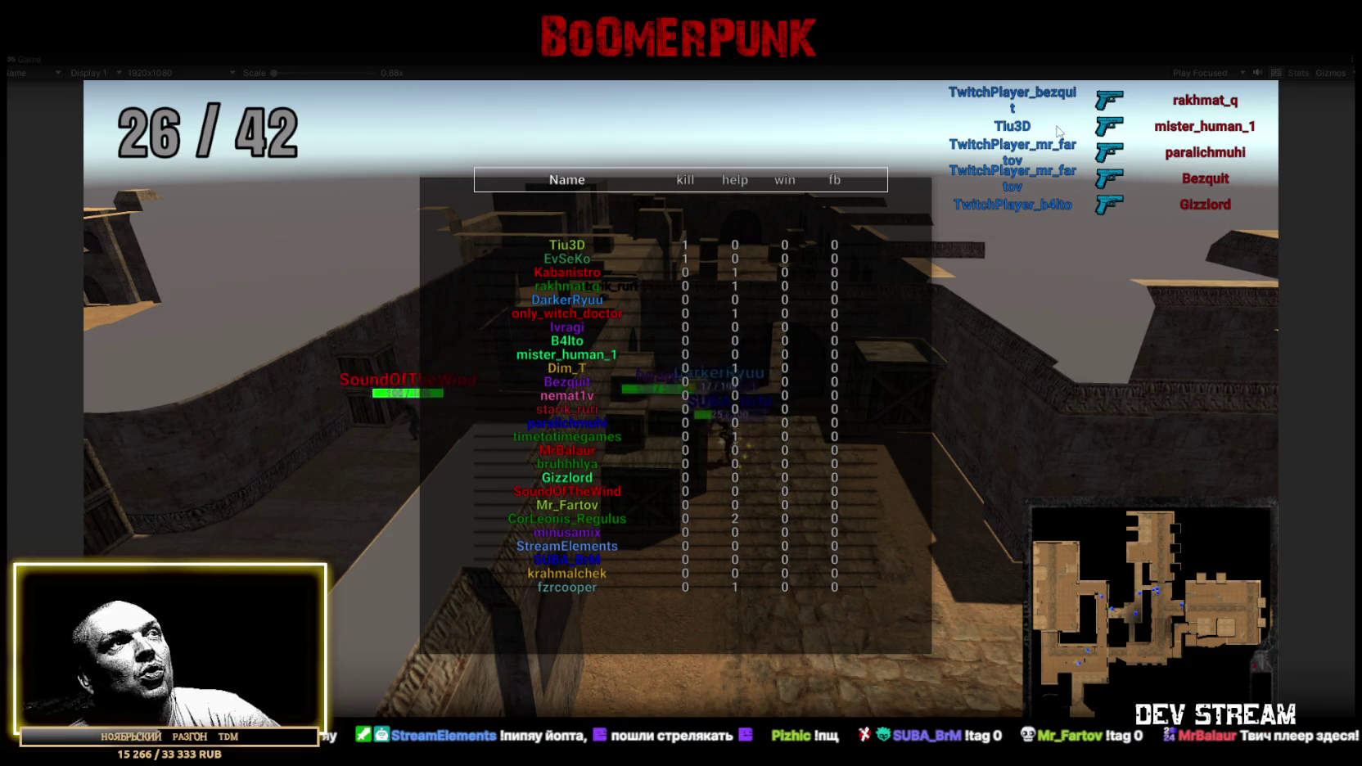
key("Tab")
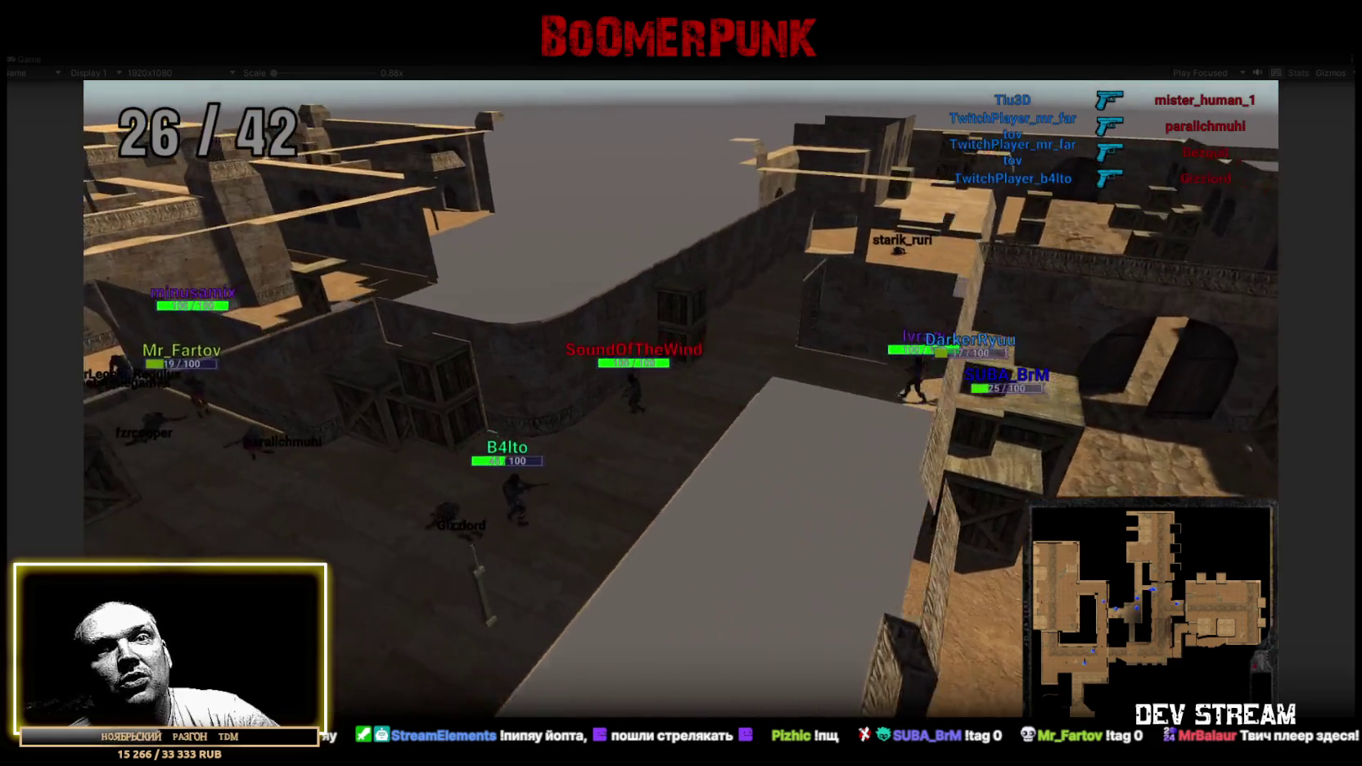
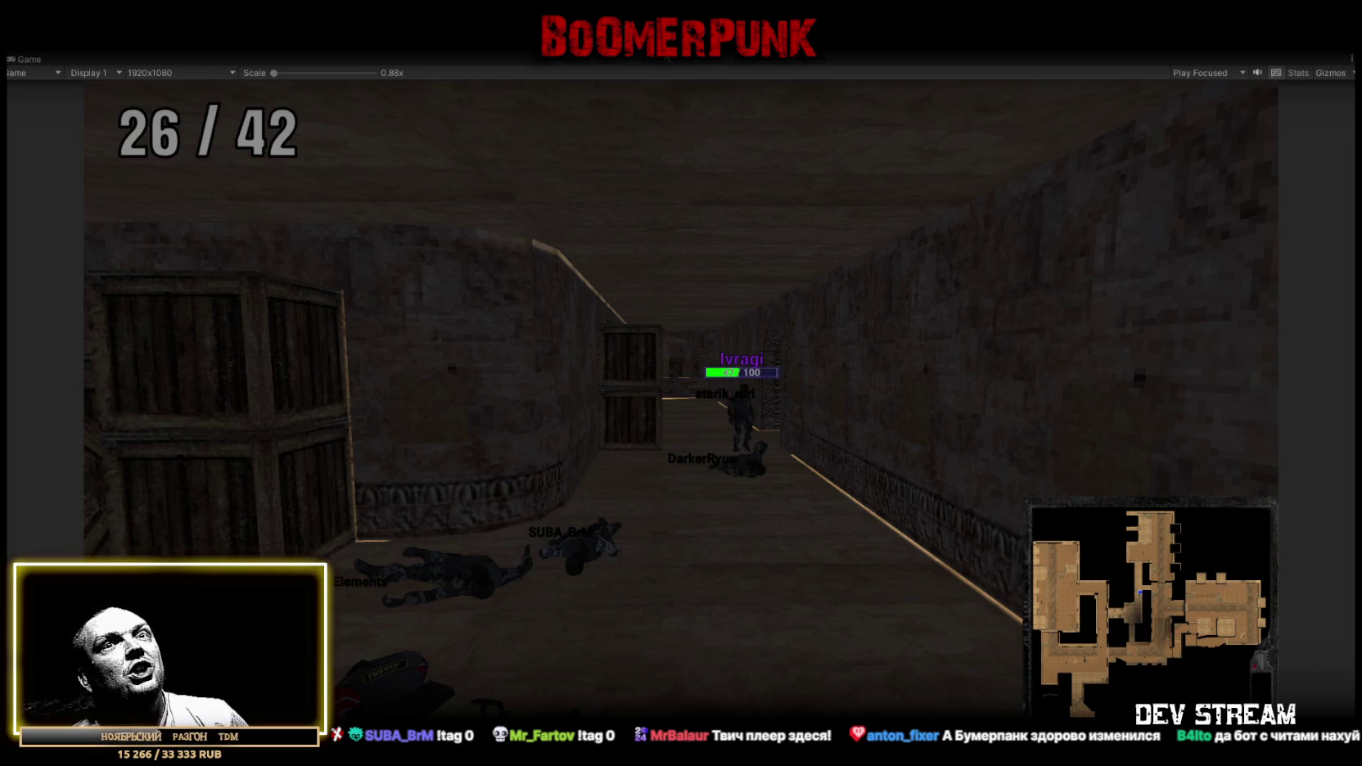
Exit Play mode with Ctrl+P and bring up Dead2RagdollNPC.cs in Visual Studio.
key("ctrl+p")
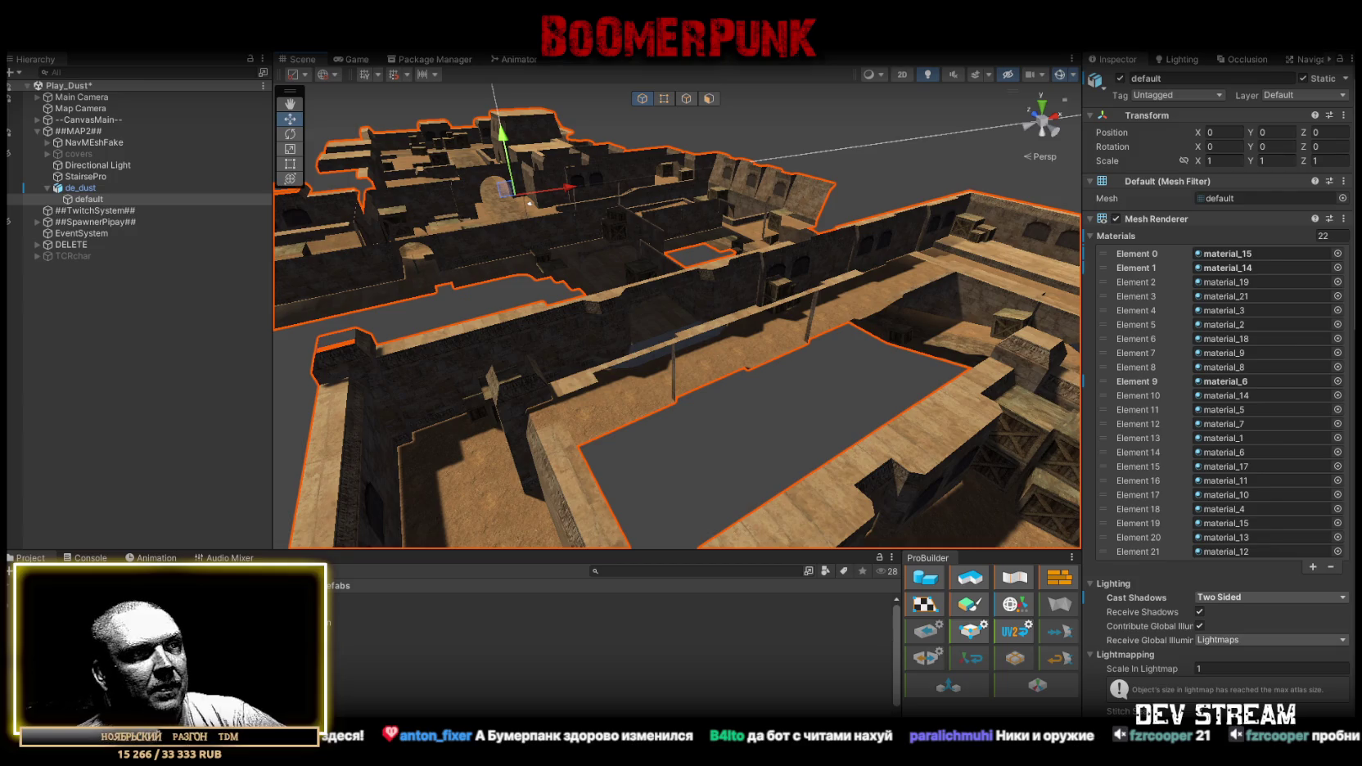
key("alt+Tab")
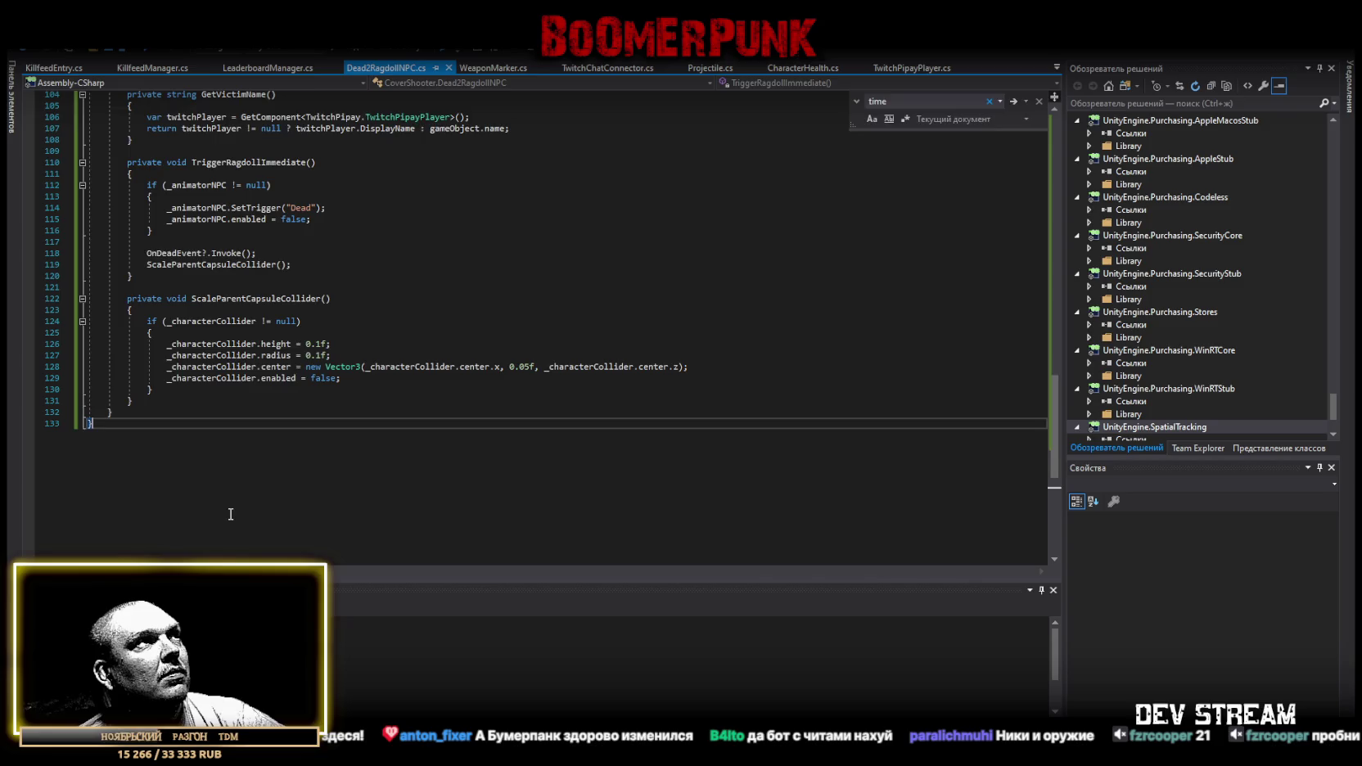
Overwrite Dead2RagdollNPC.cs with the 287-line version containing the compile stub classes, then return to Unity.
key("ctrl+a")
key("ctrl+v")
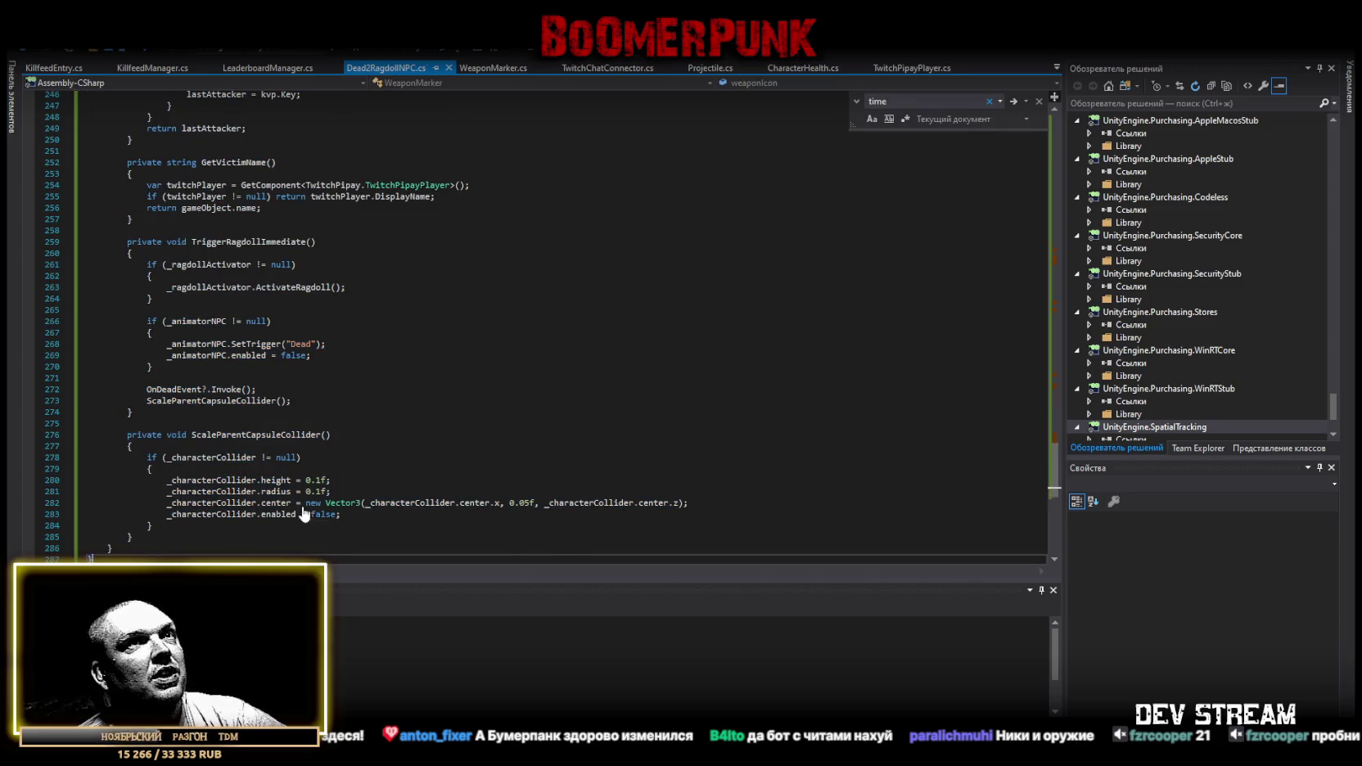
scroll(724, 415, "up", 16)
scroll(1040, 453, "up", 20)
scroll(1026, 415, "up", 20)
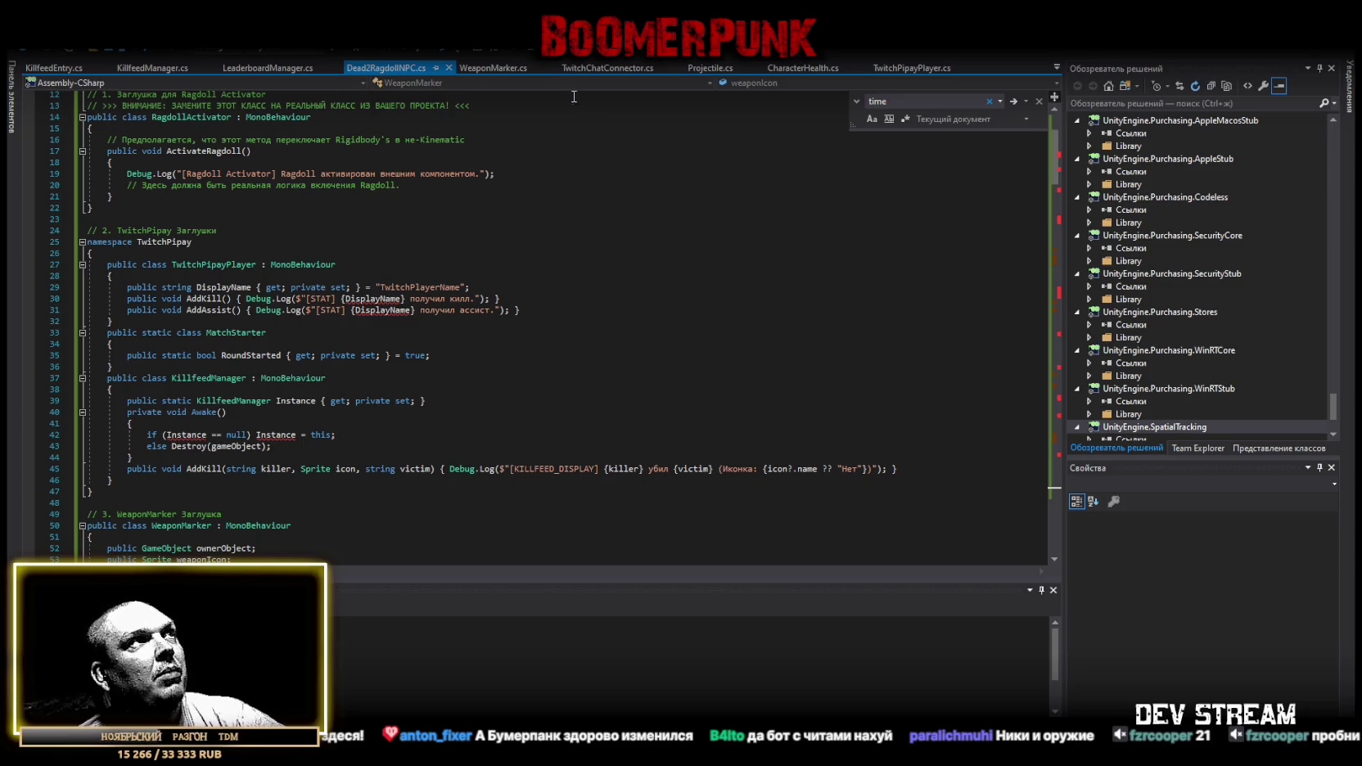
key("alt+Tab")
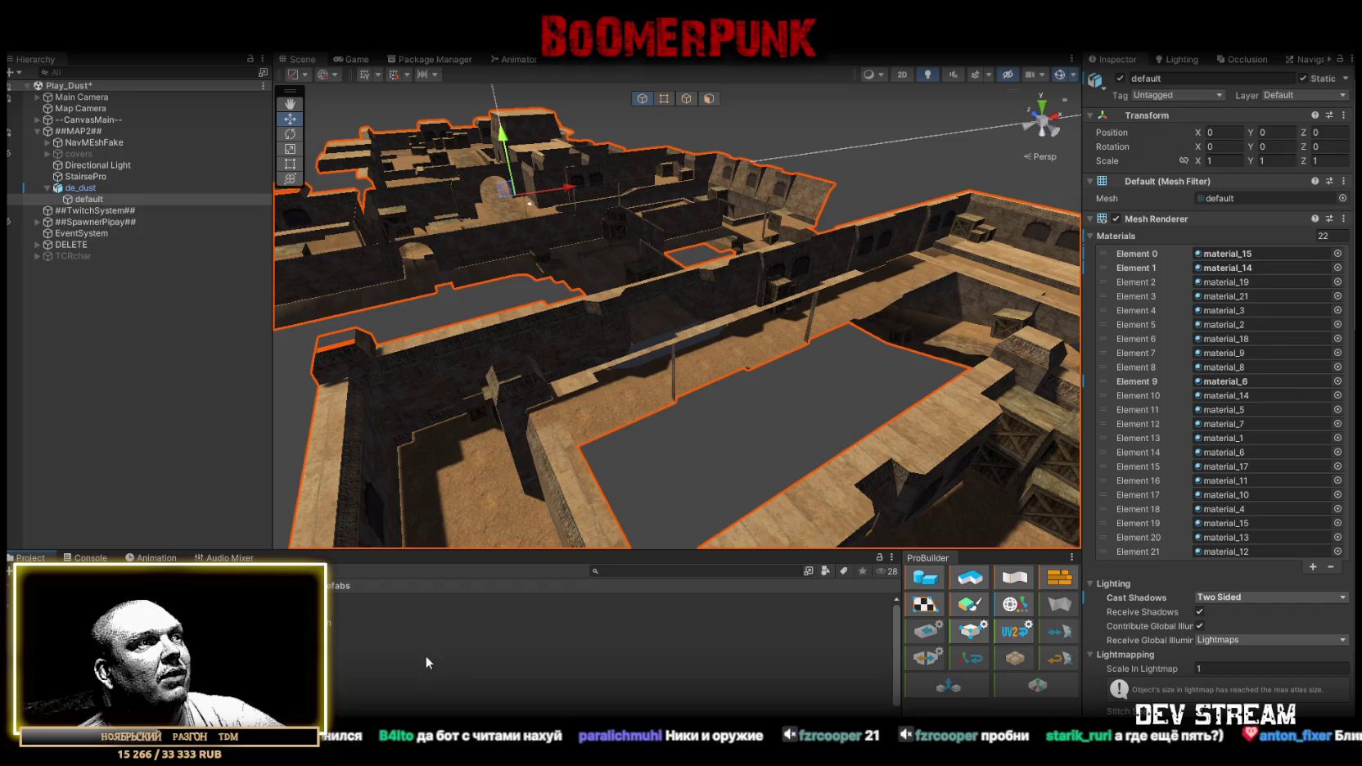
In the Console, inspect the duplicate KillfeedManager and TwitchPipayPlayer definition errors.
left_click(79, 560)
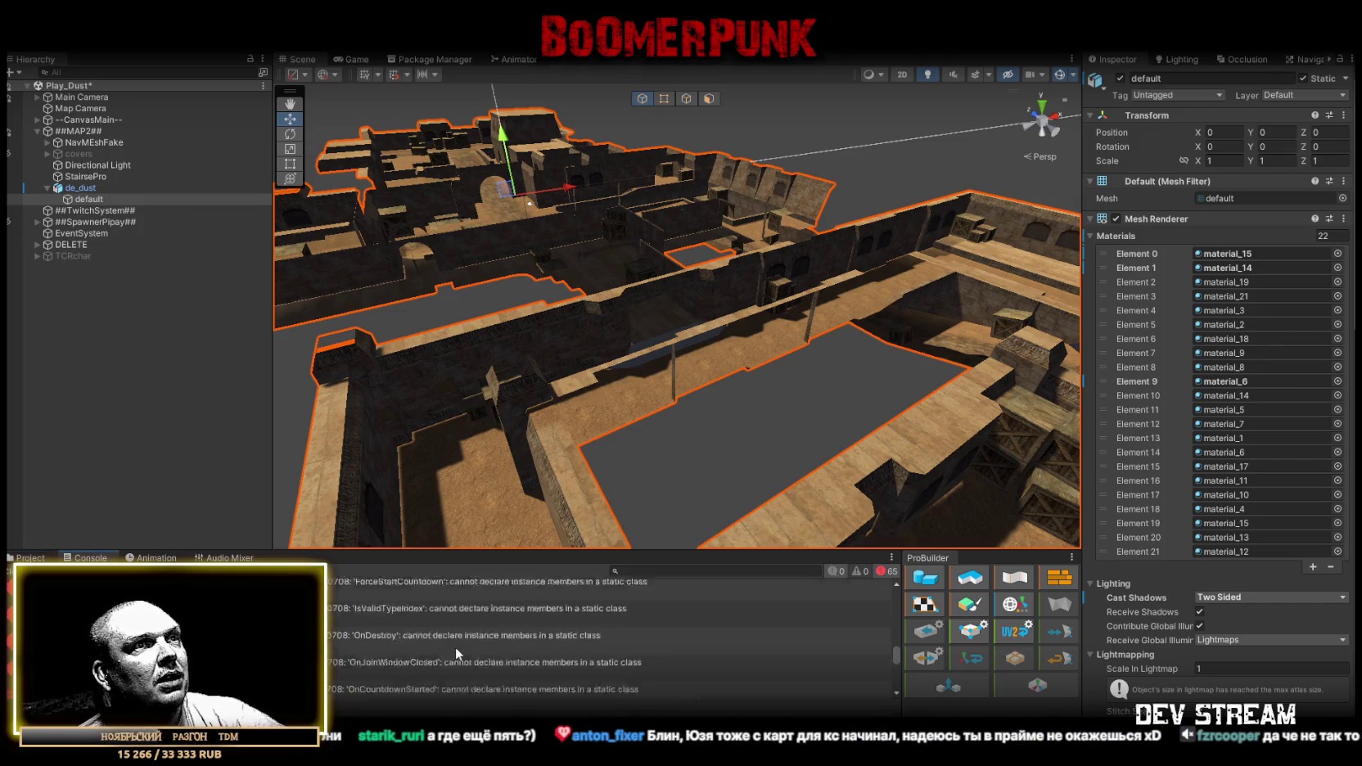
scroll(774, 660, "up", 5)
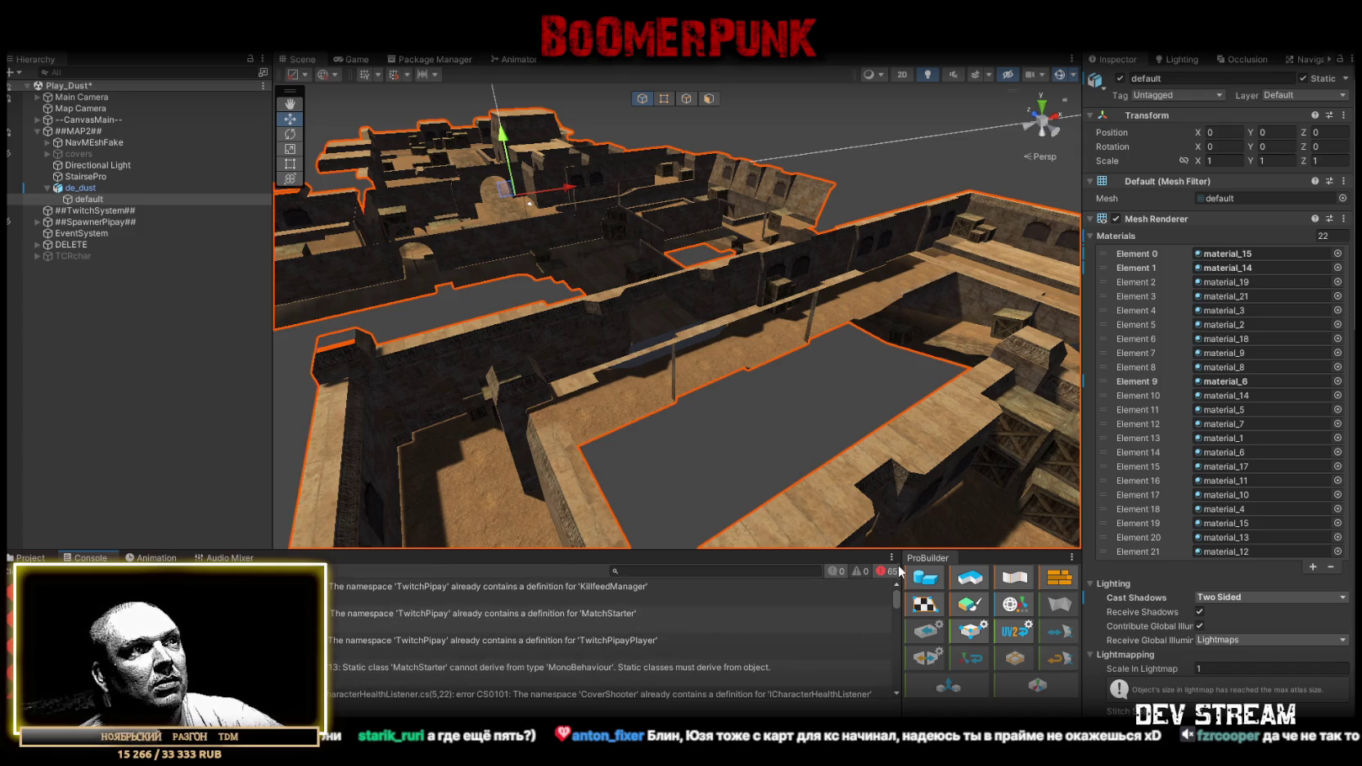
left_click(548, 592)
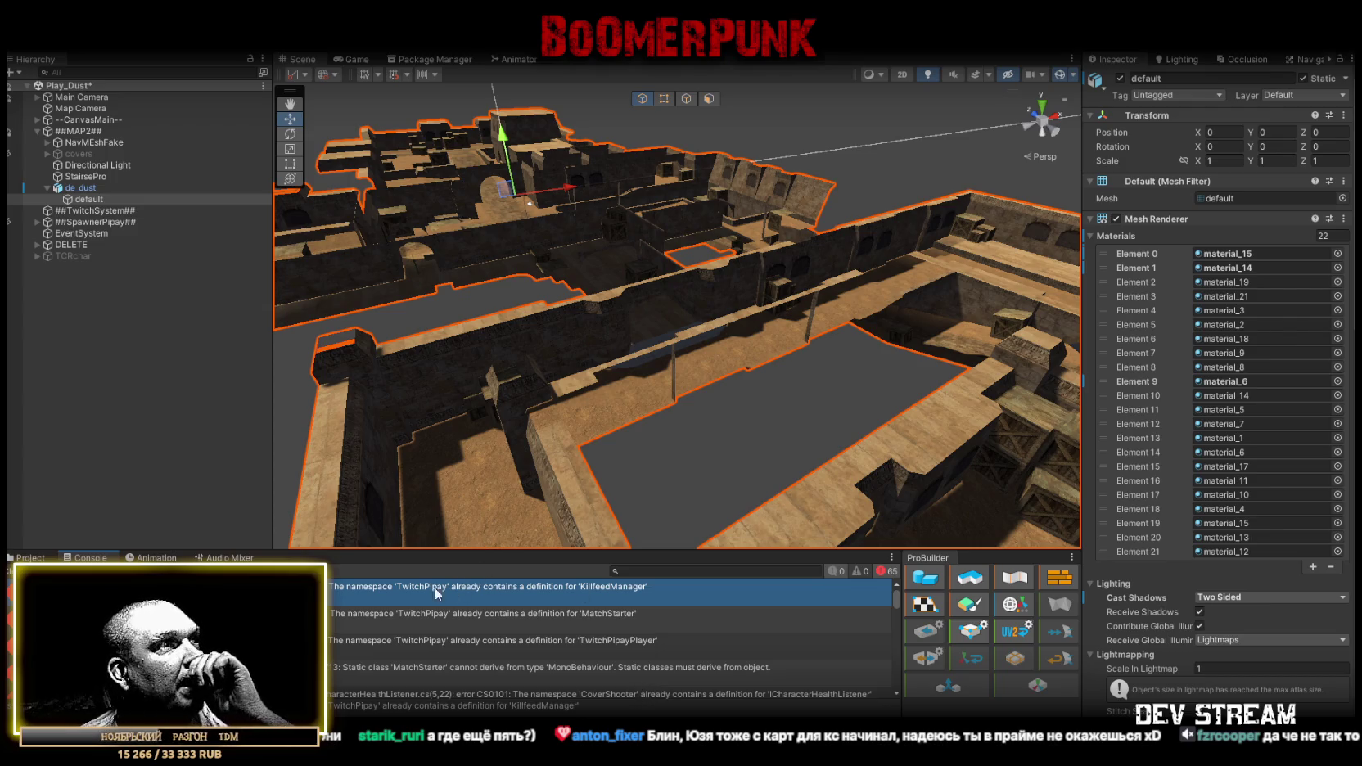
left_click(491, 640)
scroll(573, 638, "down", 2)
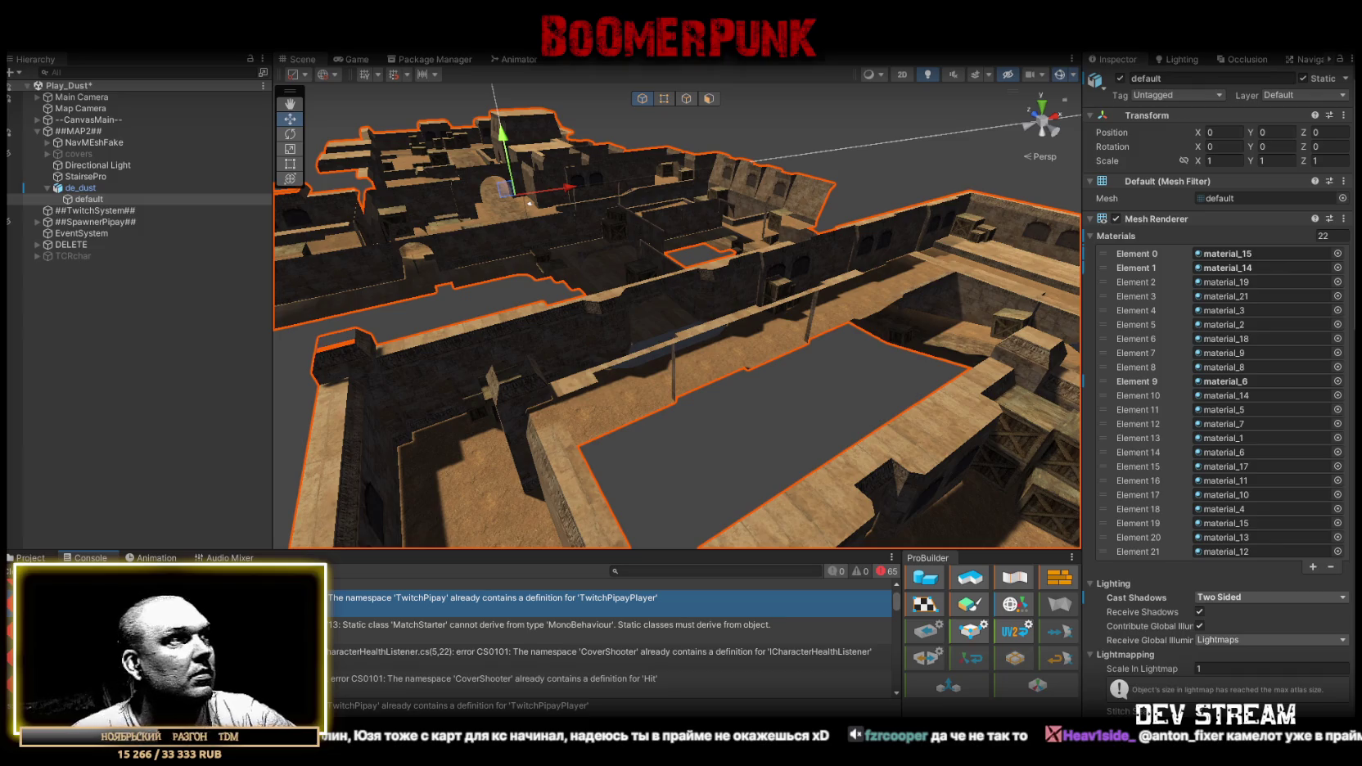
Maximize the Console and view the details of the first listed error.
double_click(93, 558)
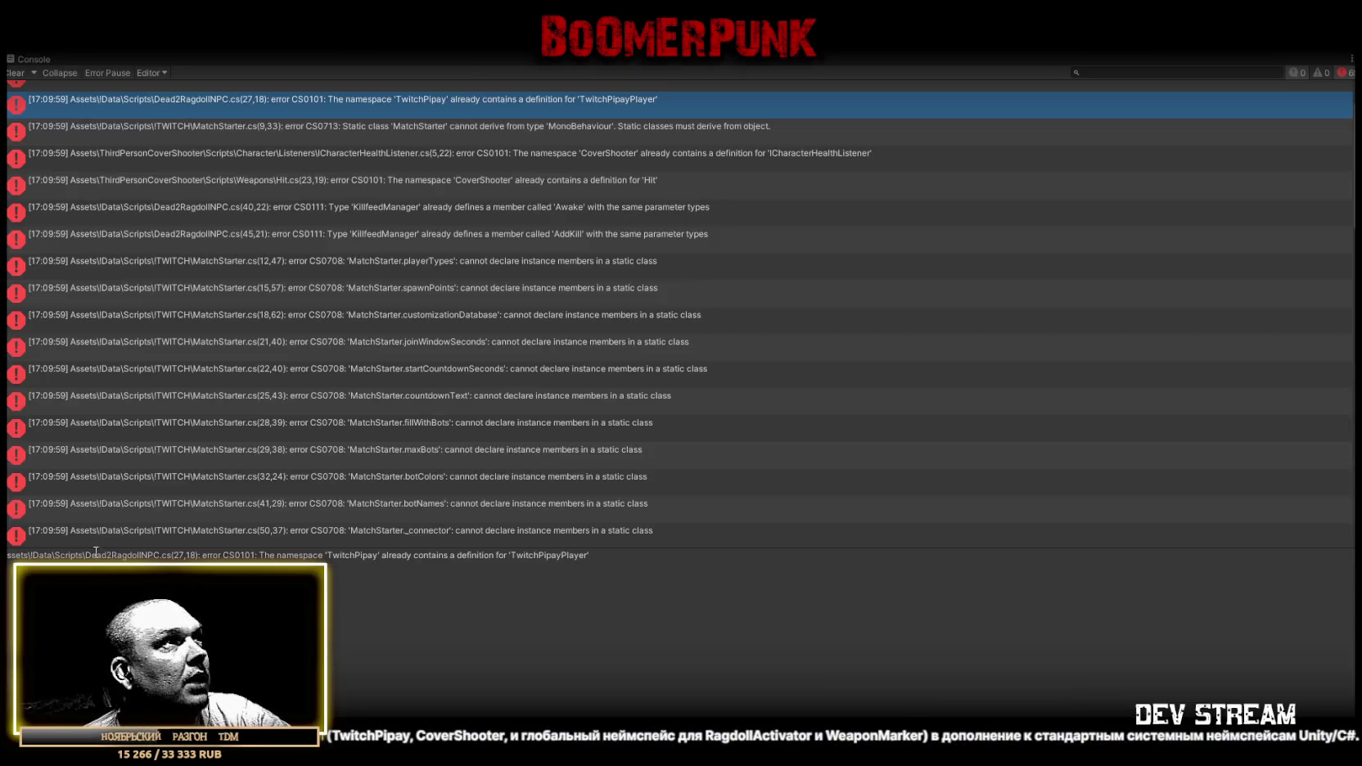
scroll(619, 312, "up", 1)
left_click(371, 92)
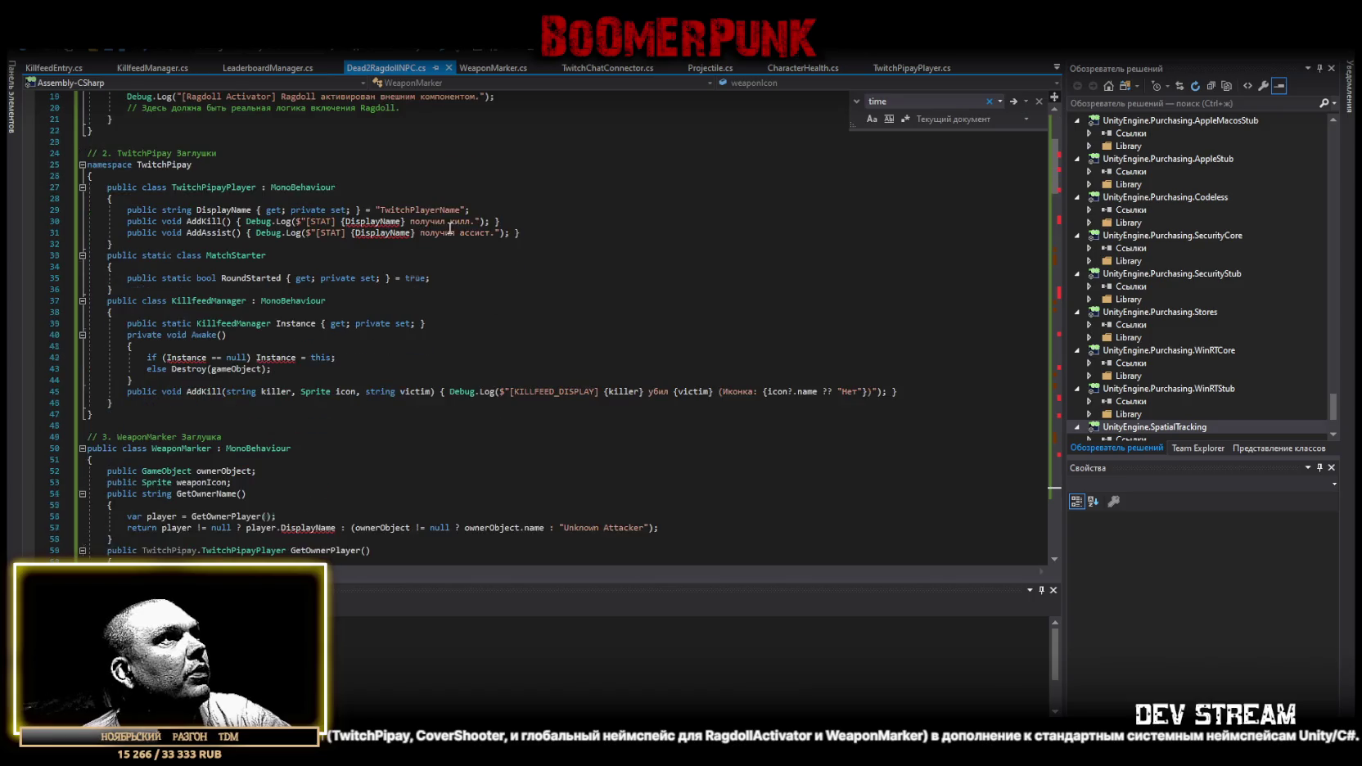
scroll(445, 246, "down", 2)
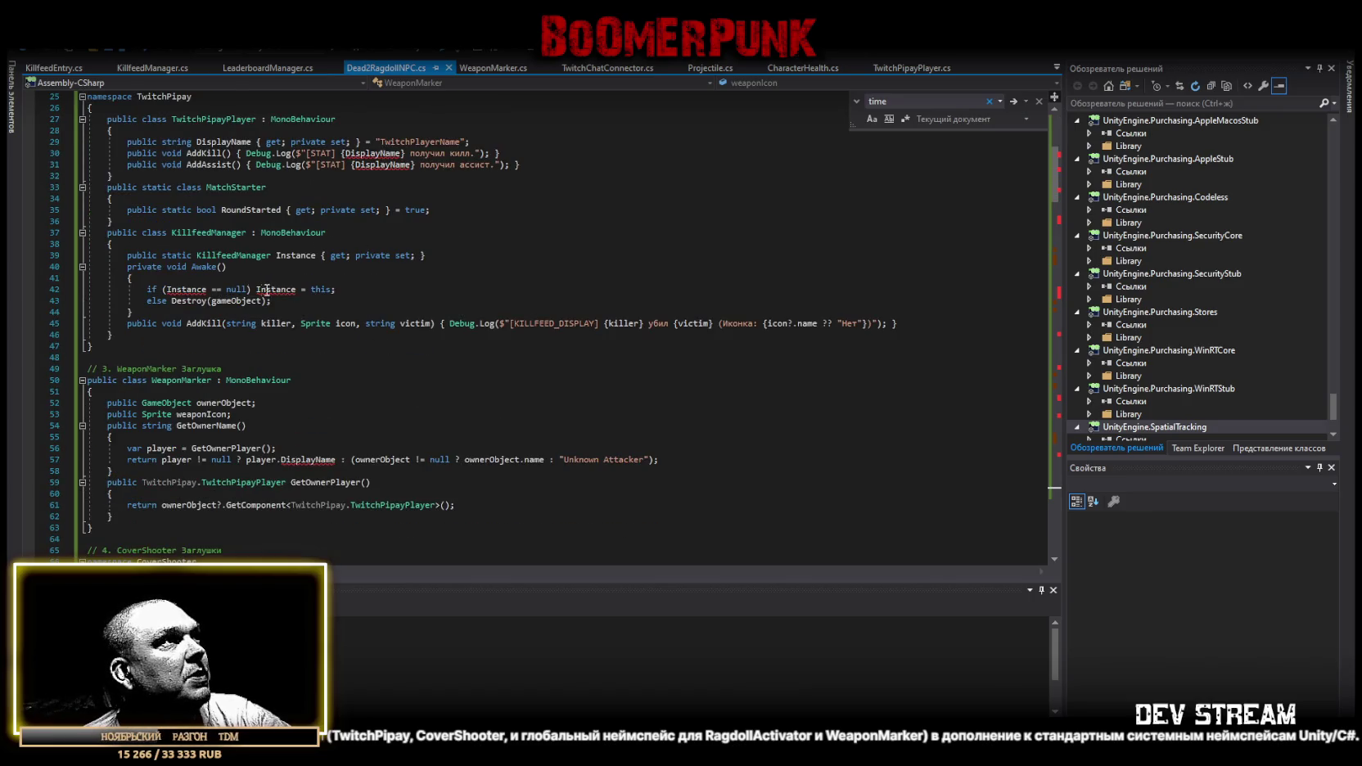
scroll(326, 302, "up", 8)
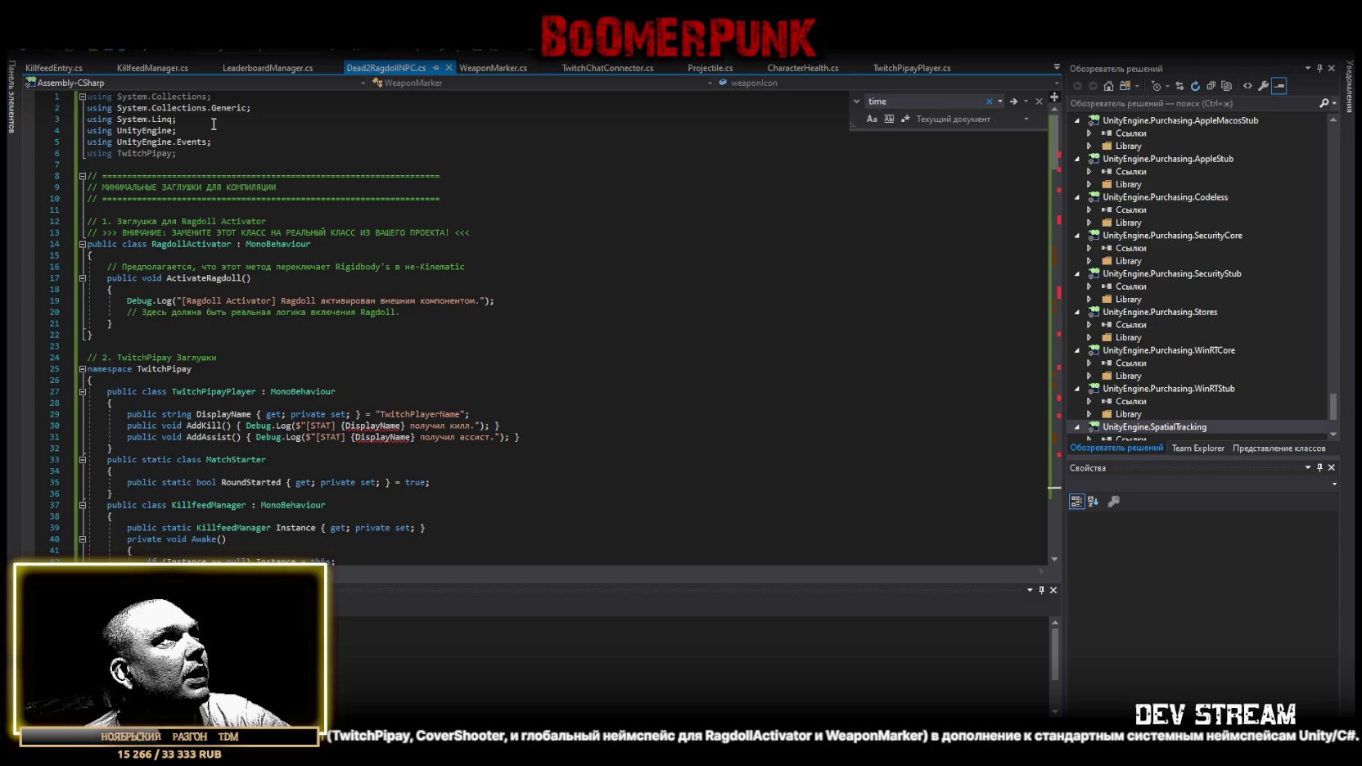
left_click(509, 198)
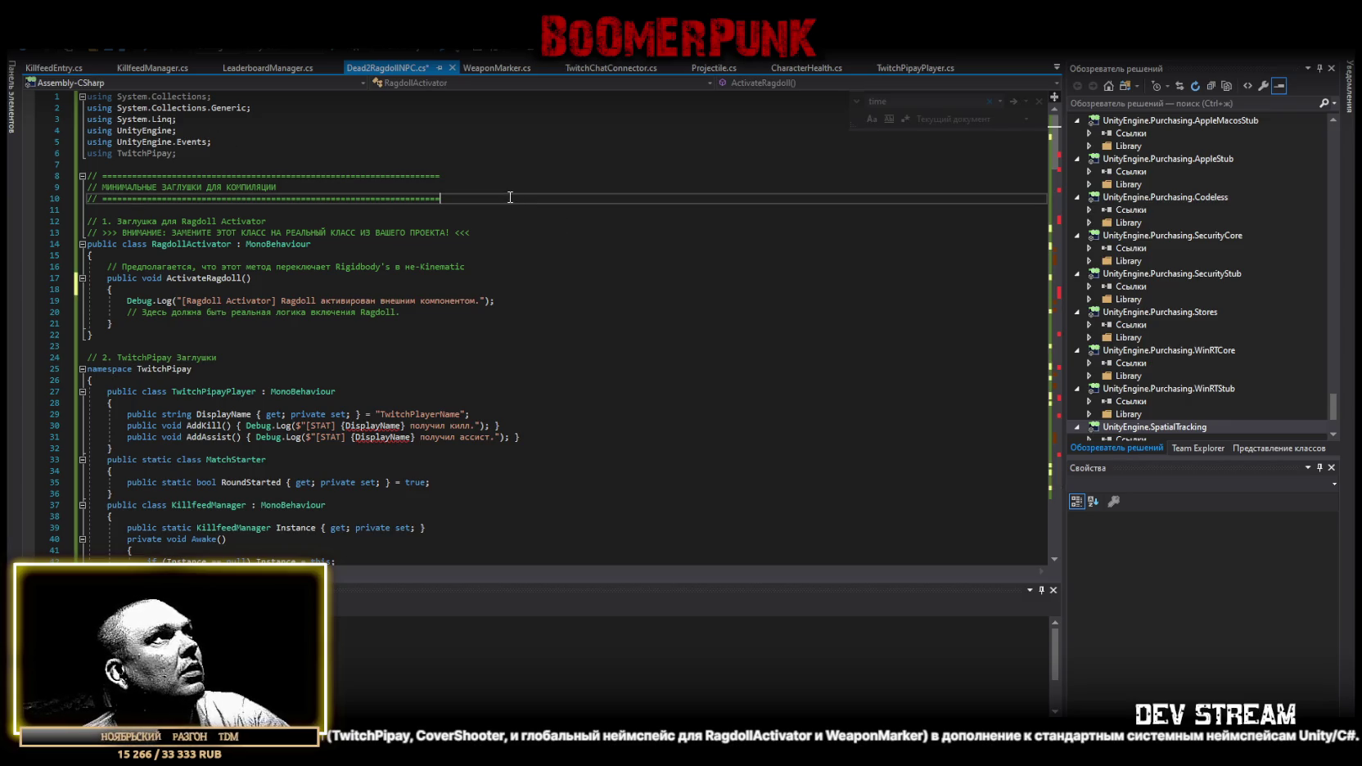
key("ctrl+a")
scroll(507, 194, "up", 20)
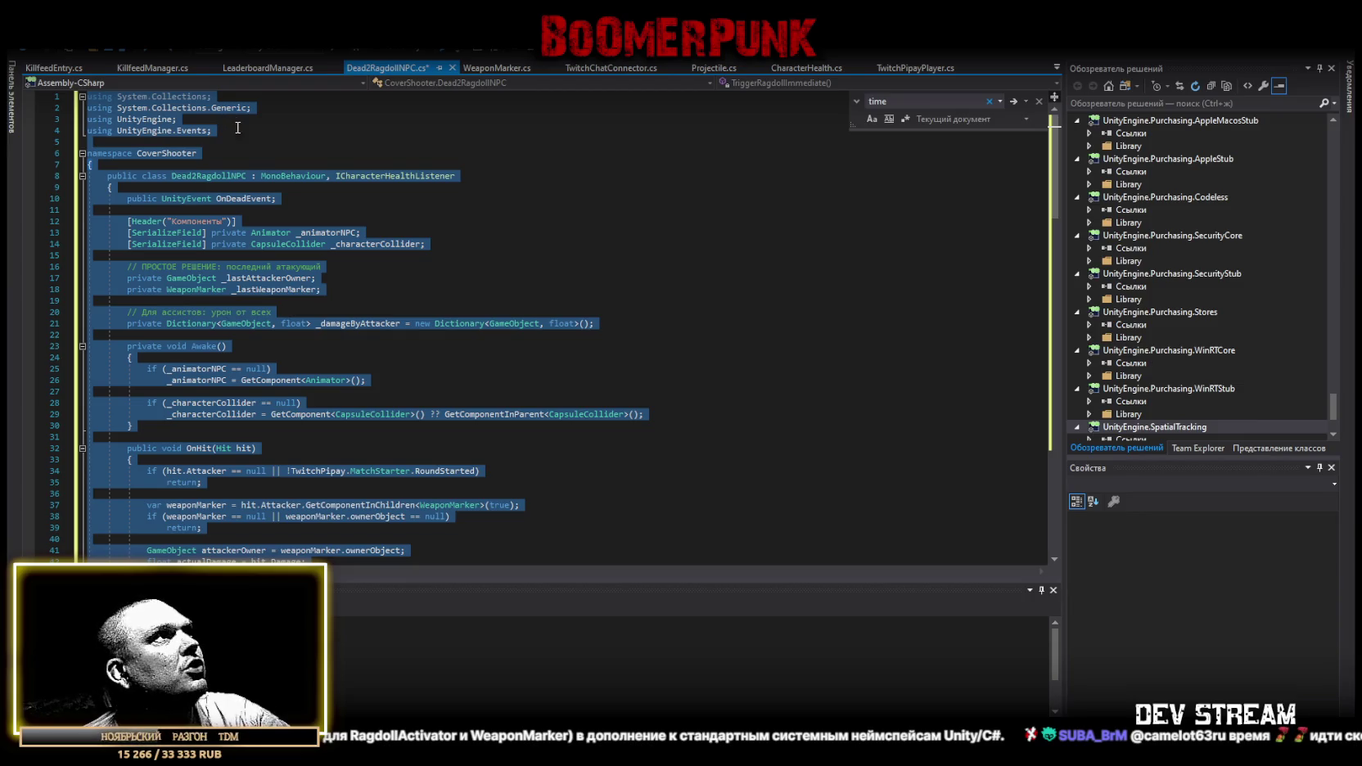
key("ctrl+End")
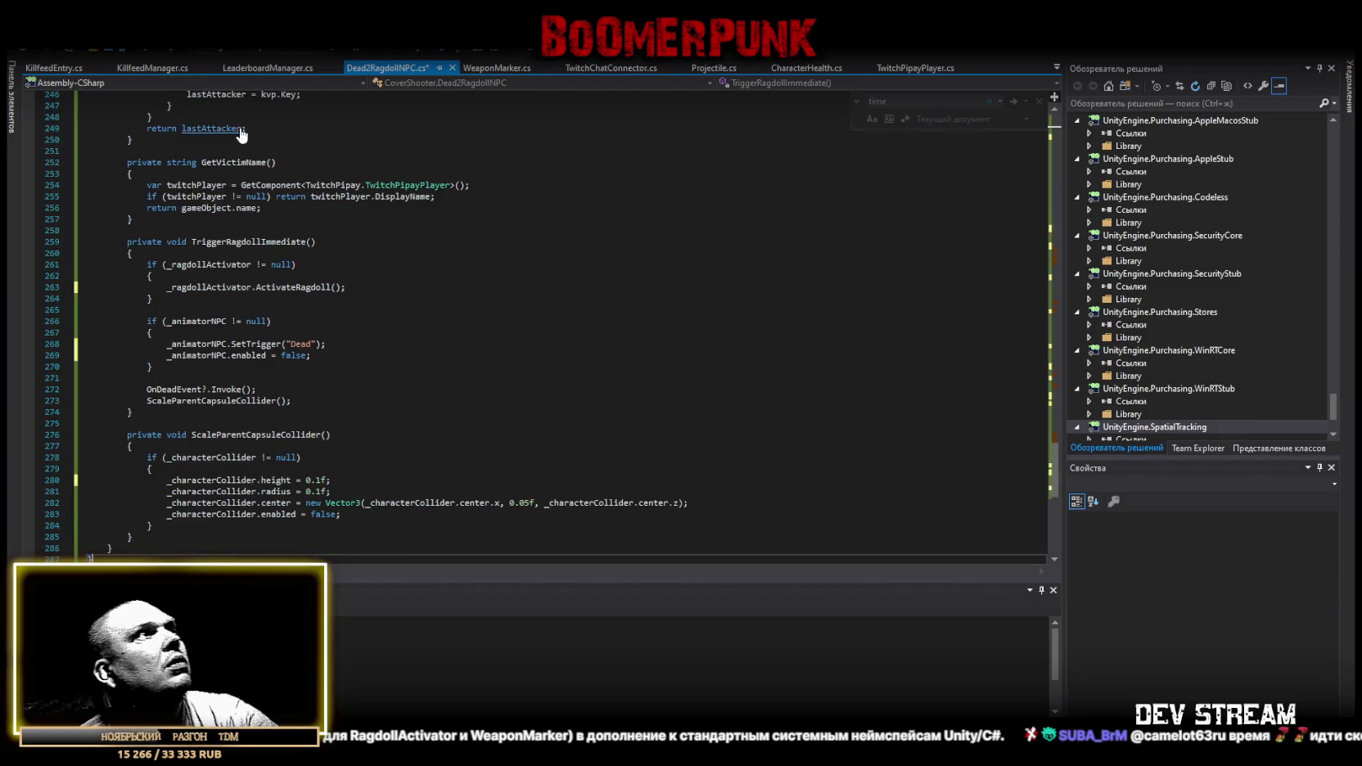
left_click_drag(1060, 474, 1081, 104)
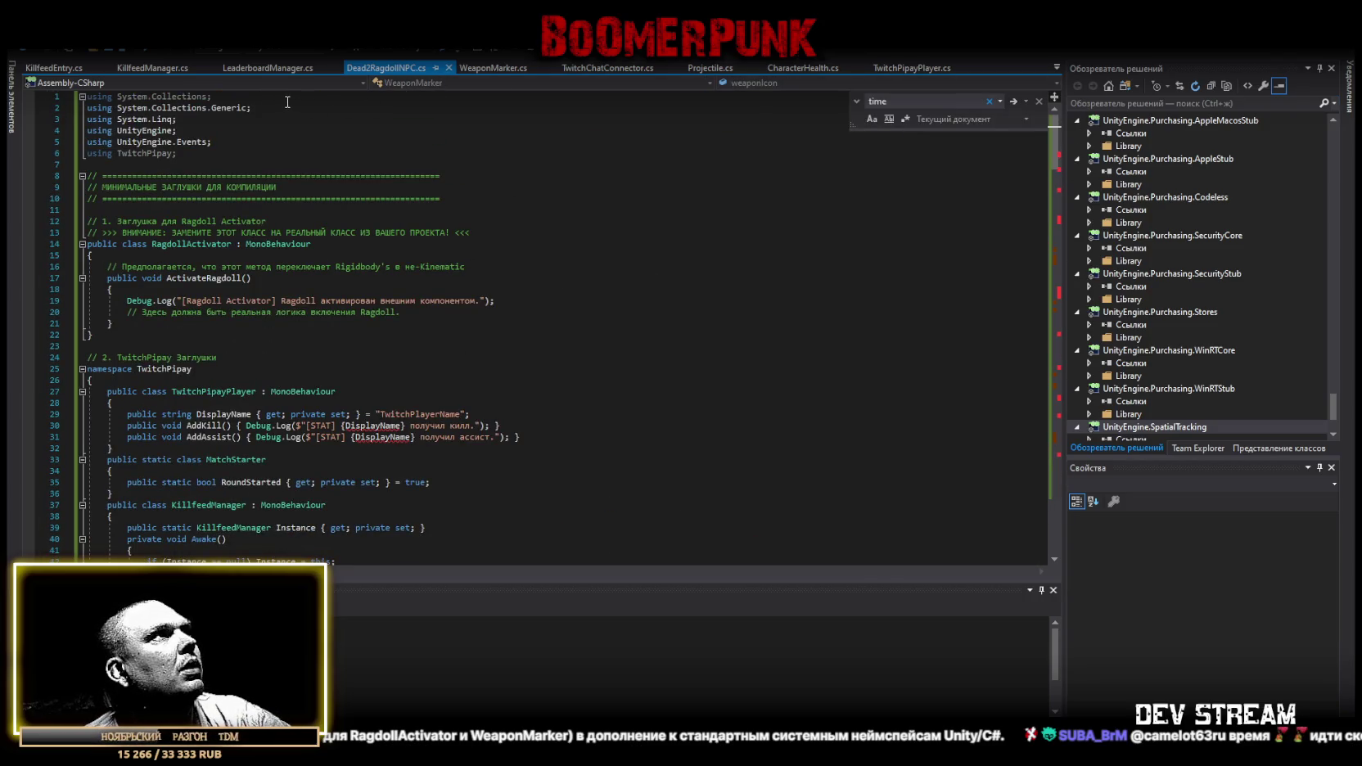
left_click(200, 117)
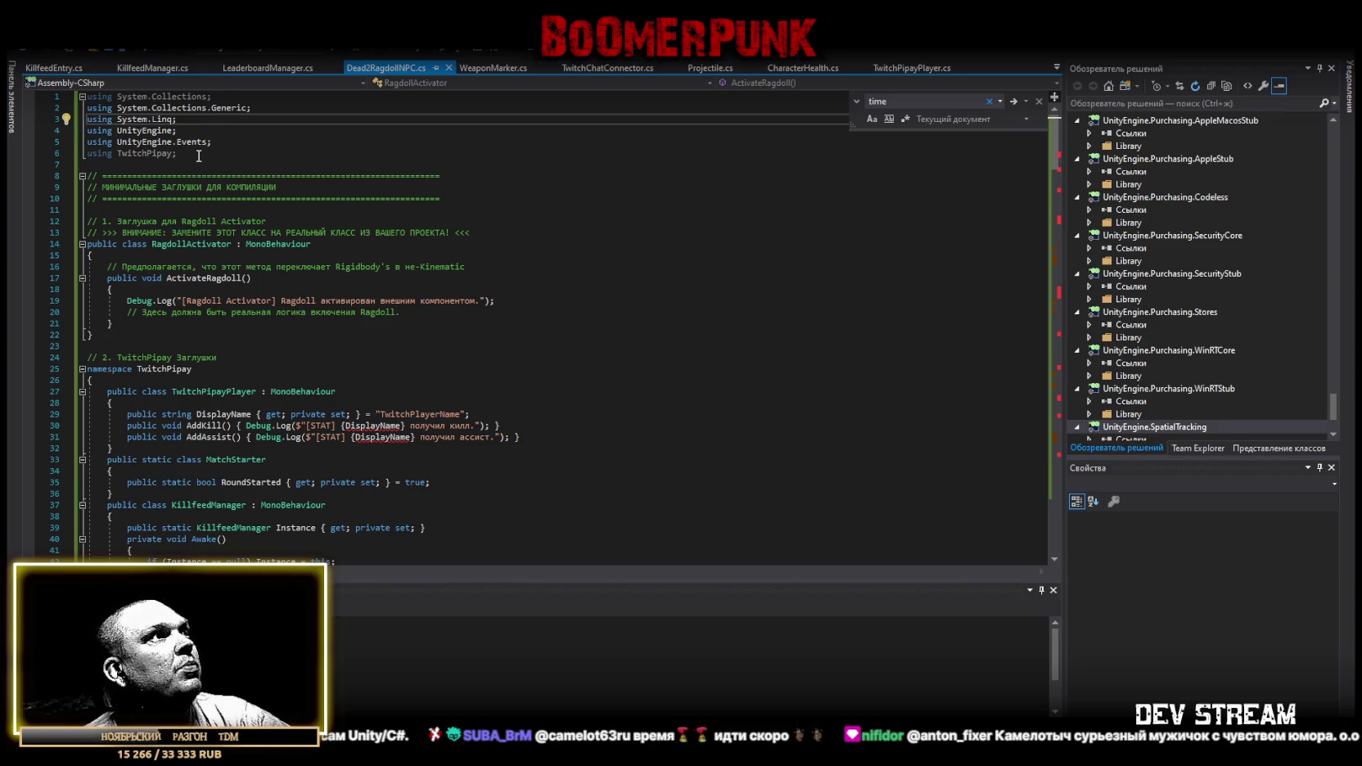
left_click_drag(199, 155, 243, 140)
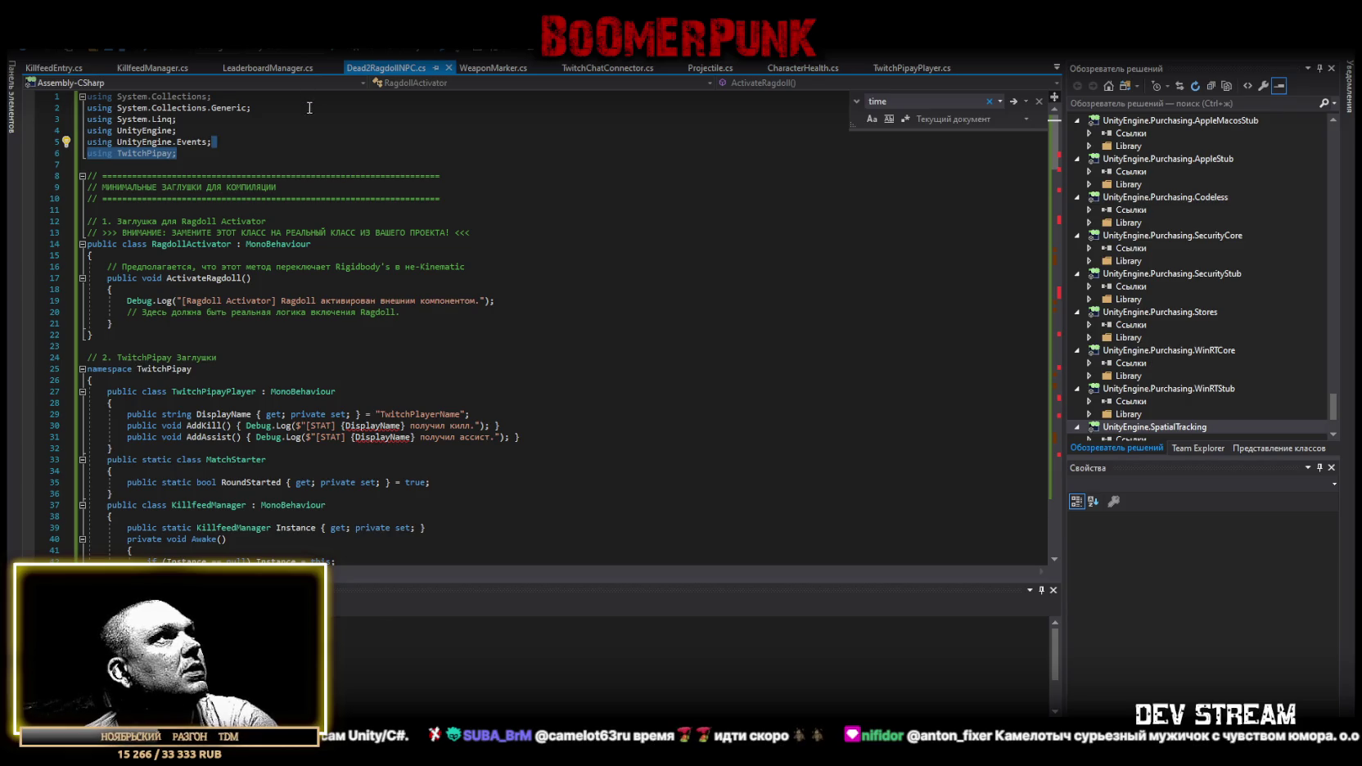
Remove the using TwitchPipay directive, save, and locate the TwitchPipay namespace declaration.
key("Delete")
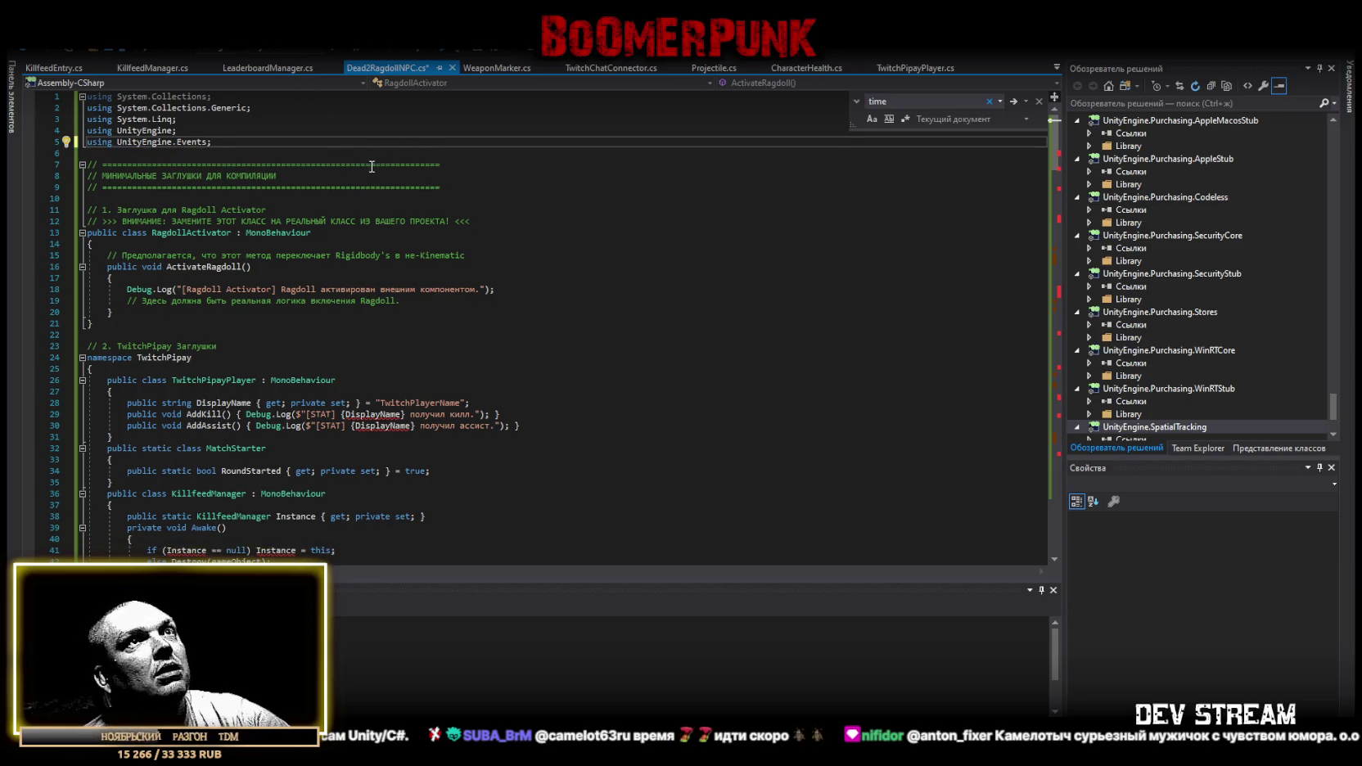
key("ctrl+s")
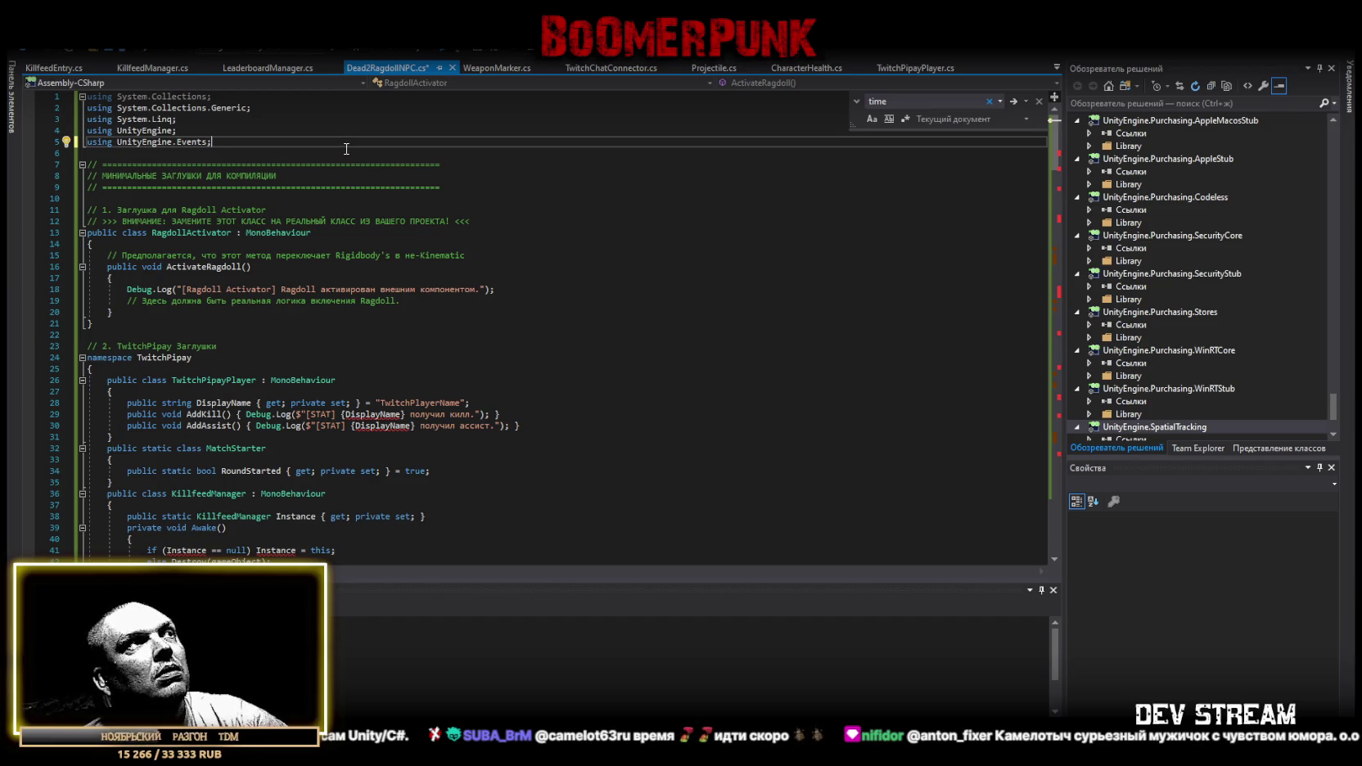
left_click_drag(92, 358, 184, 358)
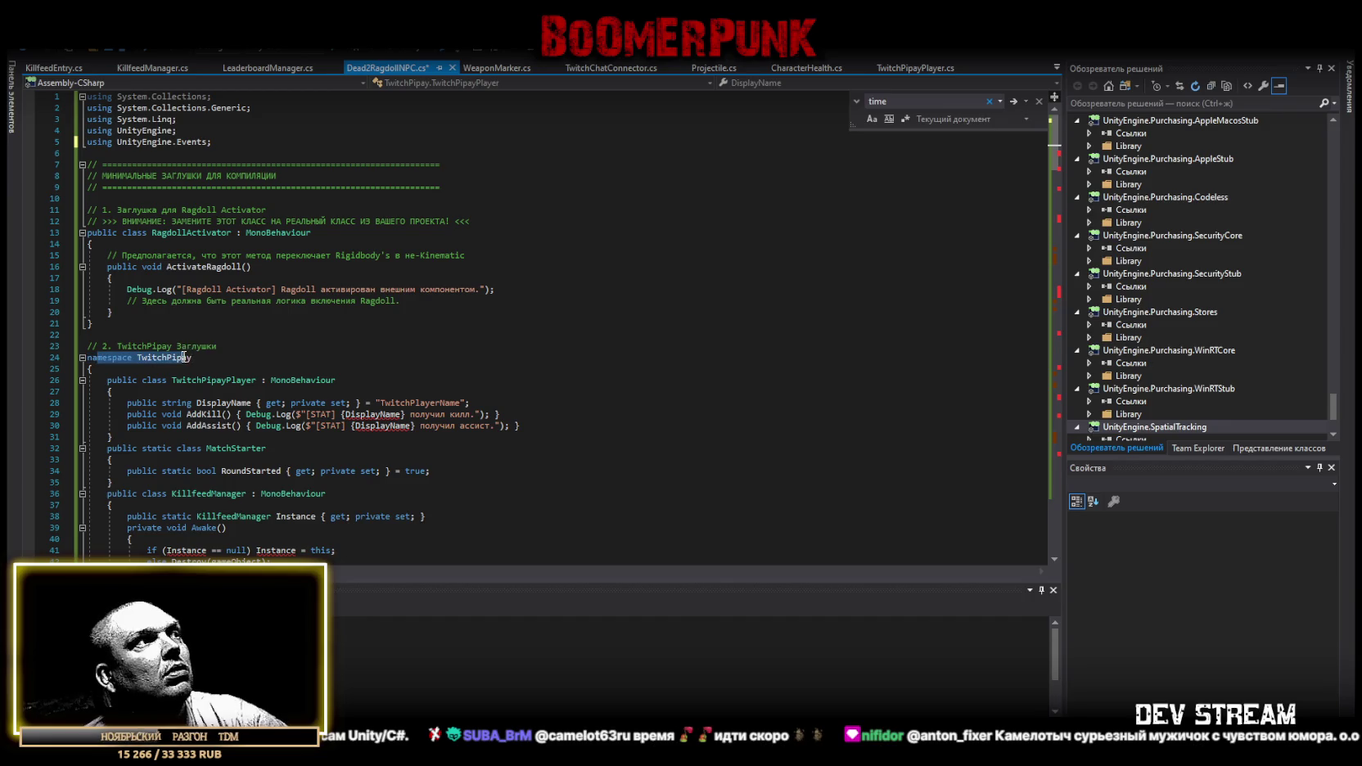
scroll(343, 369, "down", 13)
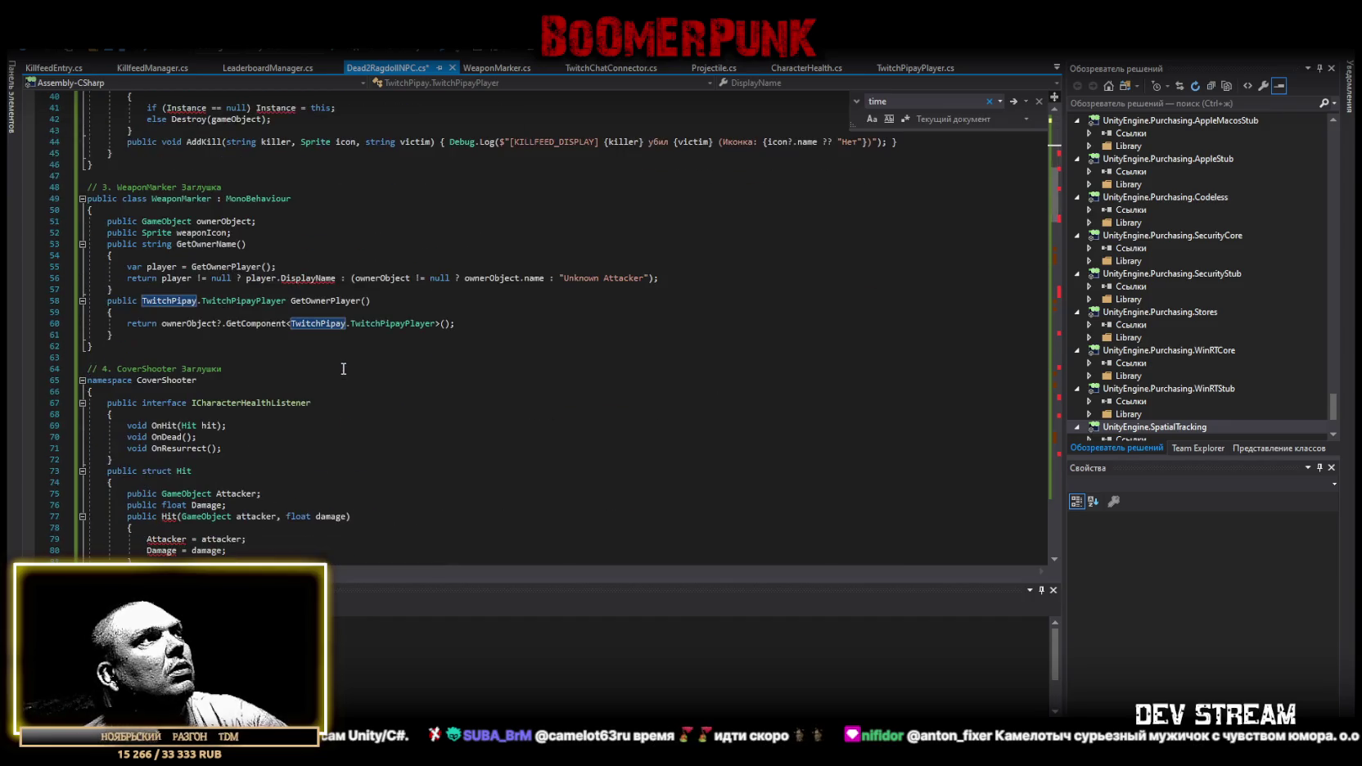
scroll(343, 369, "down", 7)
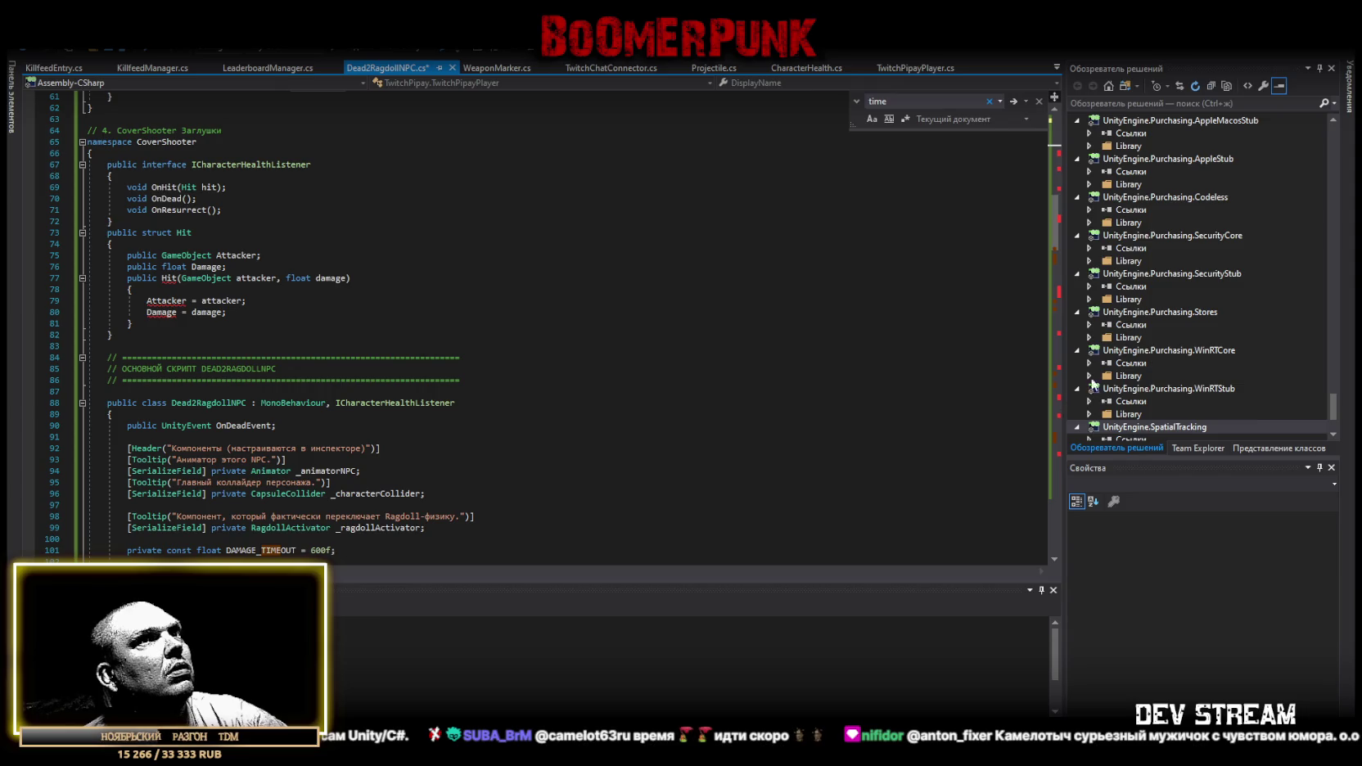
left_click_drag(1062, 217, 1054, 473)
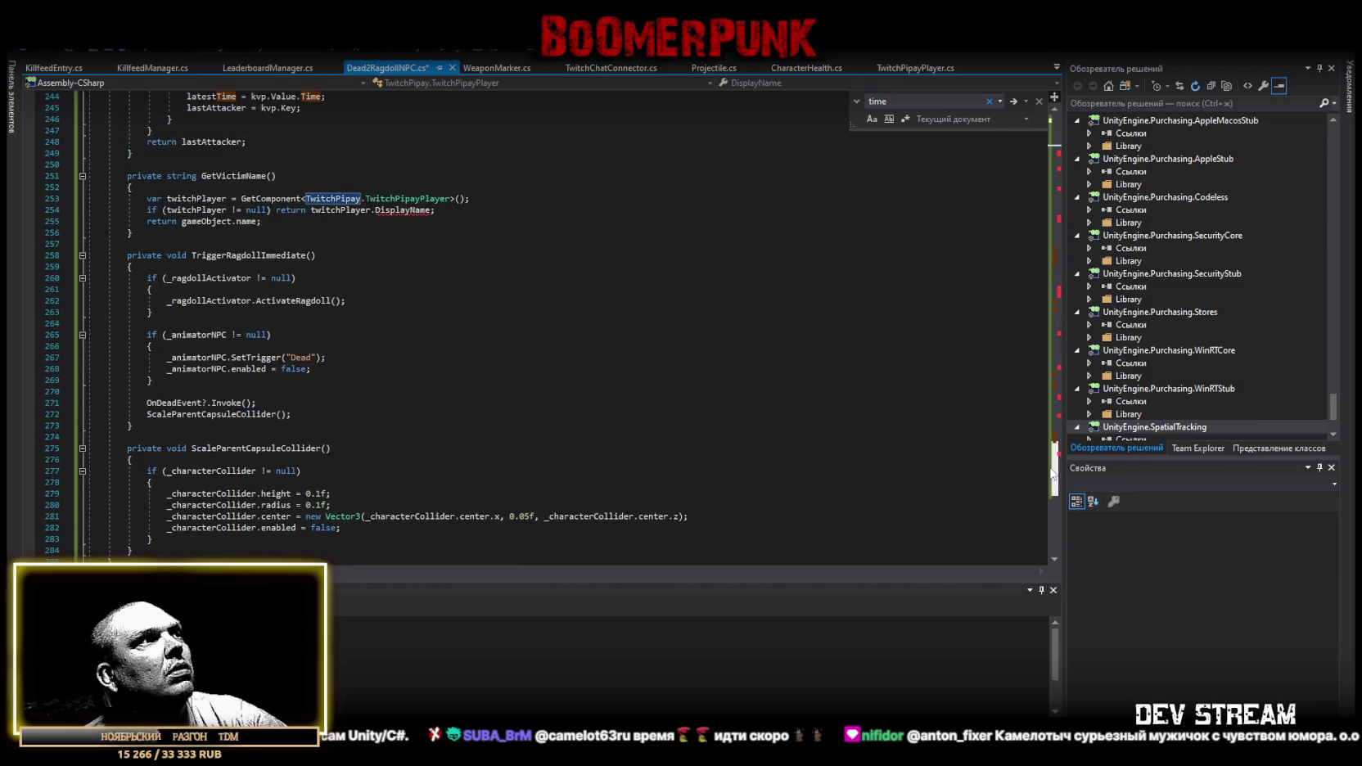
key("F12")
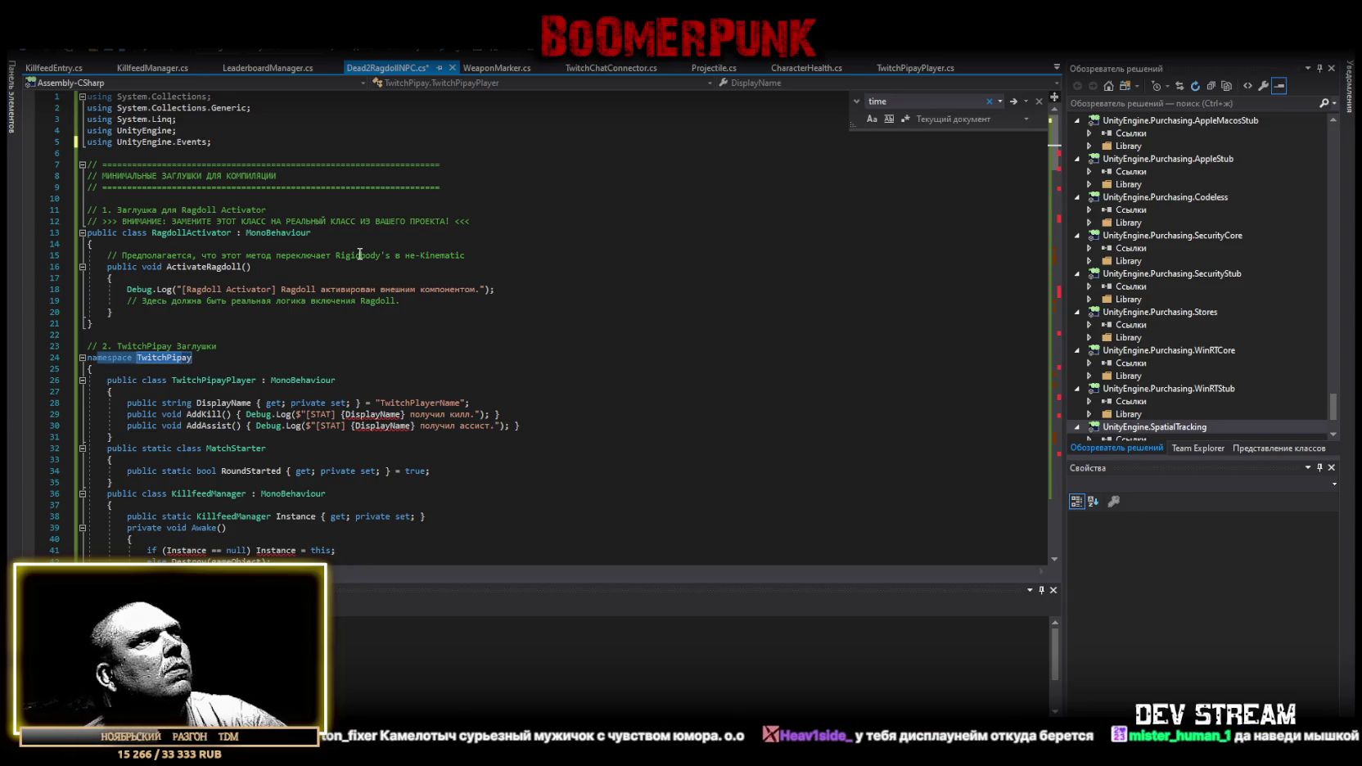
Scroll to the Dead2RagdollNPC class with DAMAGE_TIMEOUT = 600f and the AttackerInfo struct.
scroll(364, 245, "down", 6)
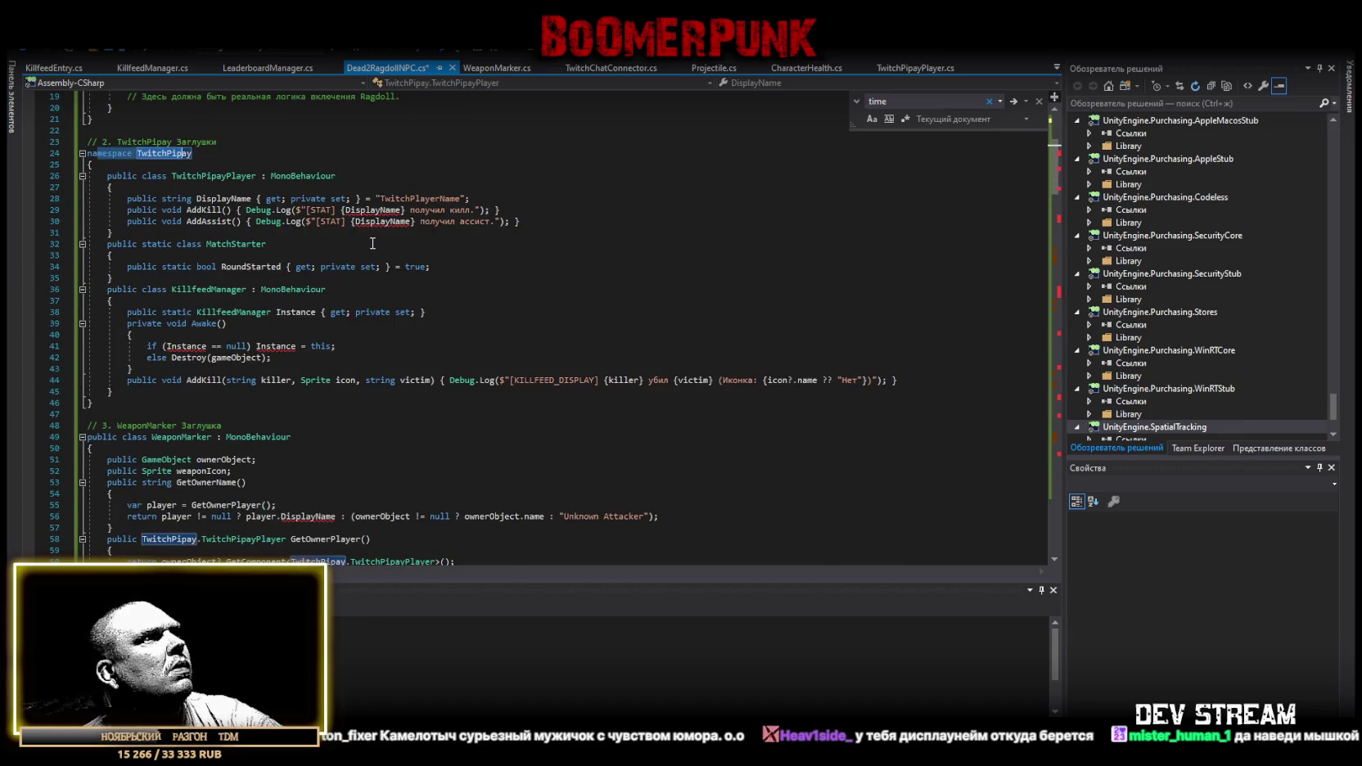
scroll(372, 244, "down", 4)
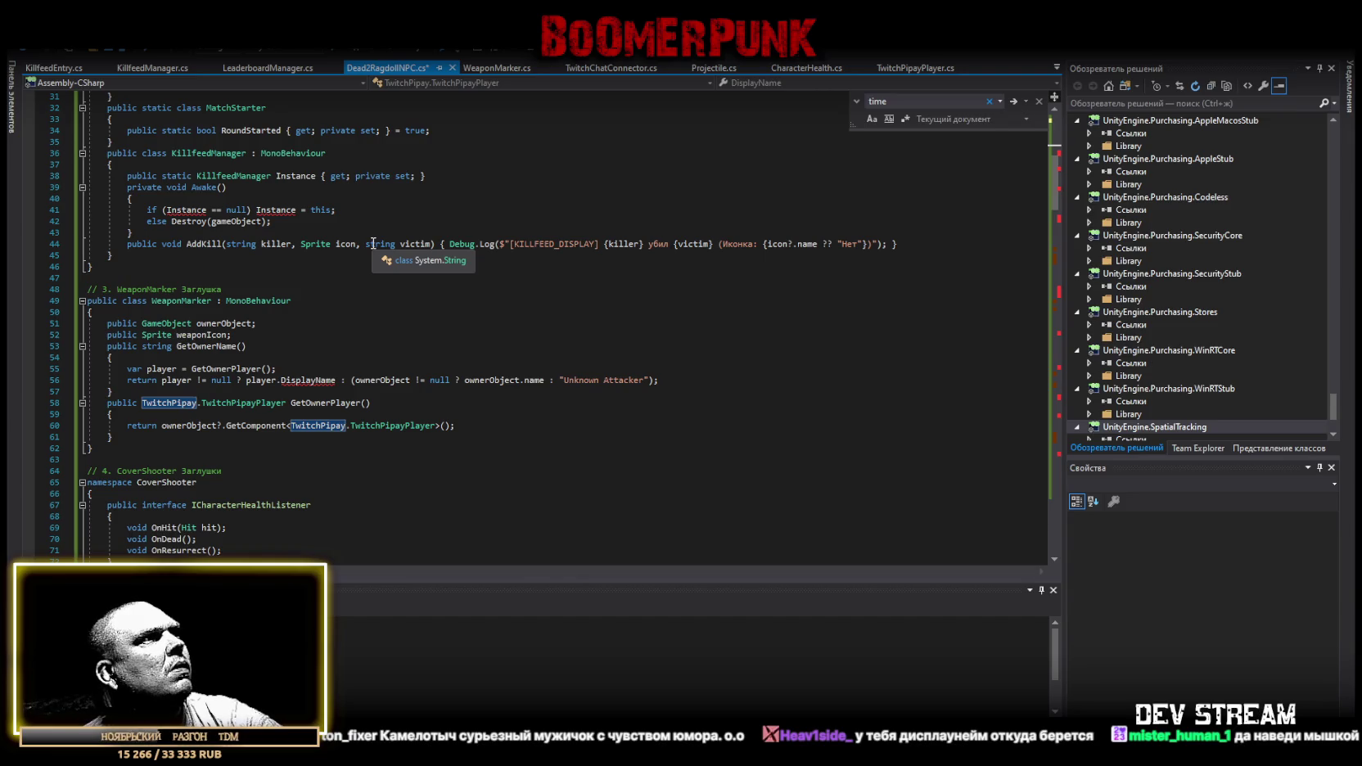
scroll(374, 244, "down", 3)
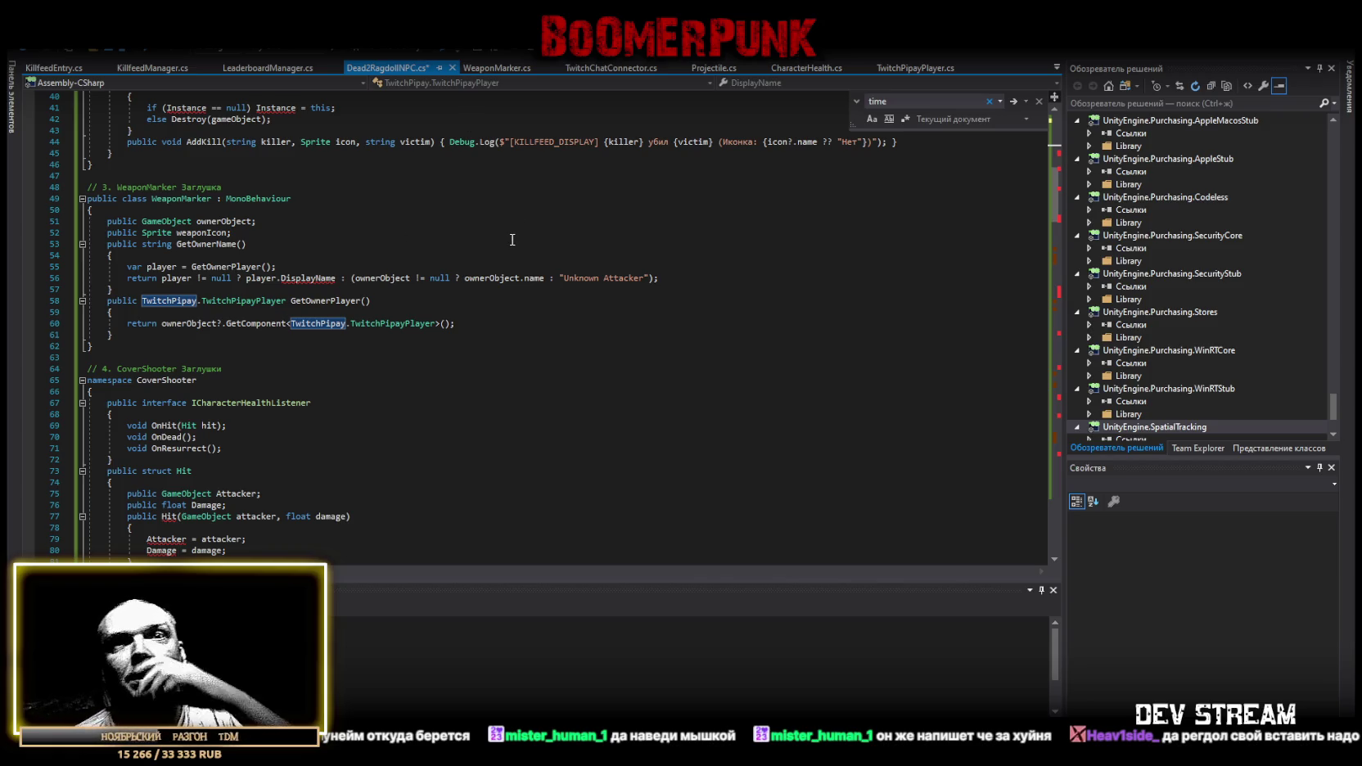
mouse_move(538, 284)
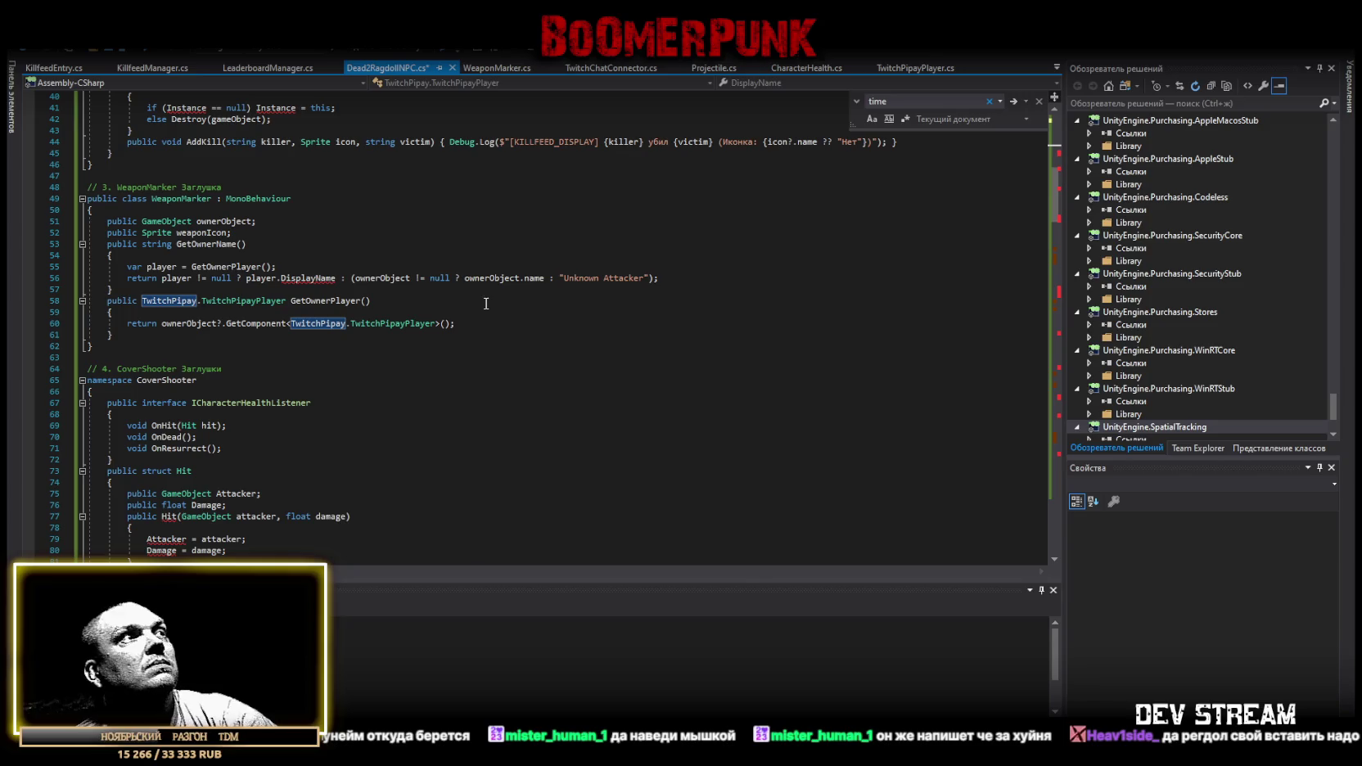
scroll(486, 307, "up", 13)
scroll(462, 319, "down", 14)
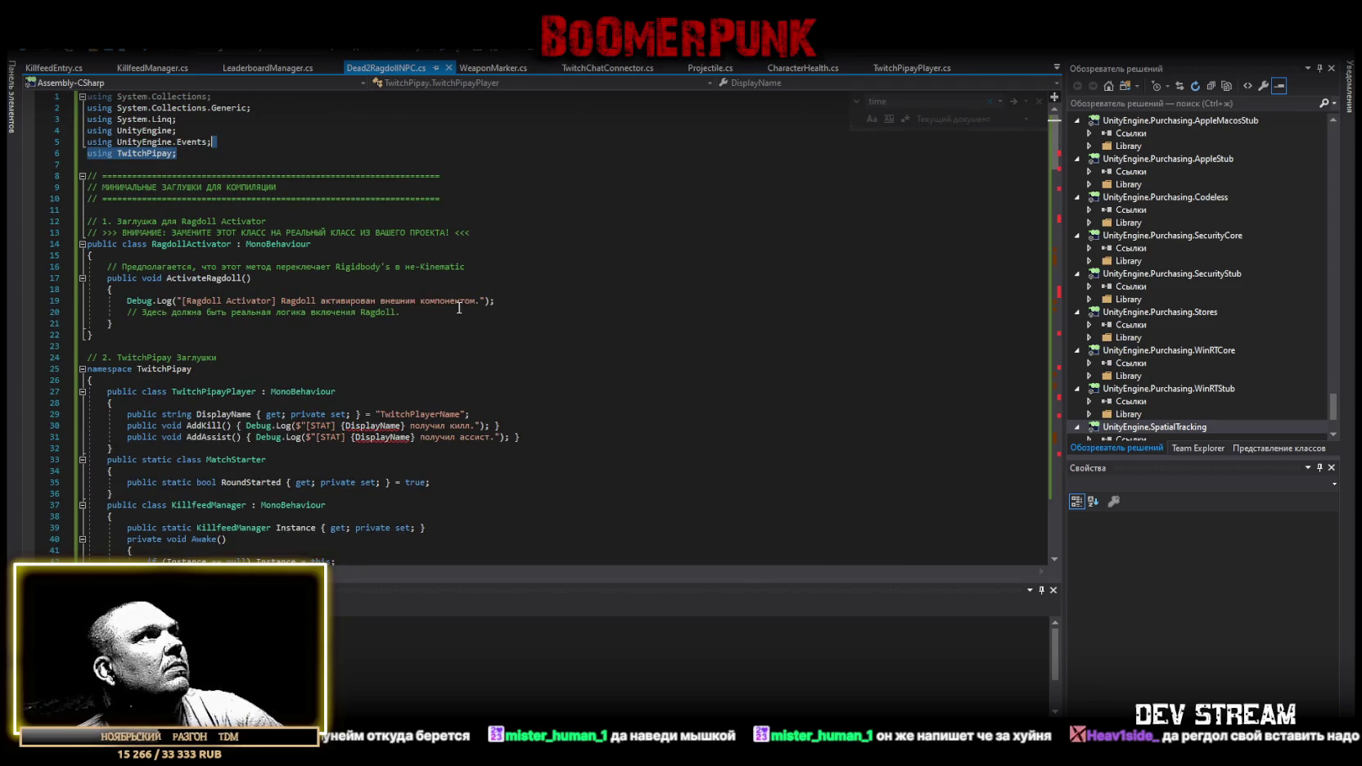
scroll(460, 481, "down", 15)
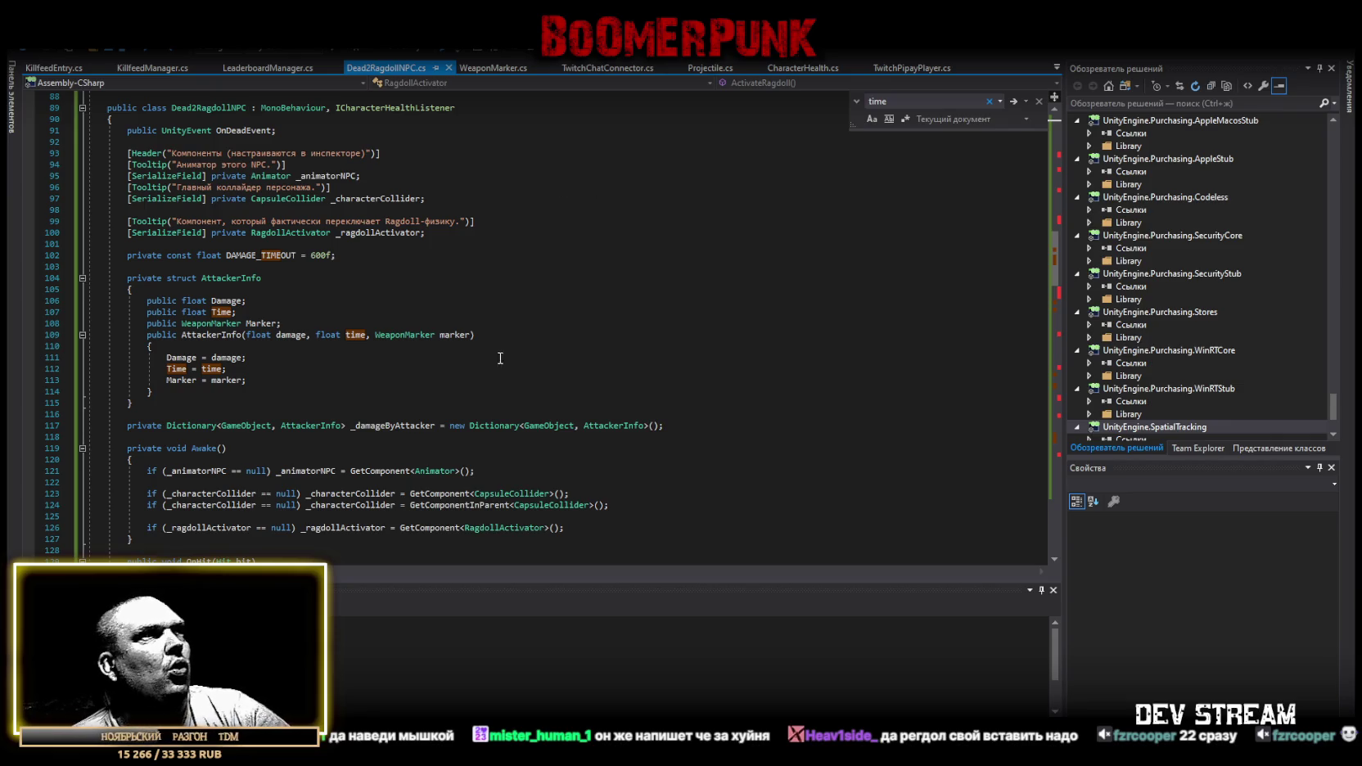
Review the assist loop that skips attackers older than DAMAGE_TIMEOUT, then switch to Unity's Console.
scroll(532, 328, "down", 20)
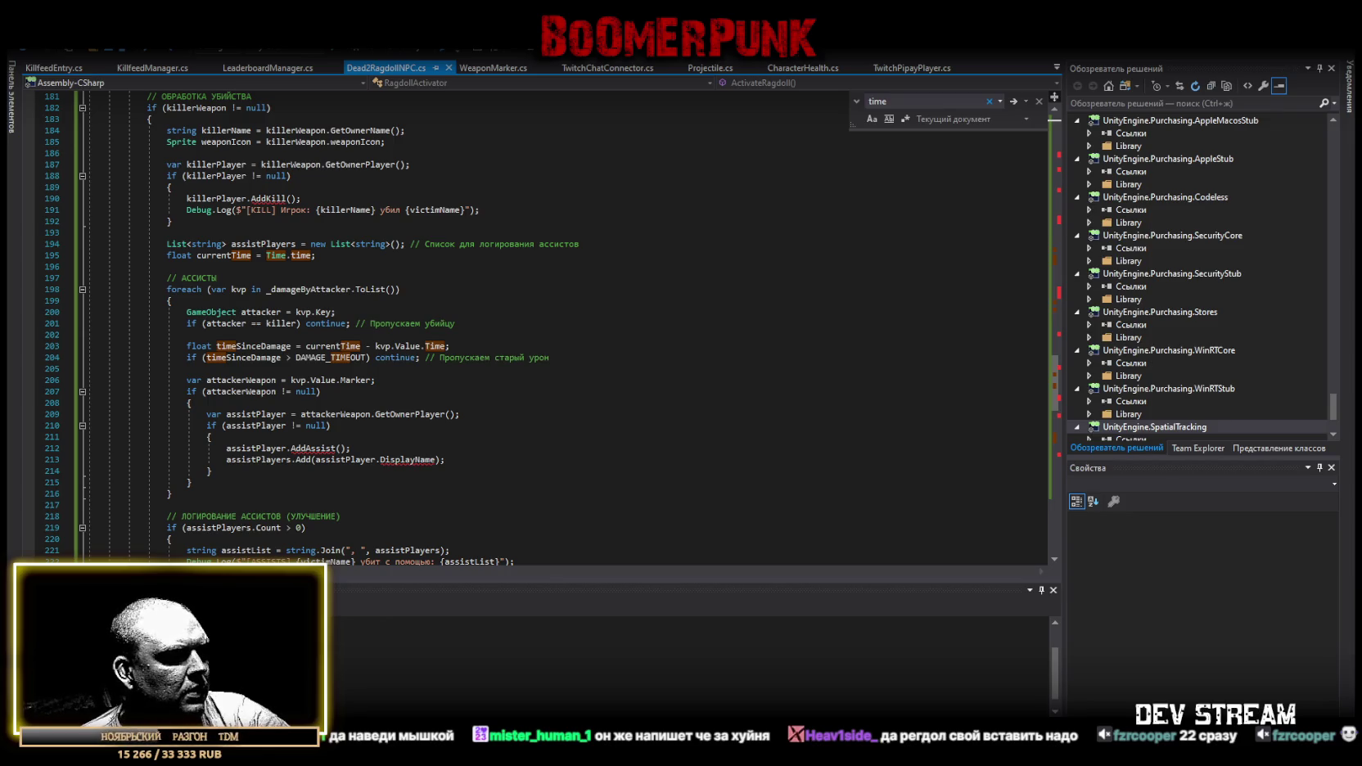
key("alt+Tab")
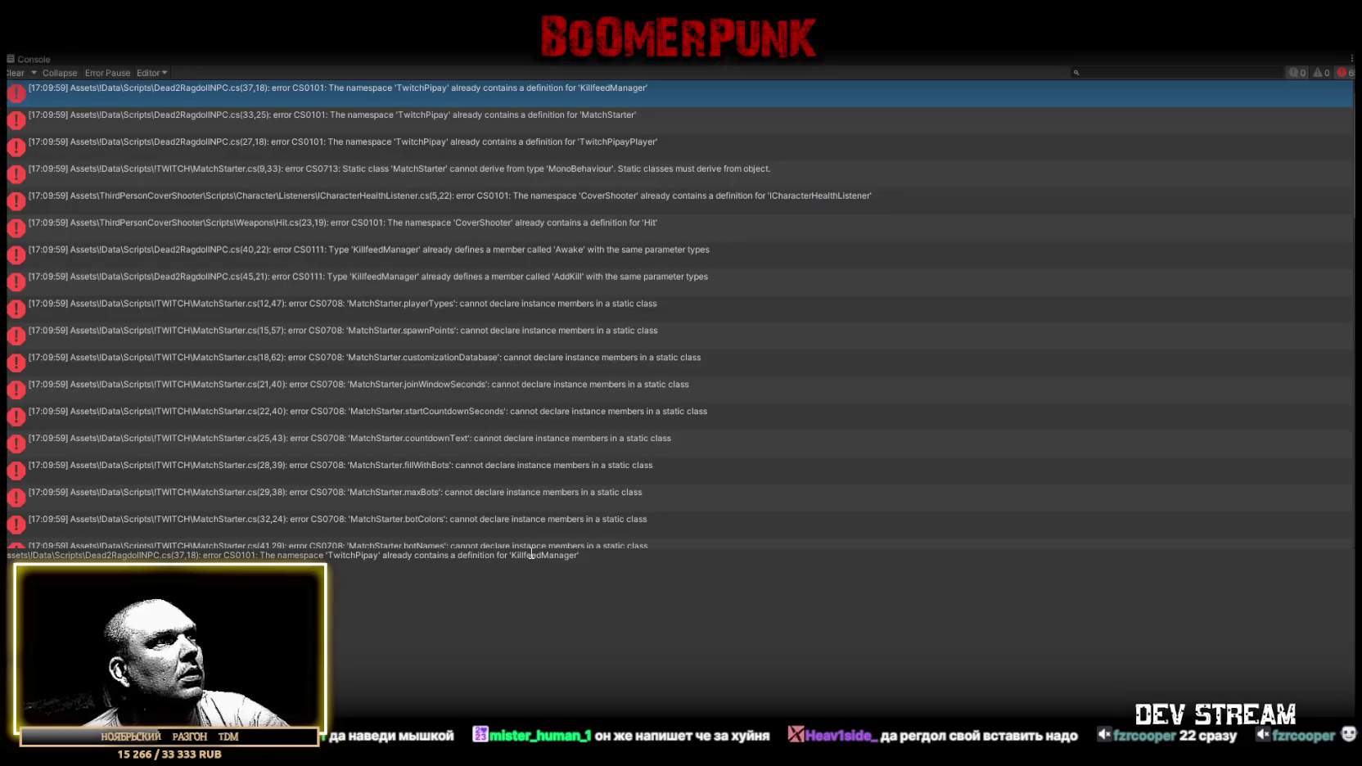
Inspect the CS0111 duplicate AddKill and Awake errors, then restore the normal editor layout.
left_click(583, 291)
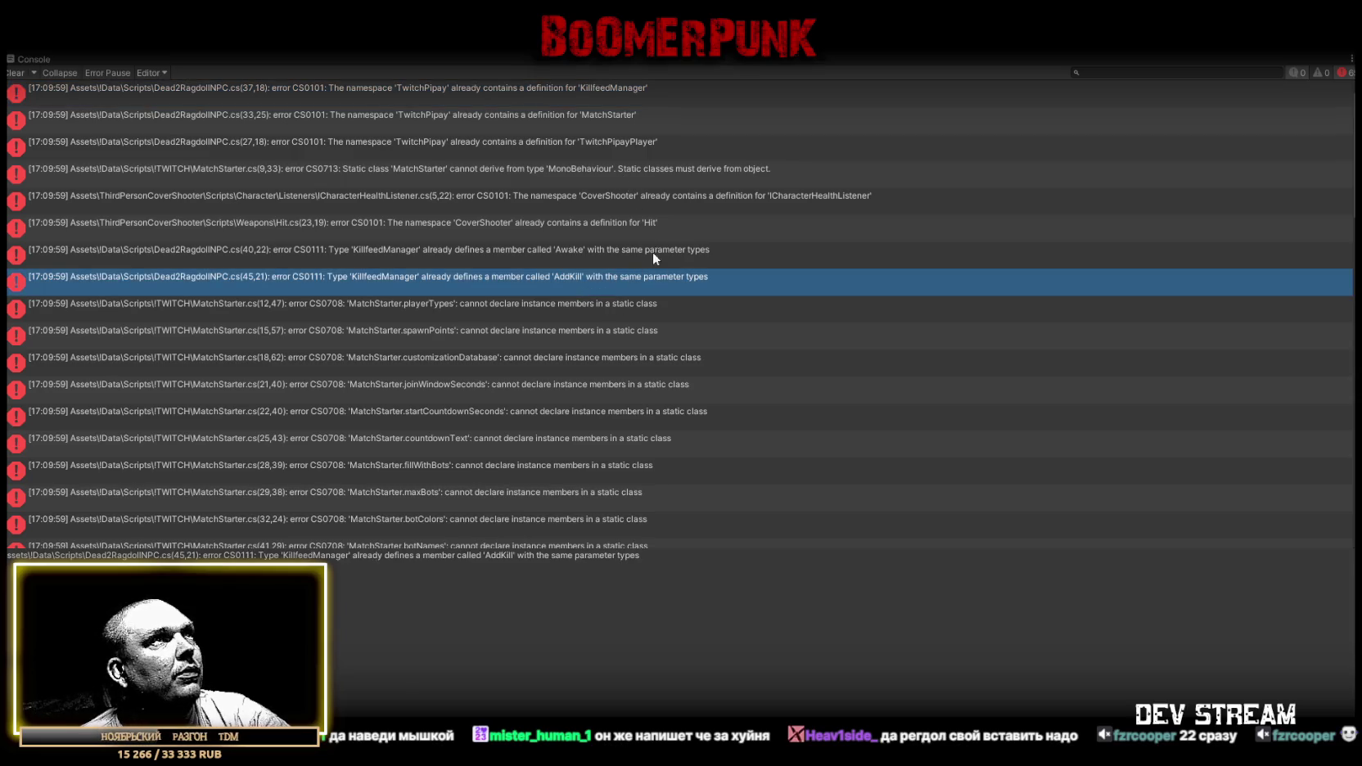
left_click(458, 254)
left_click(674, 557)
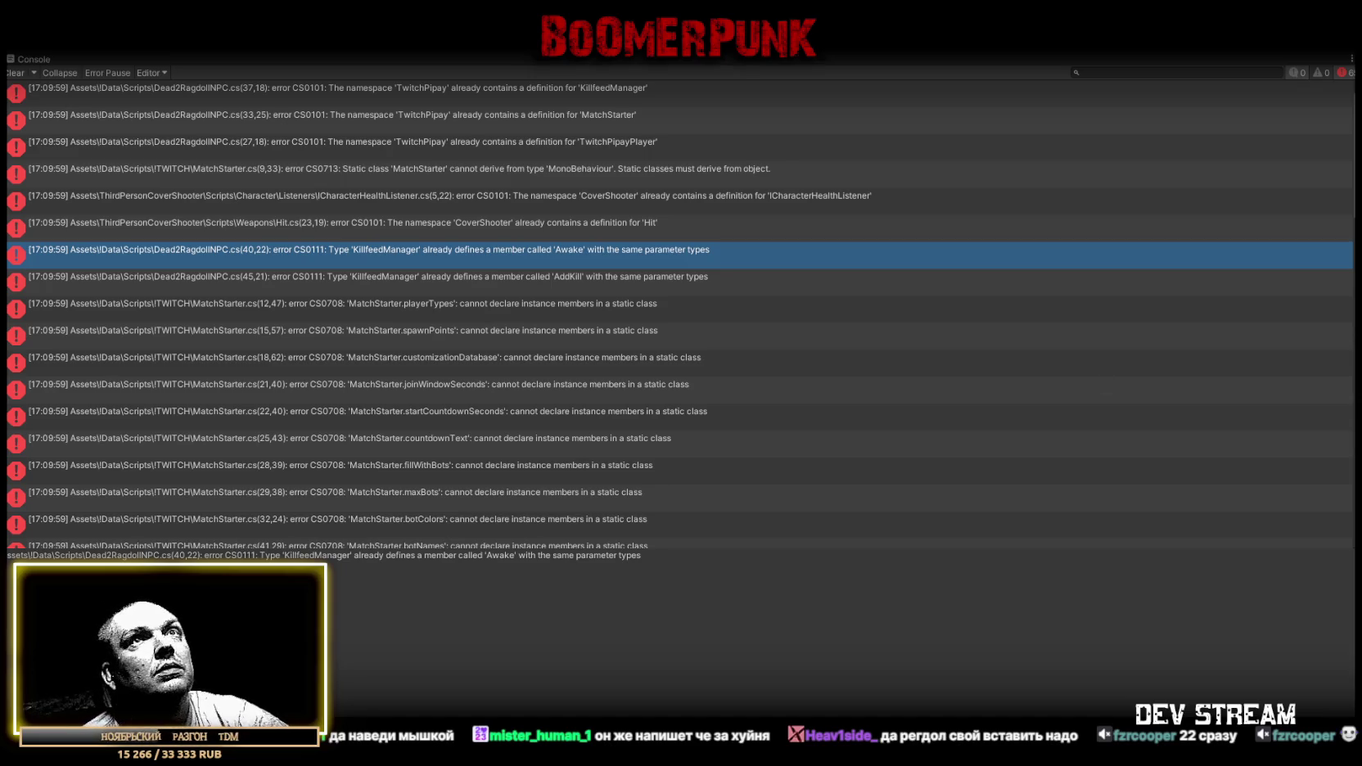
double_click(35, 57)
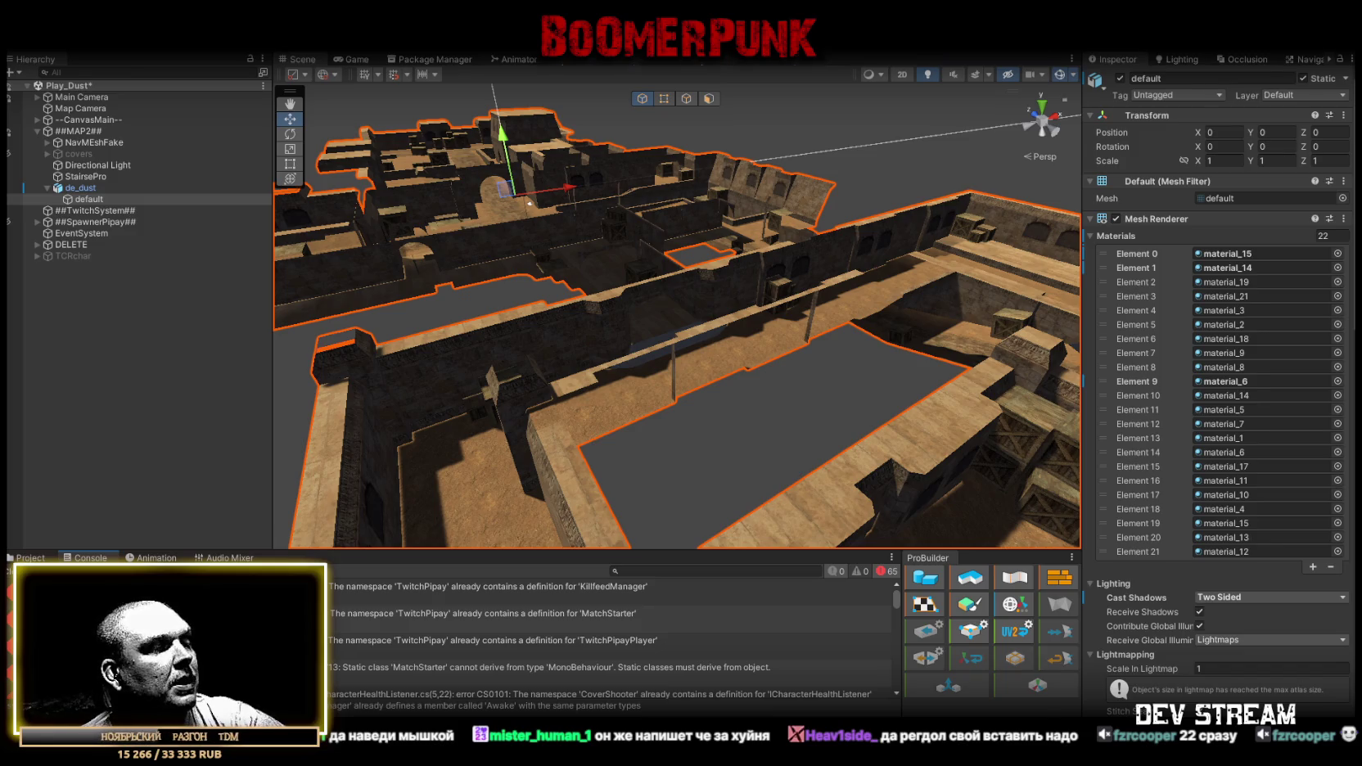
Back in Visual Studio, rename the line-25 stub namespace from TwitchPipay to CoverShooter.
key("alt+Tab")
scroll(545, 500, "up", 5)
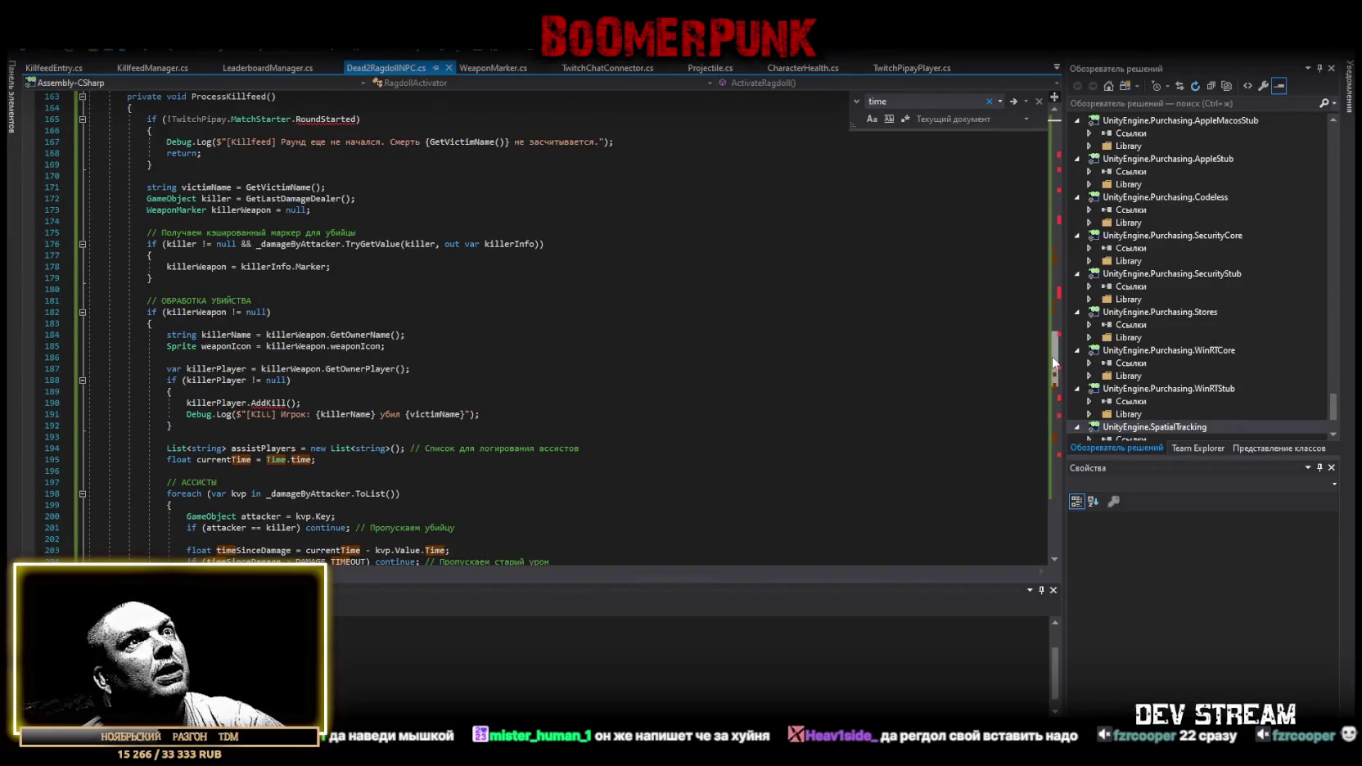
key("ctrl+z")
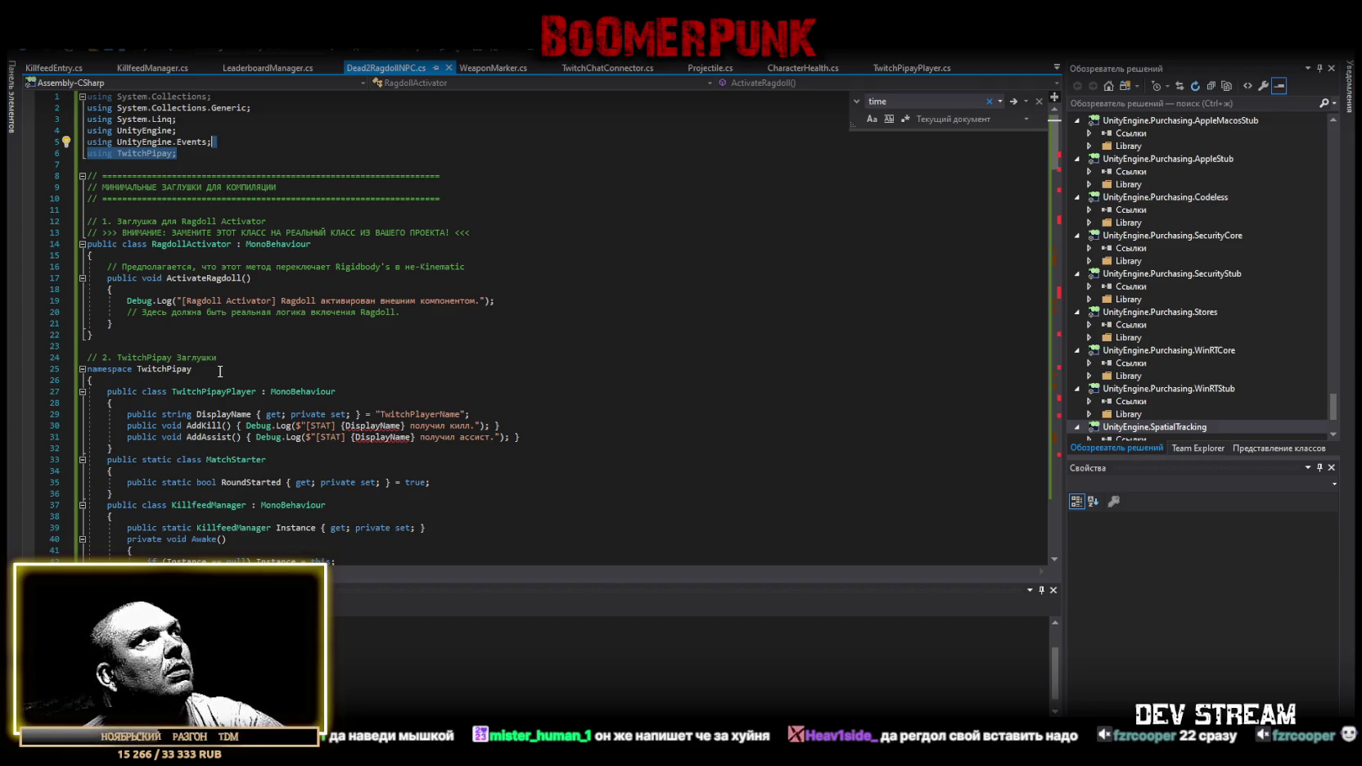
left_click(231, 142)
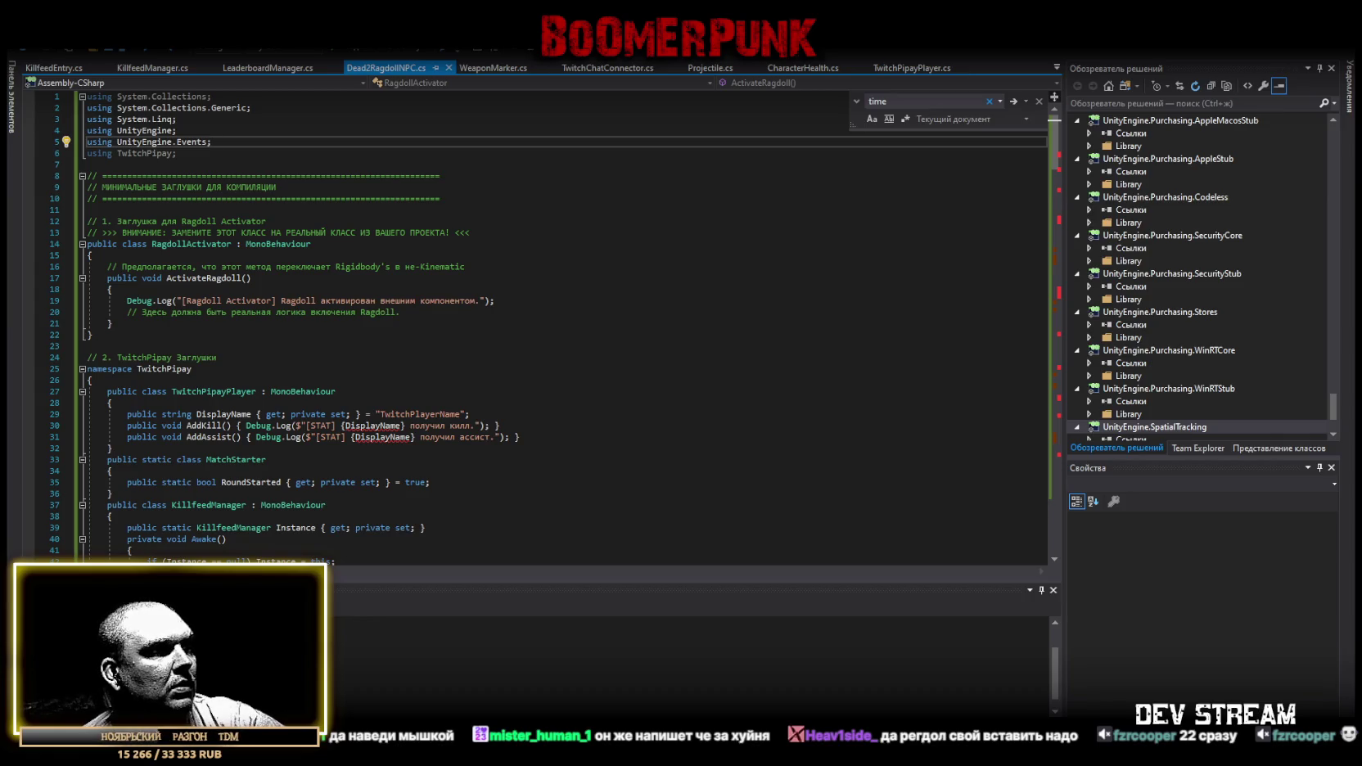
double_click(141, 368)
type("CoverShooter")
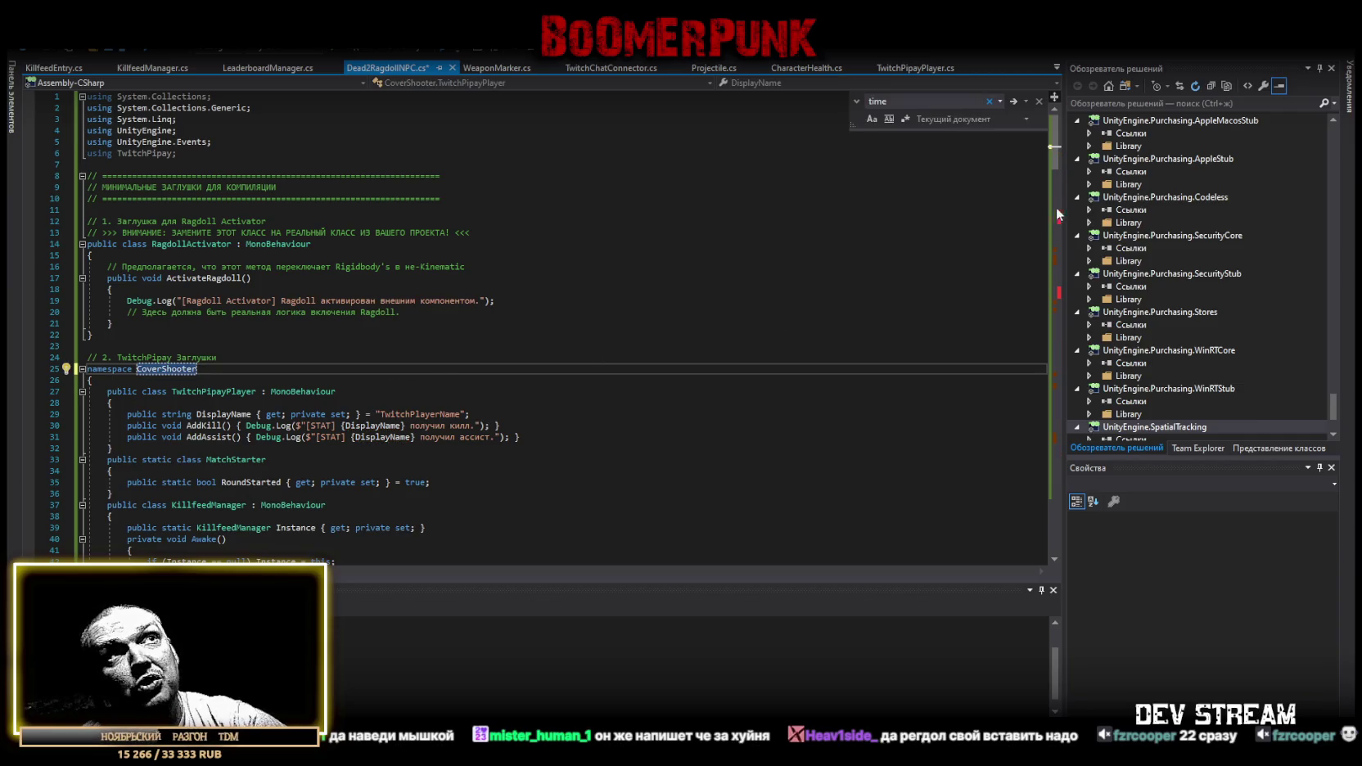
Return to the top of the file and place the cursor on the TwitchPipay using line.
left_click_drag(1057, 163, 1067, 310)
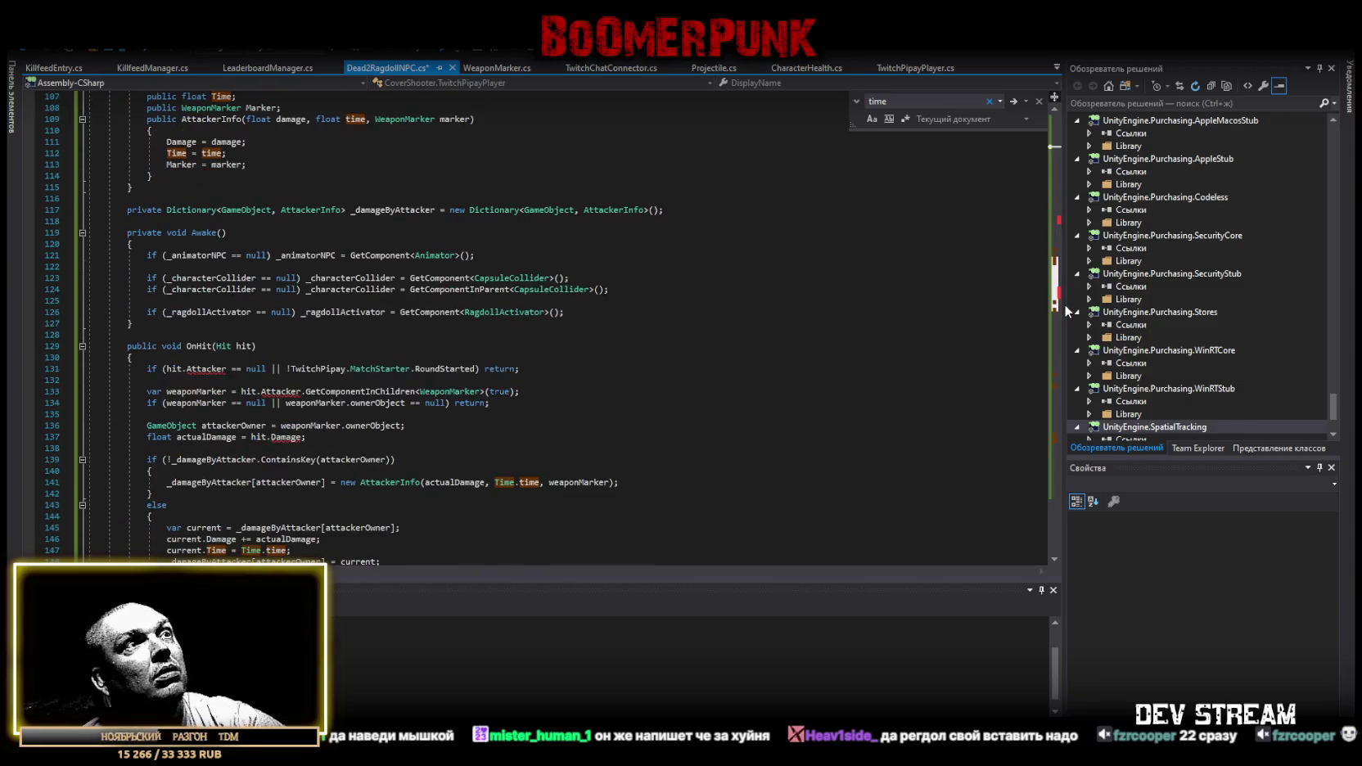
left_click_drag(1067, 310, 1075, 242)
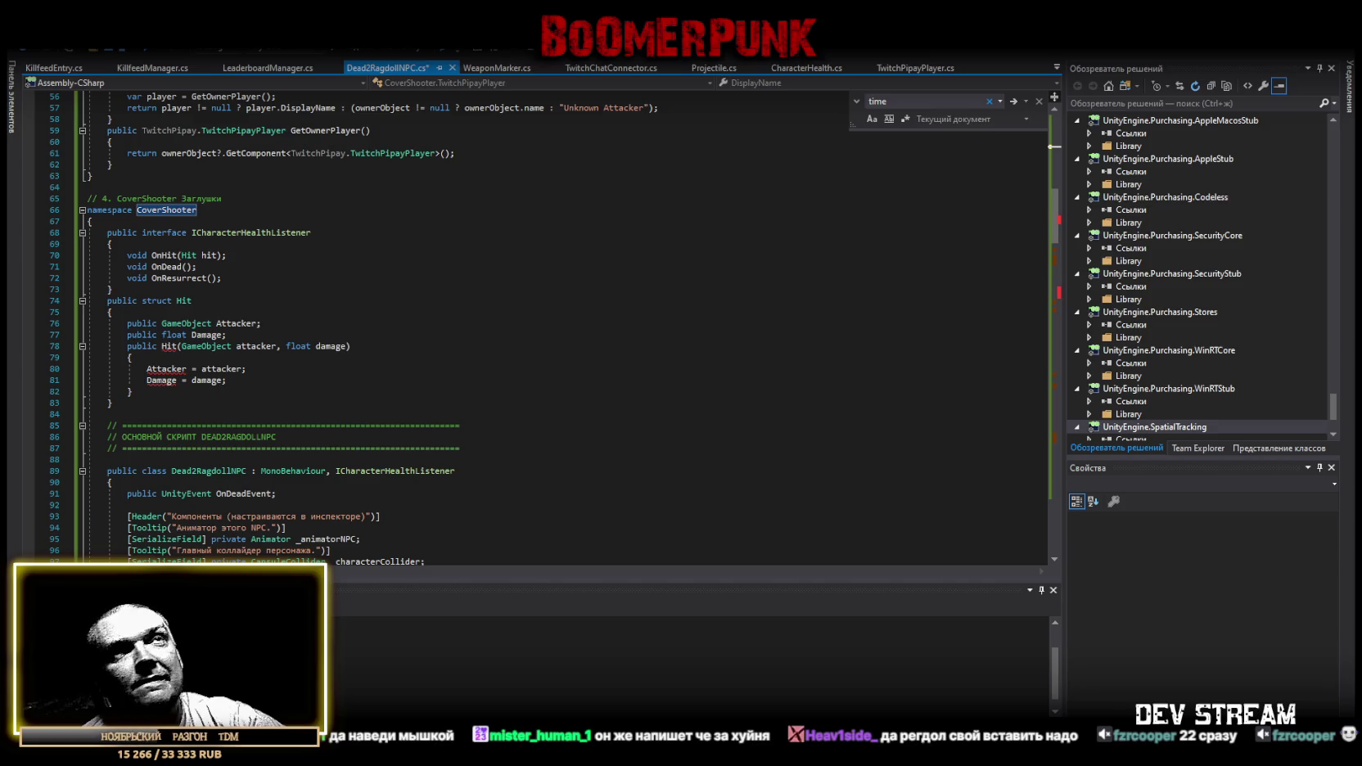
scroll(252, 352, "up", 2)
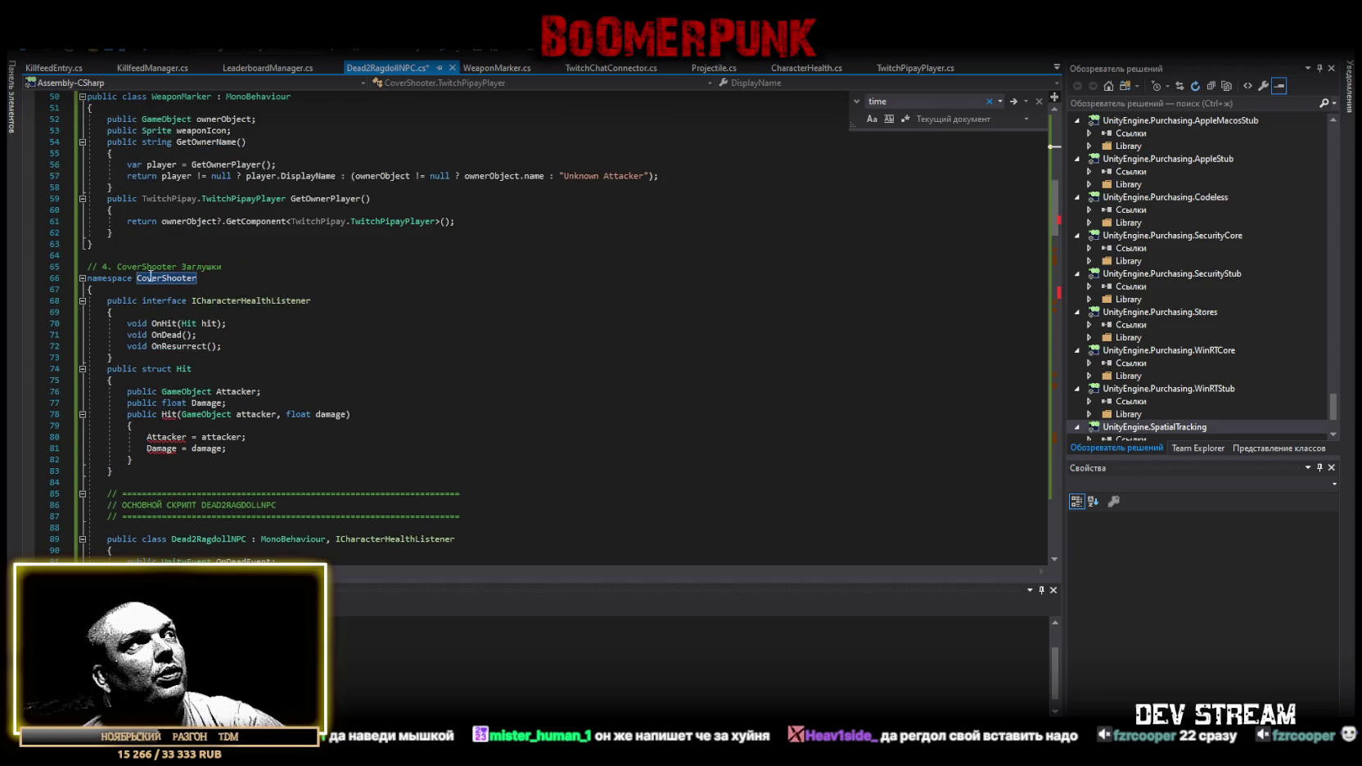
scroll(168, 245, "up", 15)
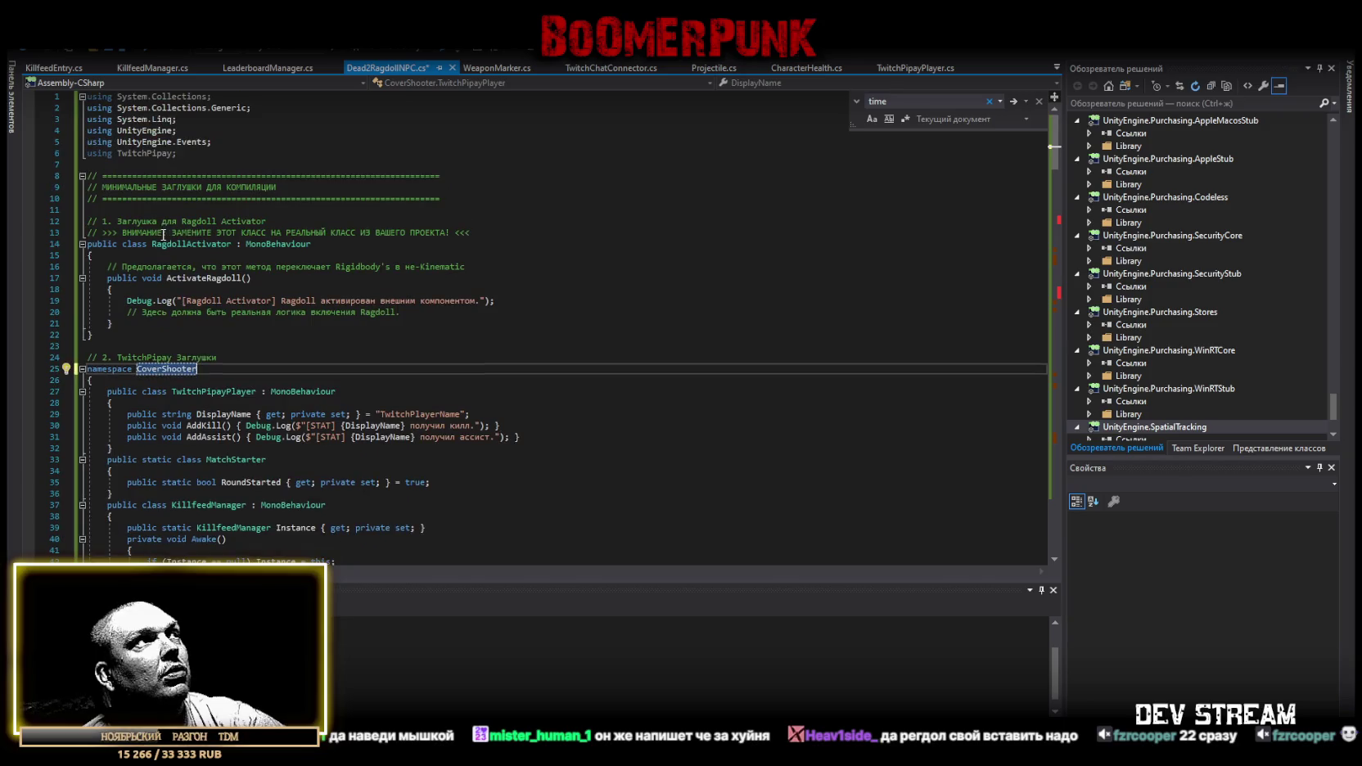
left_click(200, 153)
Check both CoverShooter stub blocks, ending at the DAMAGE_TIMEOUT constant on line 102.
scroll(386, 324, "down", 10)
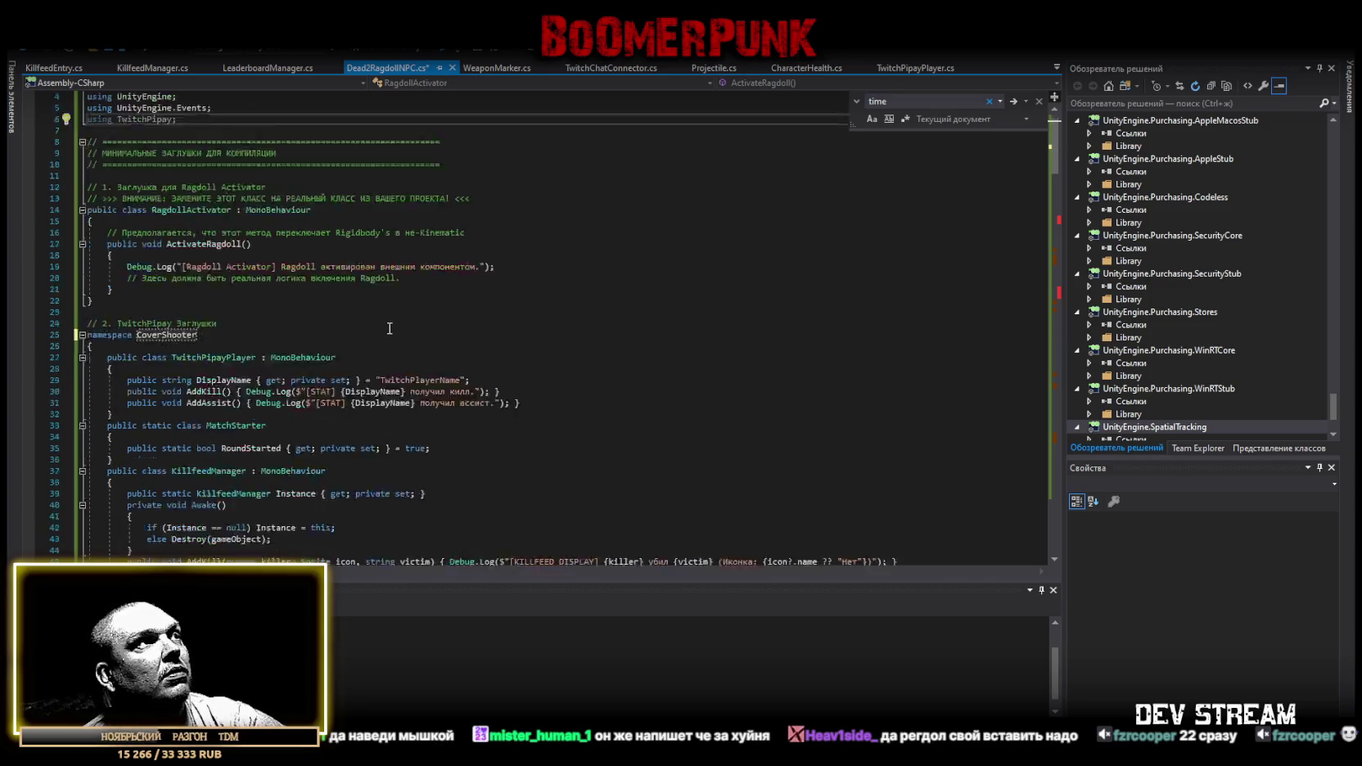
scroll(387, 324, "down", 11)
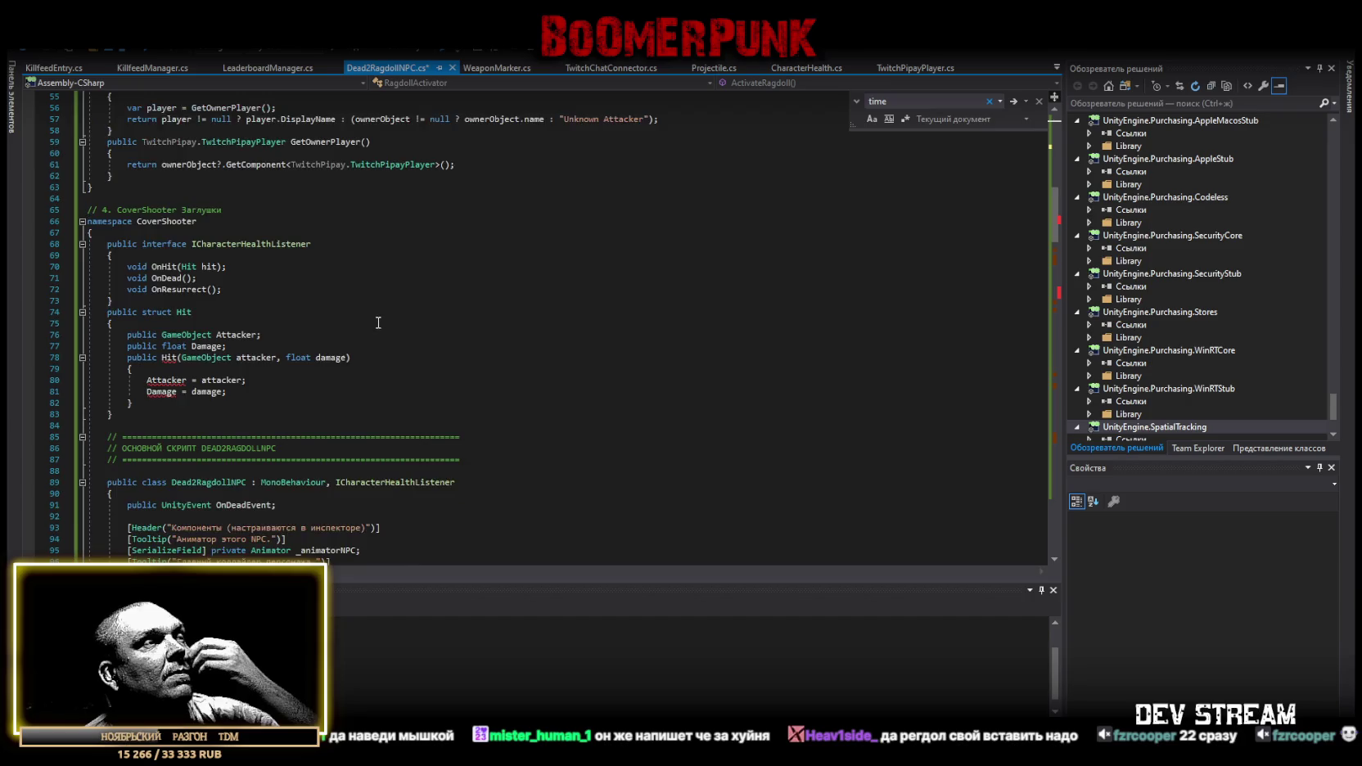
scroll(499, 404, "down", 4)
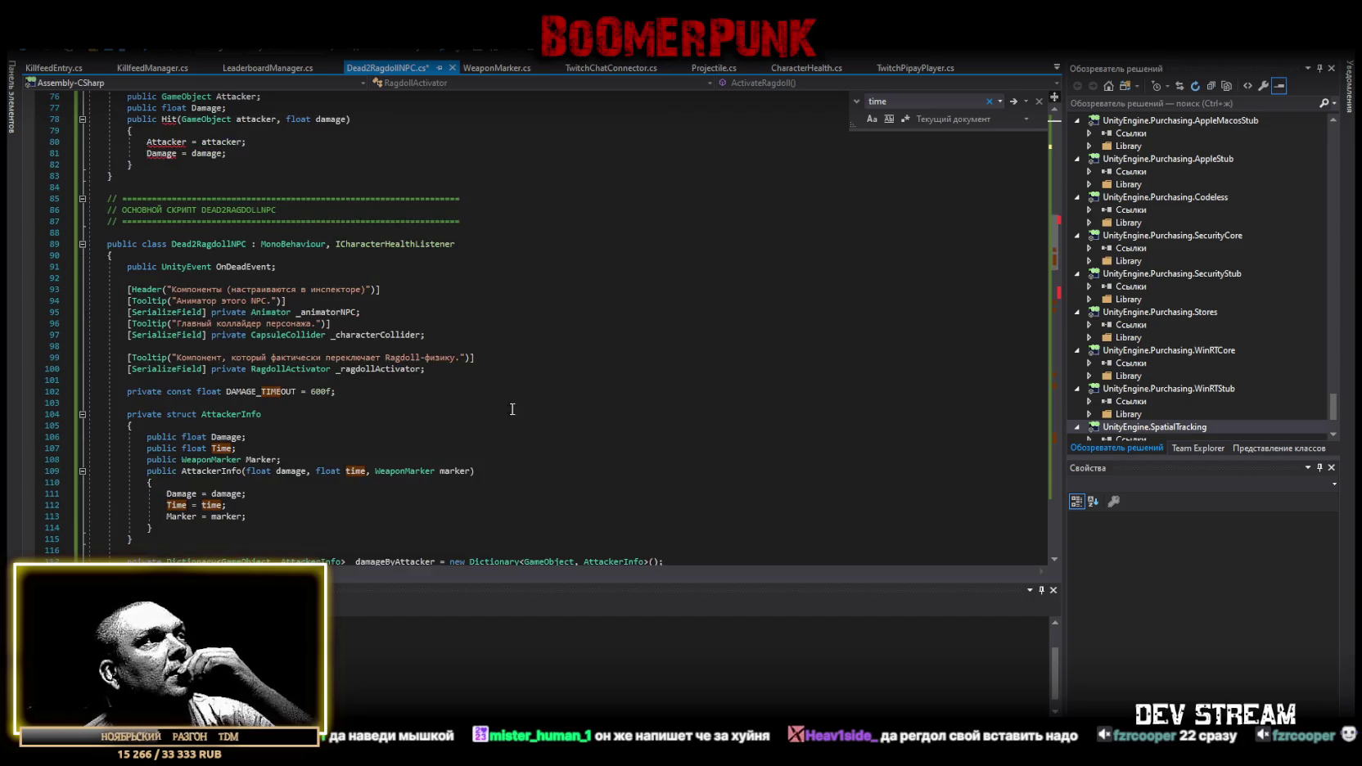
scroll(383, 302, "down", 2)
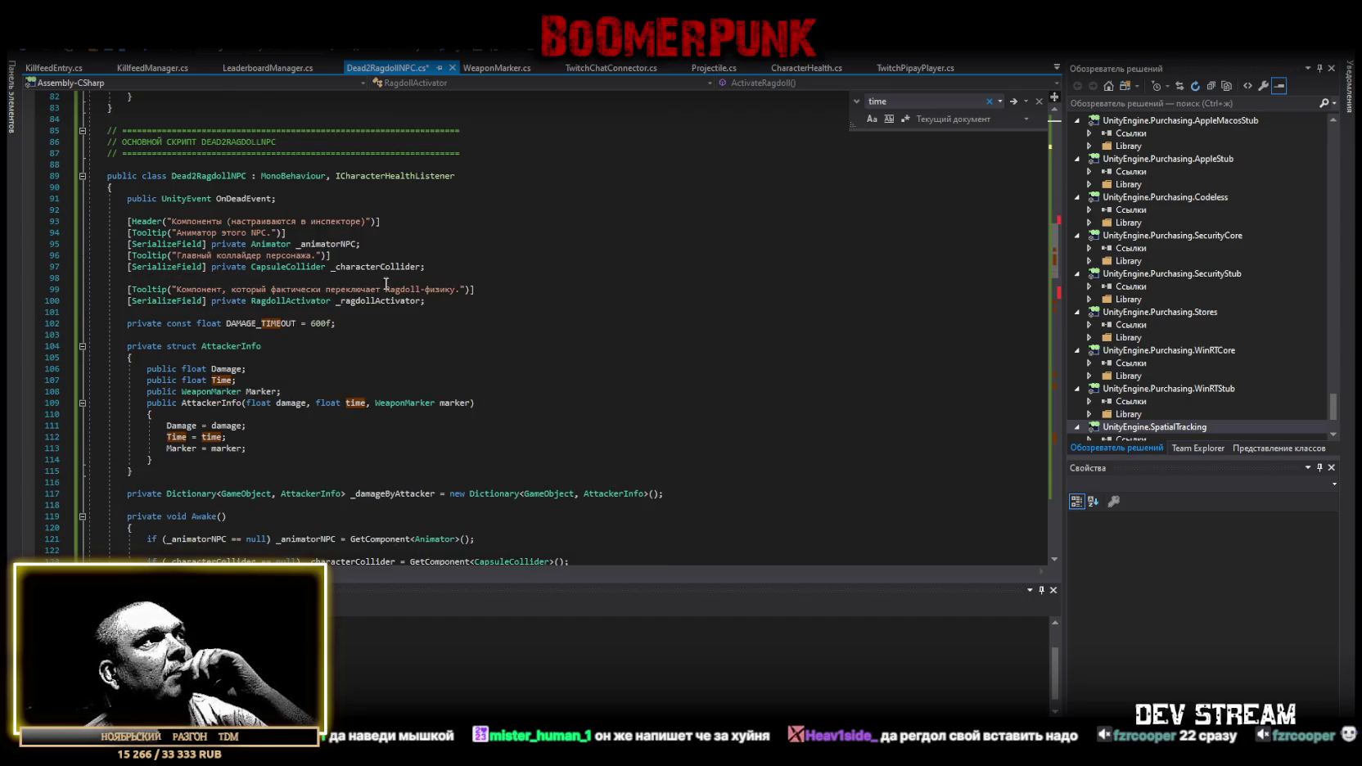
scroll(360, 323, "up", 3)
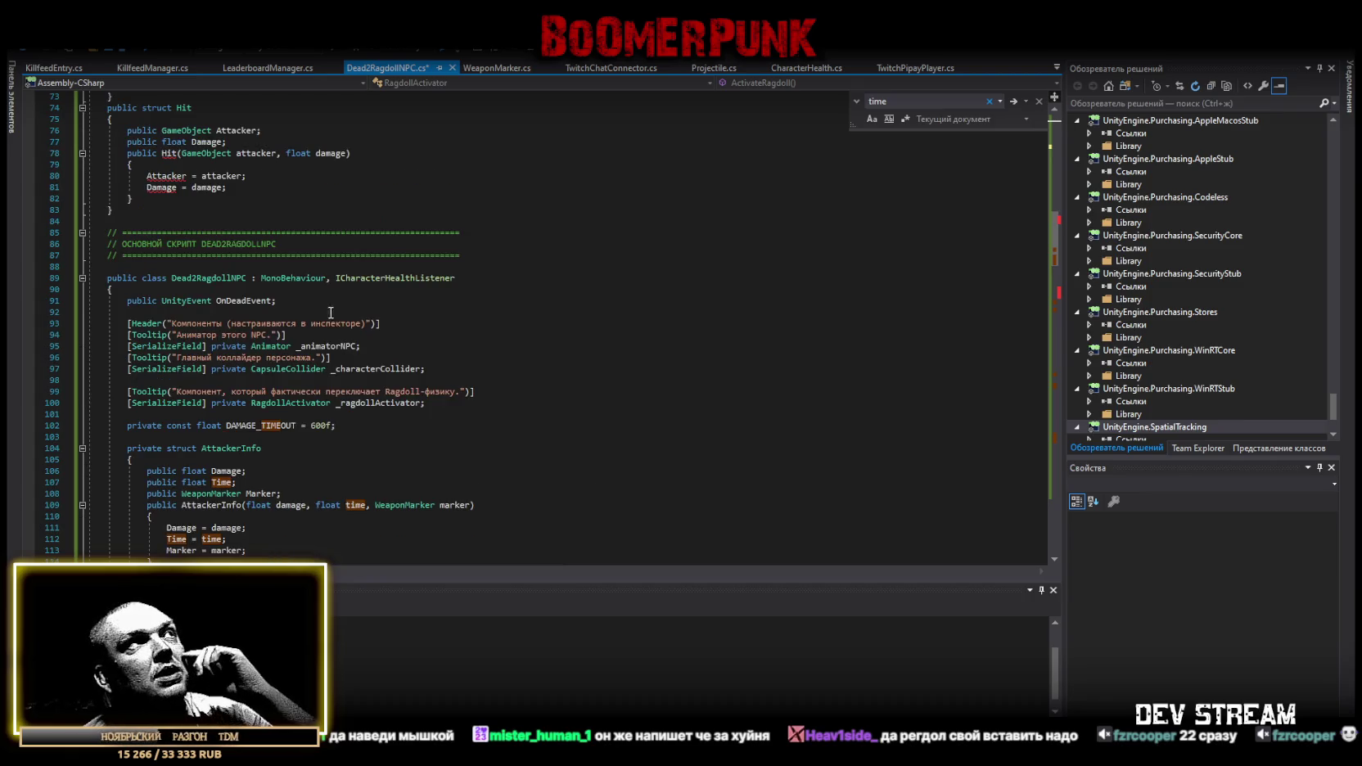
scroll(213, 299, "up", 4)
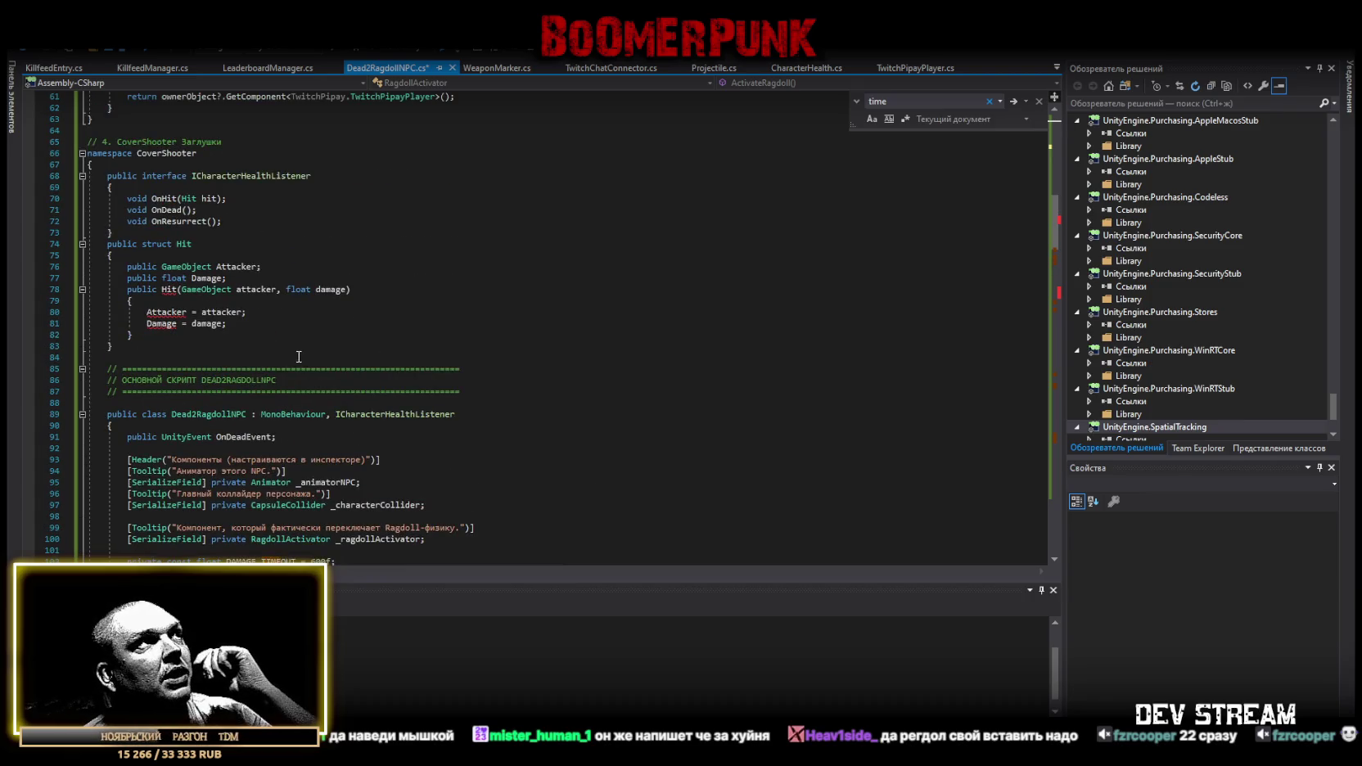
scroll(299, 356, "down", 4)
left_click(349, 423)
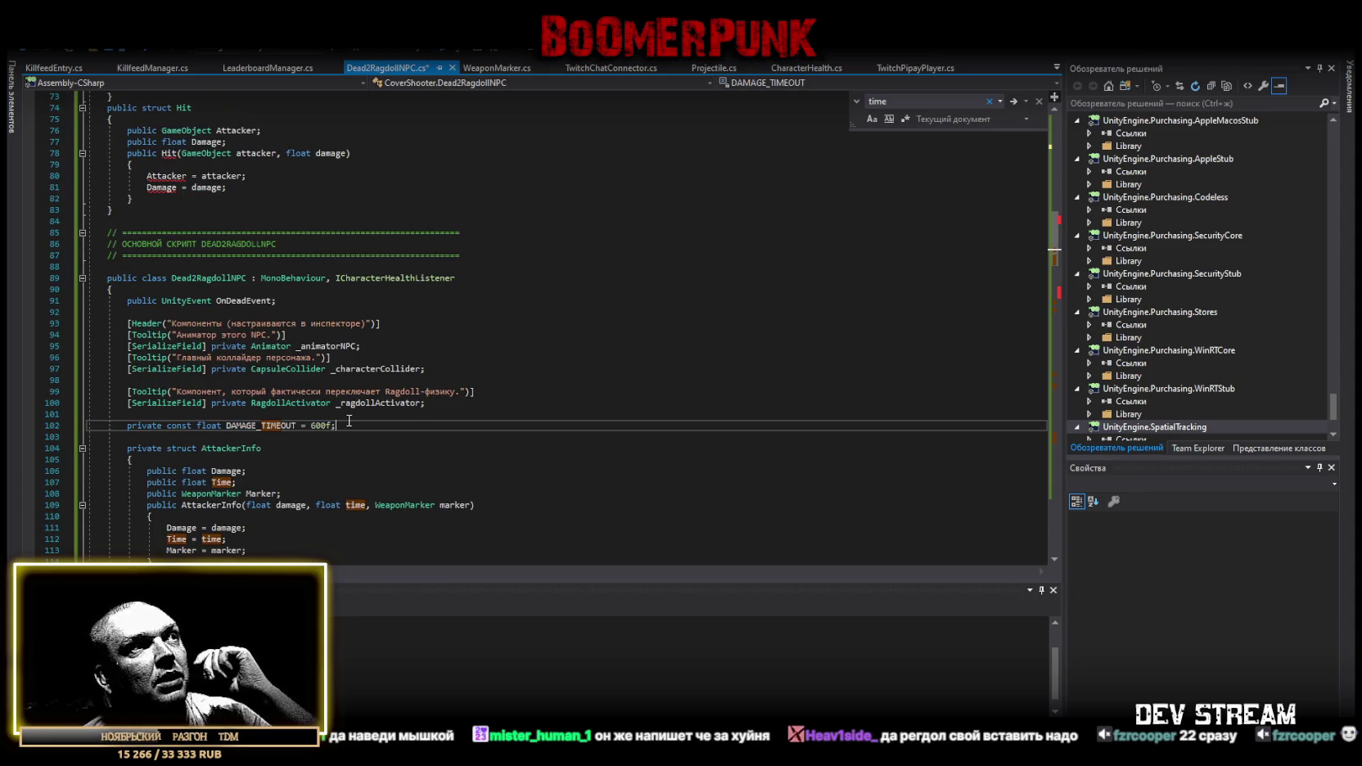
key("shift+Up")
scroll(375, 411, "down", 2)
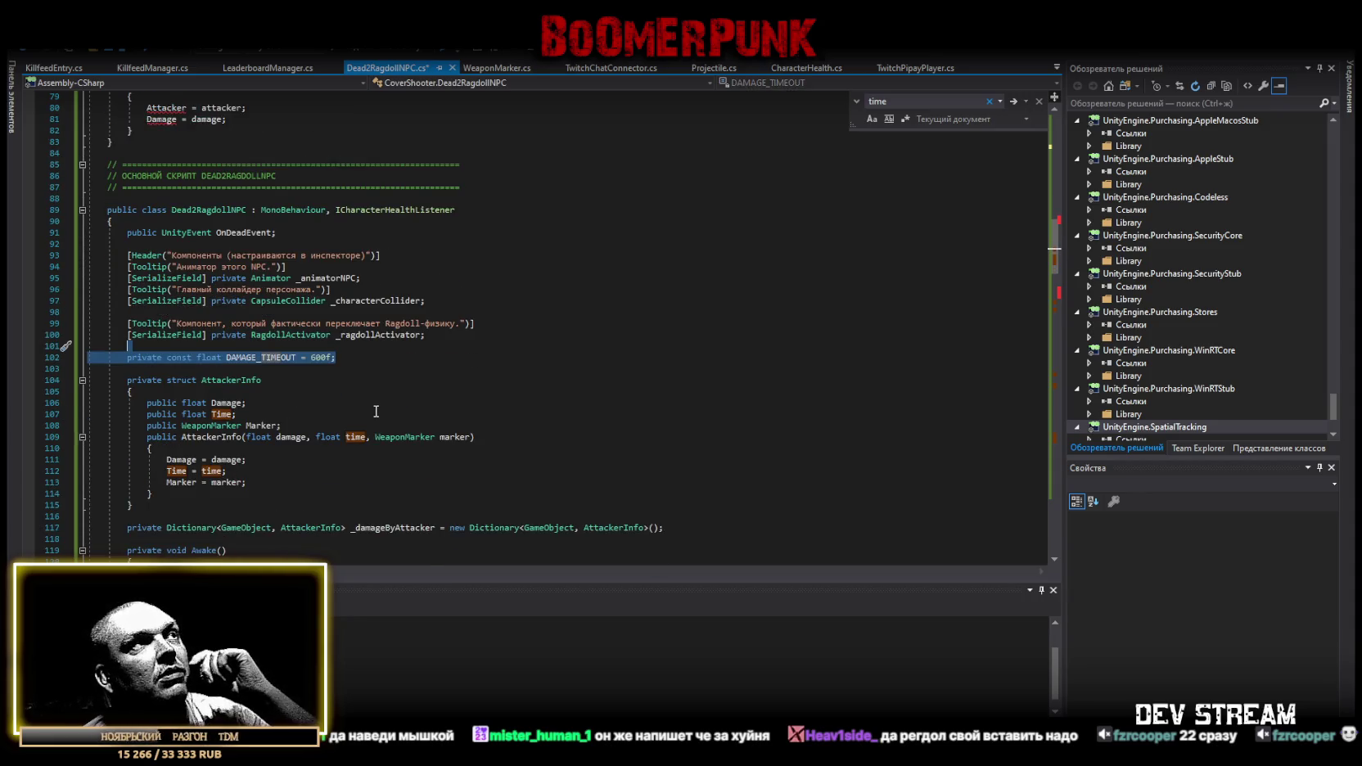
left_click(369, 353)
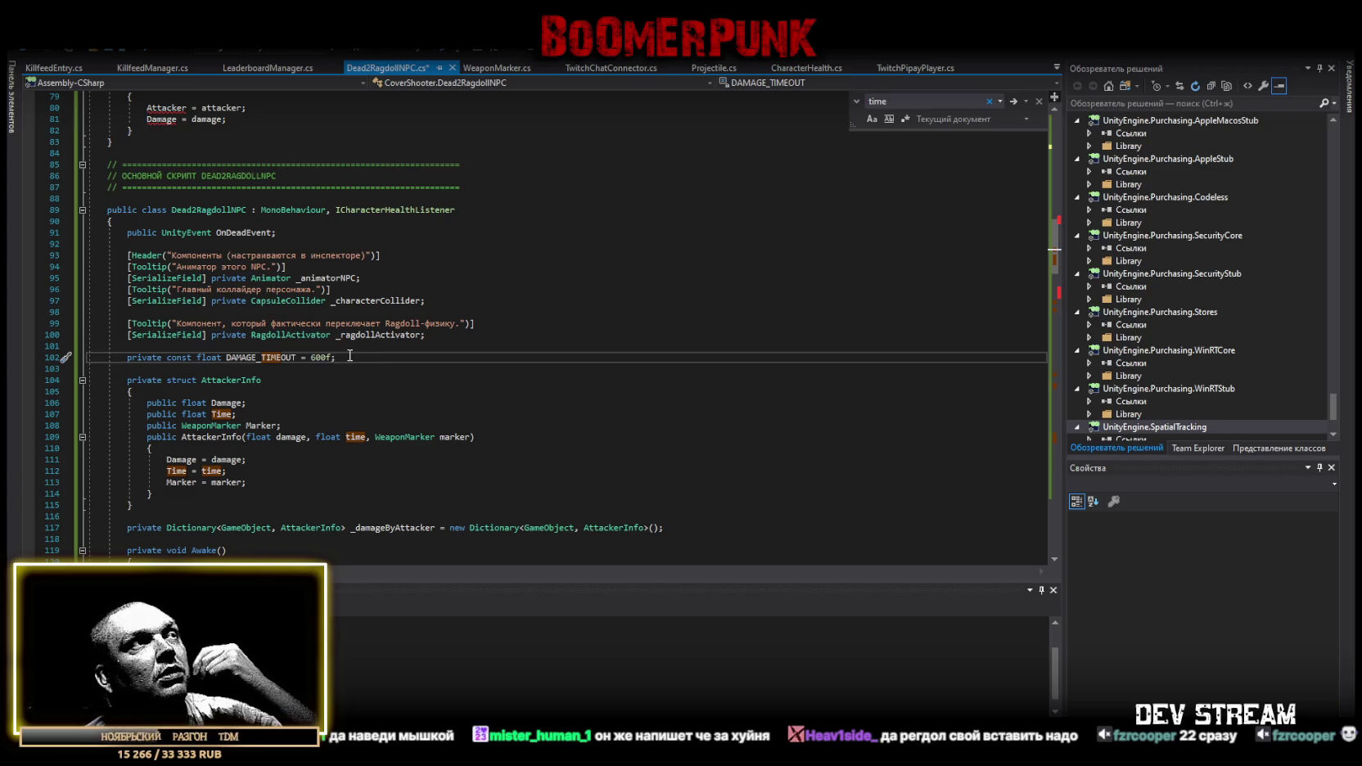
left_click_drag(353, 356, 133, 355)
scroll(200, 407, "up", 5)
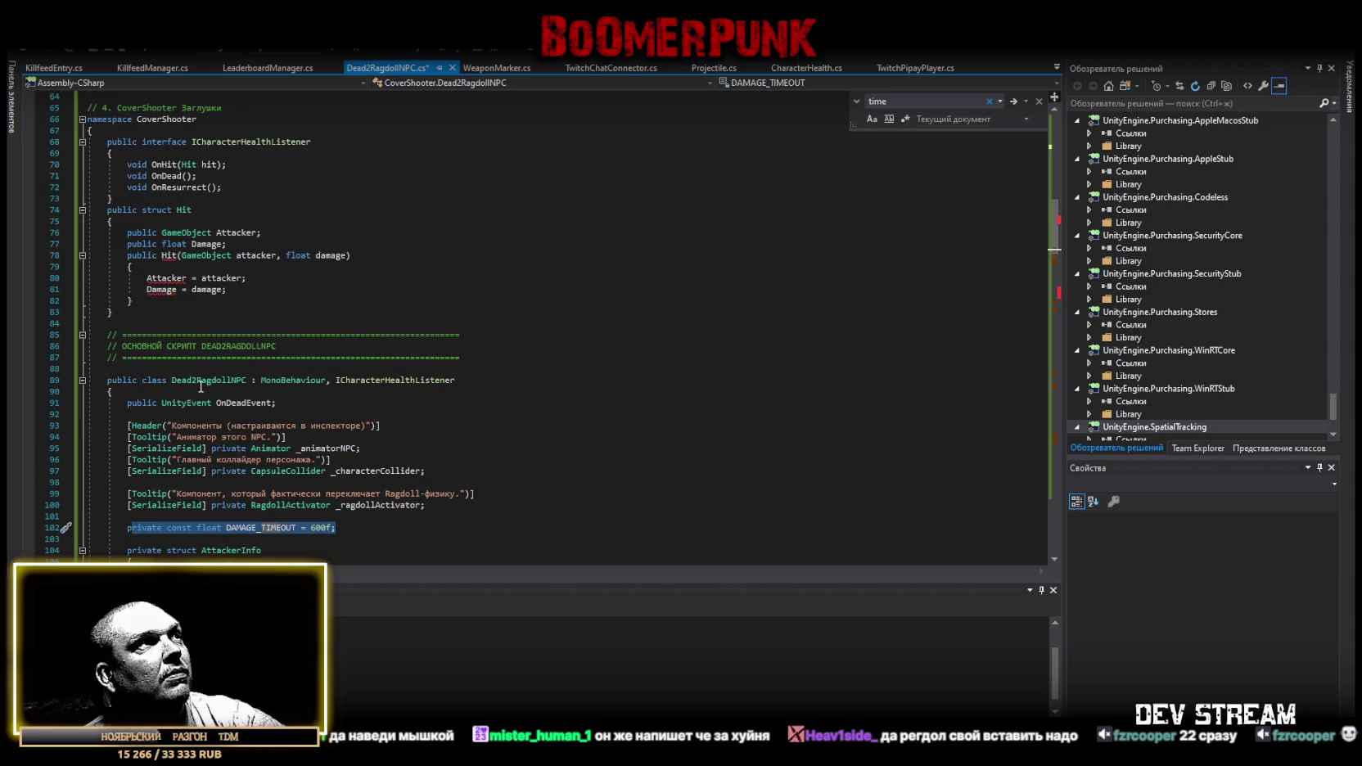
left_click_drag(455, 358, 122, 335)
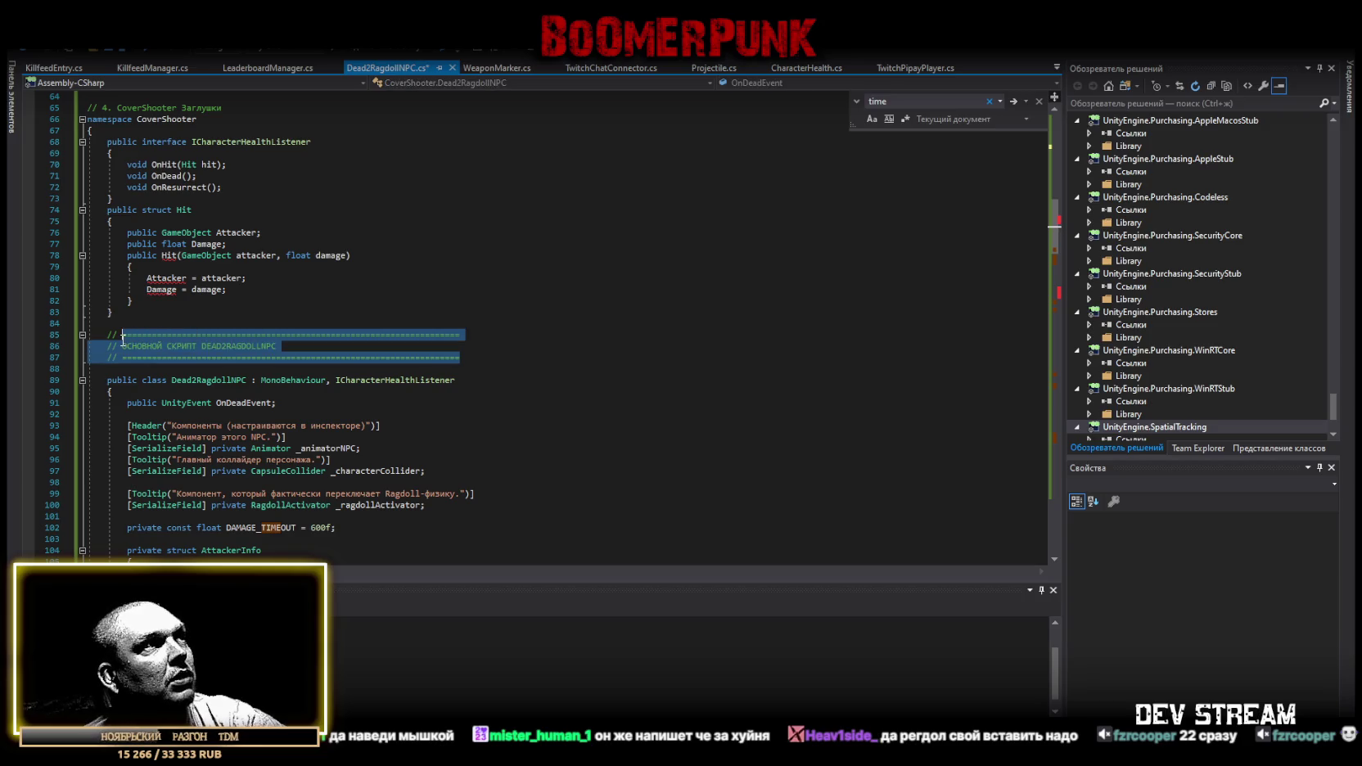
scroll(194, 374, "up", 4)
scroll(194, 374, "up", 4)
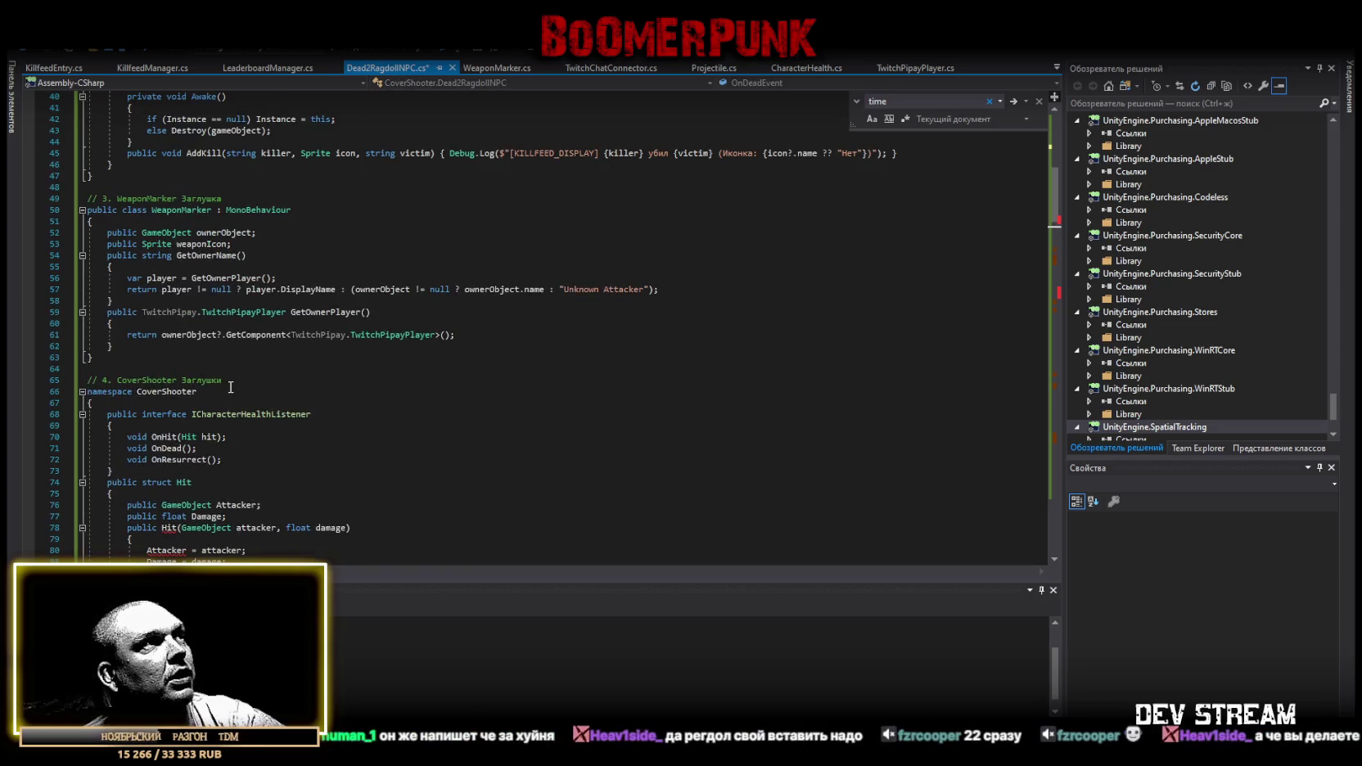
scroll(238, 377, "up", 13)
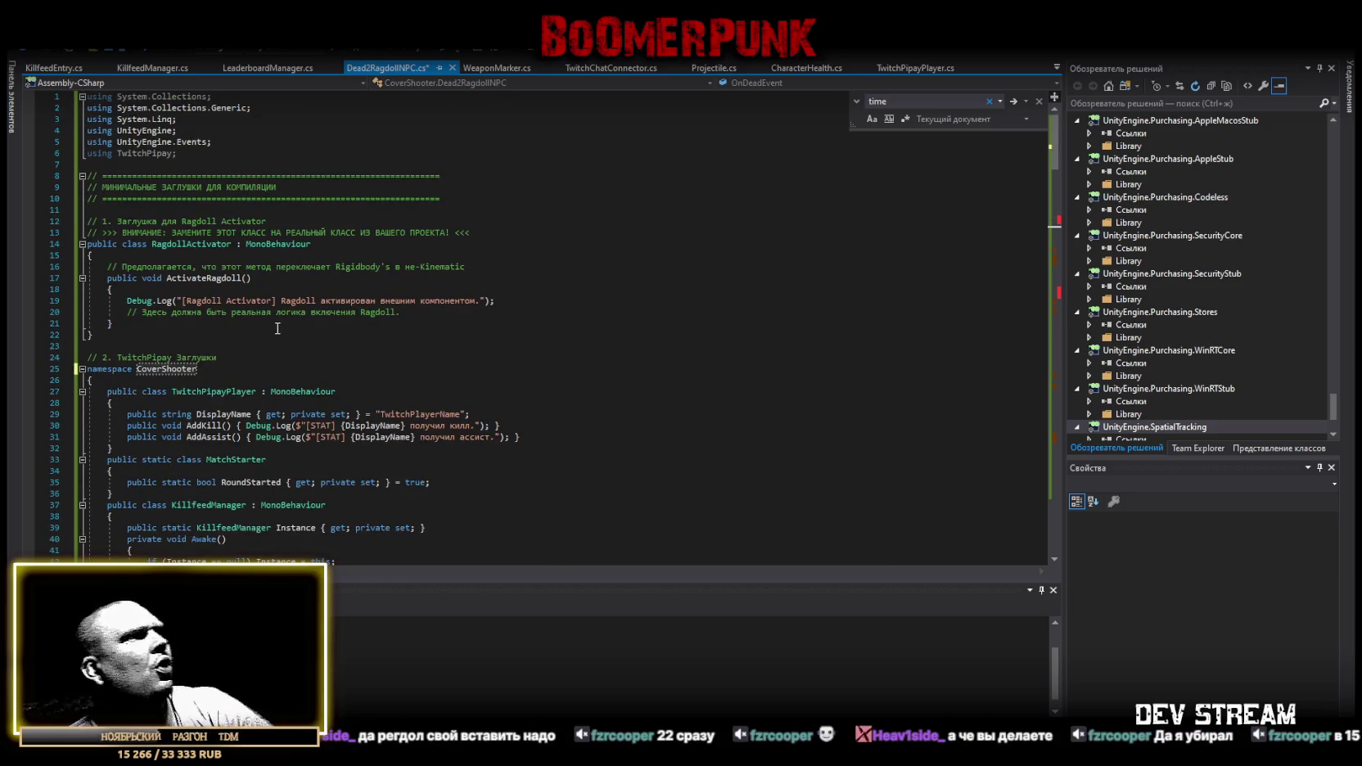
scroll(274, 313, "down", 3)
scroll(227, 250, "down", 7)
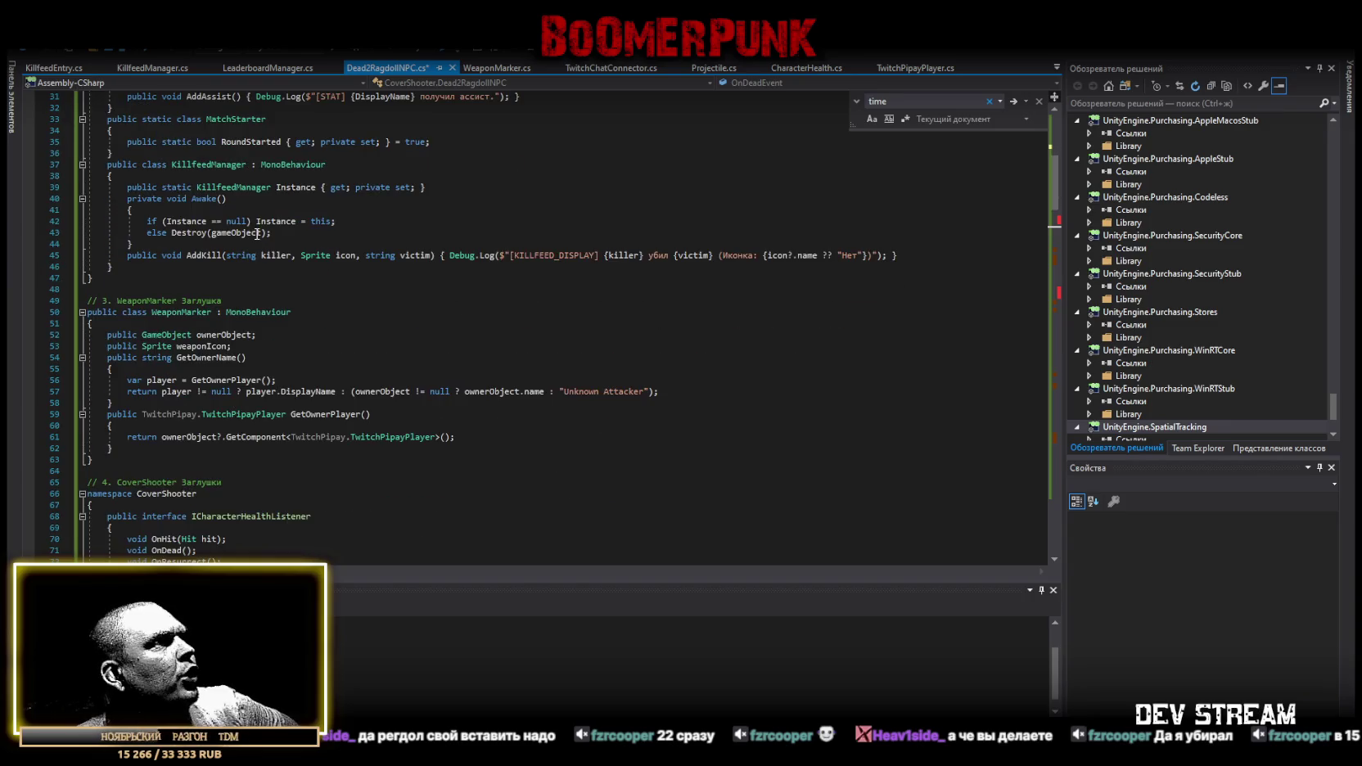
scroll(219, 386, "down", 1)
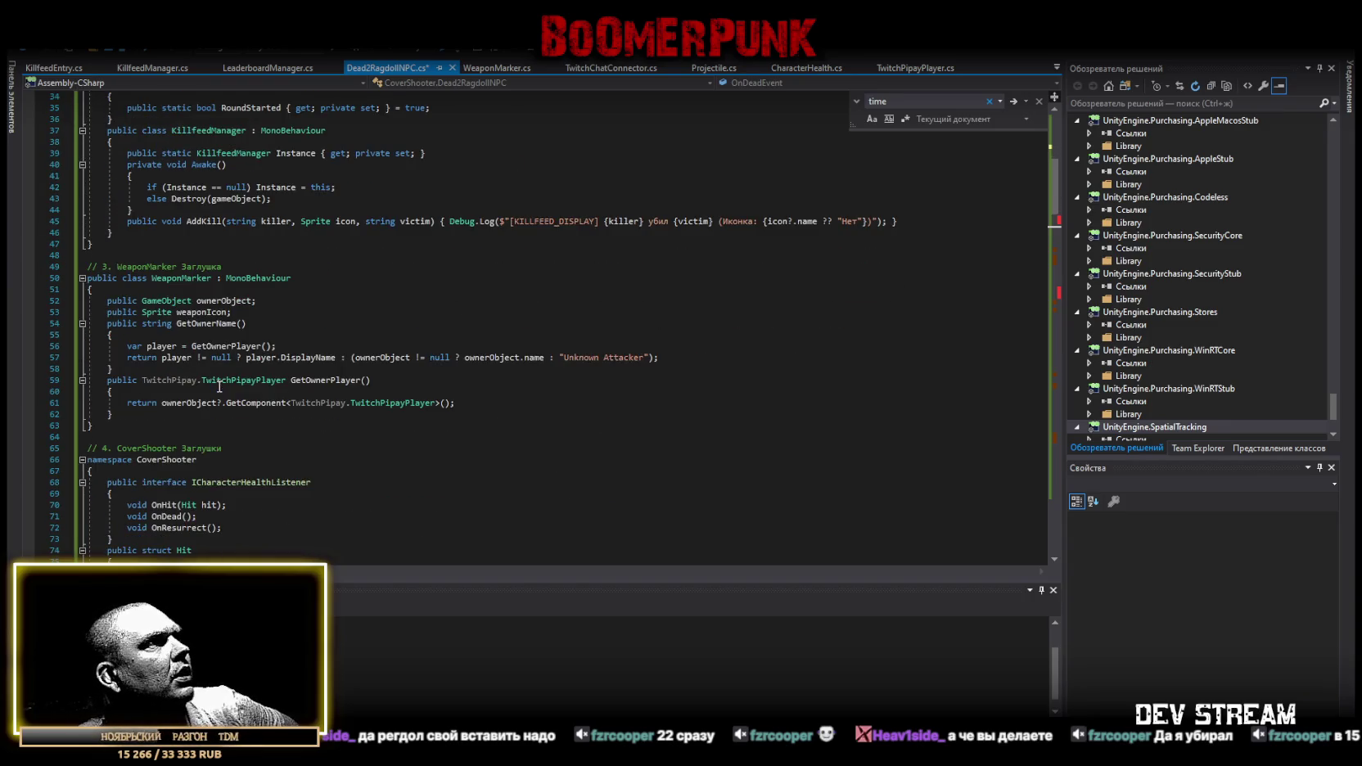
scroll(226, 245, "down", 5)
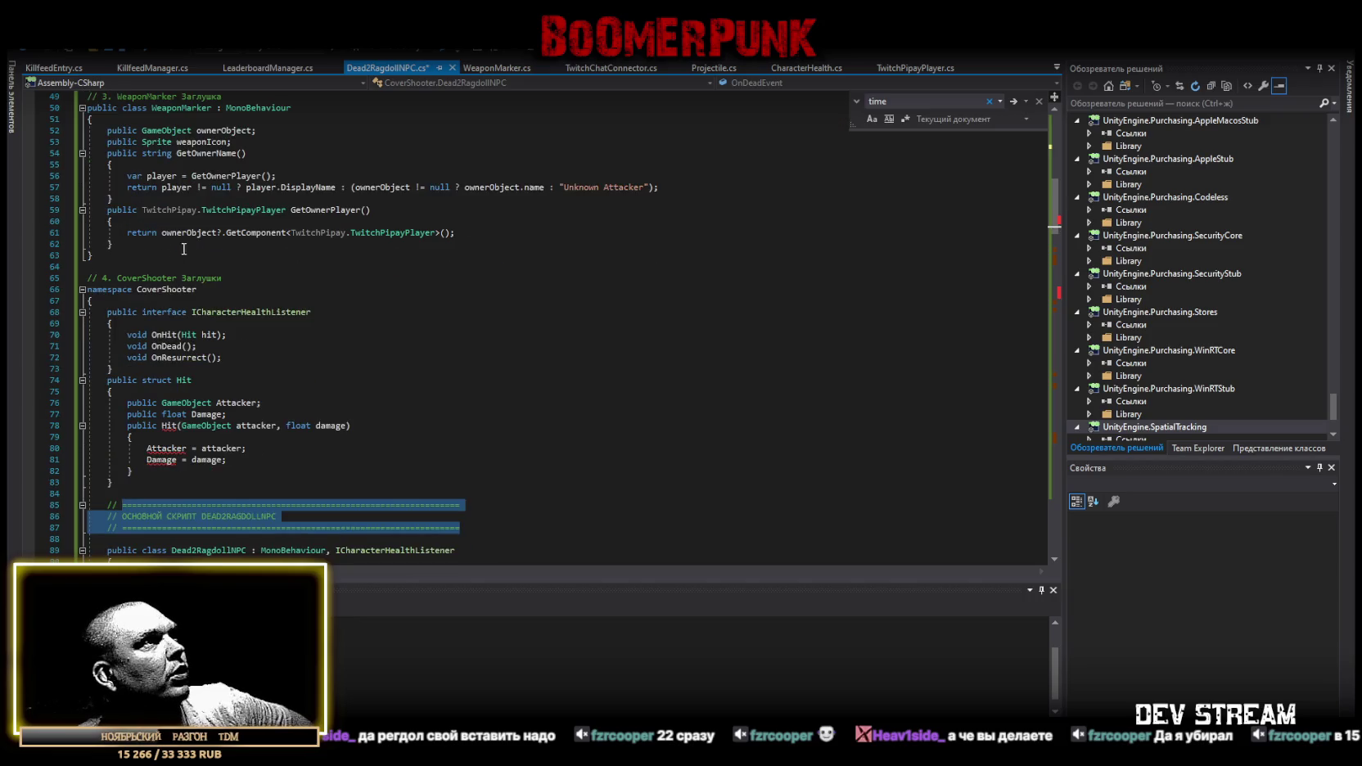
scroll(197, 283, "up", 3)
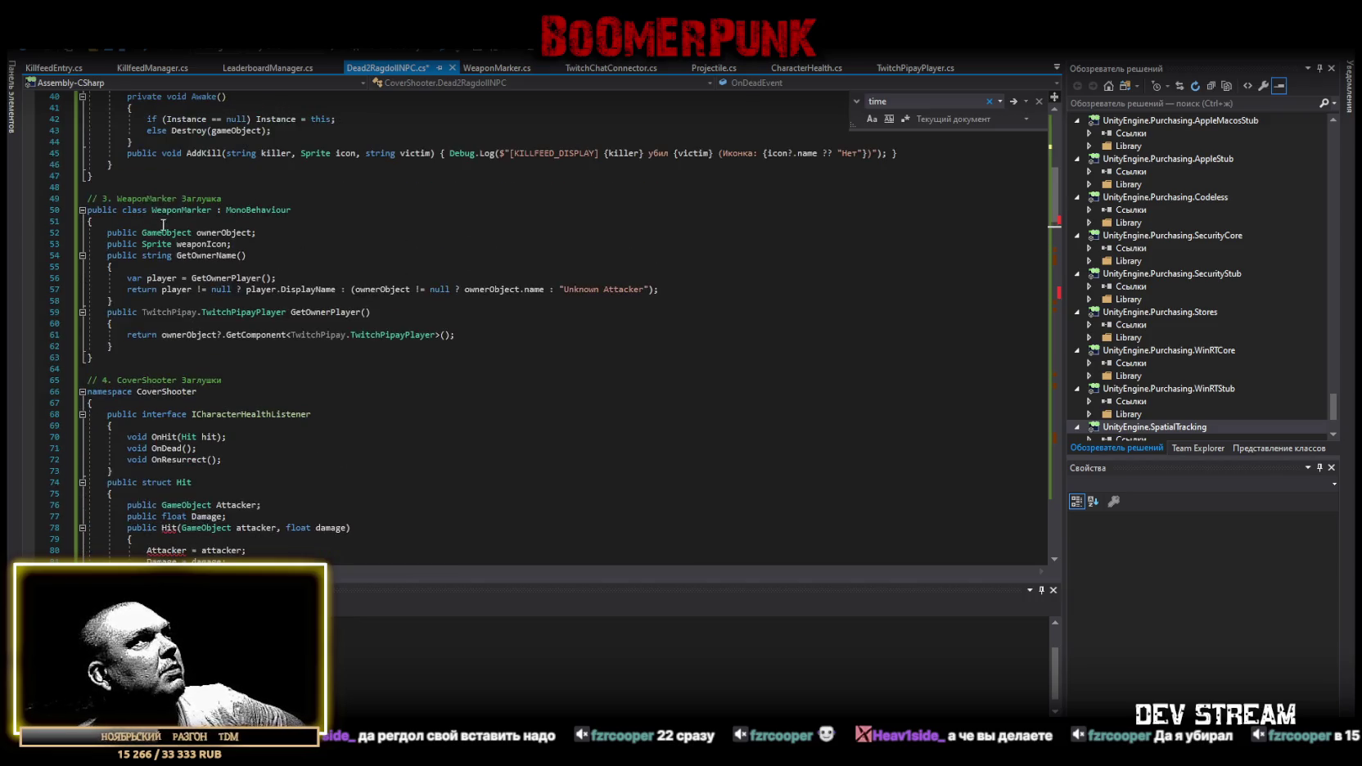
scroll(227, 326, "down", 1)
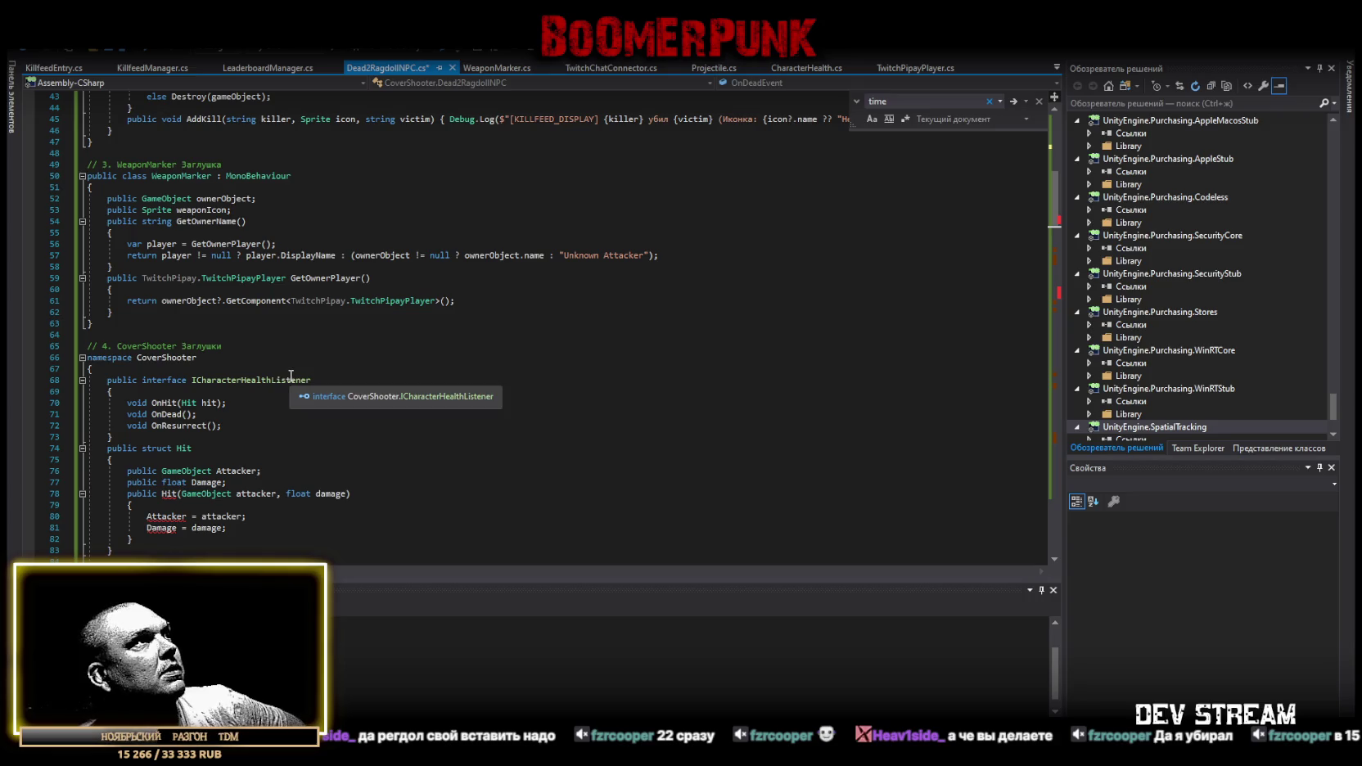
scroll(297, 374, "down", 2)
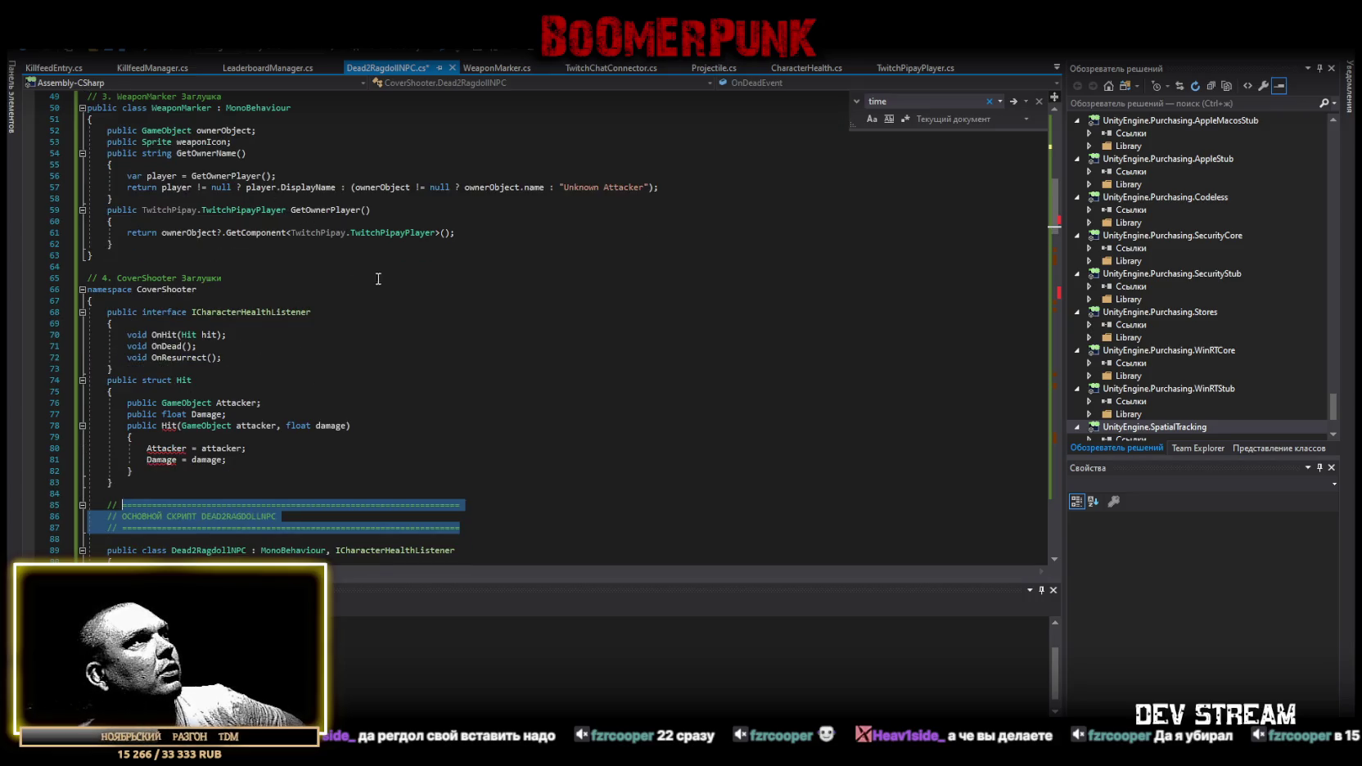
scroll(378, 278, "down", 20)
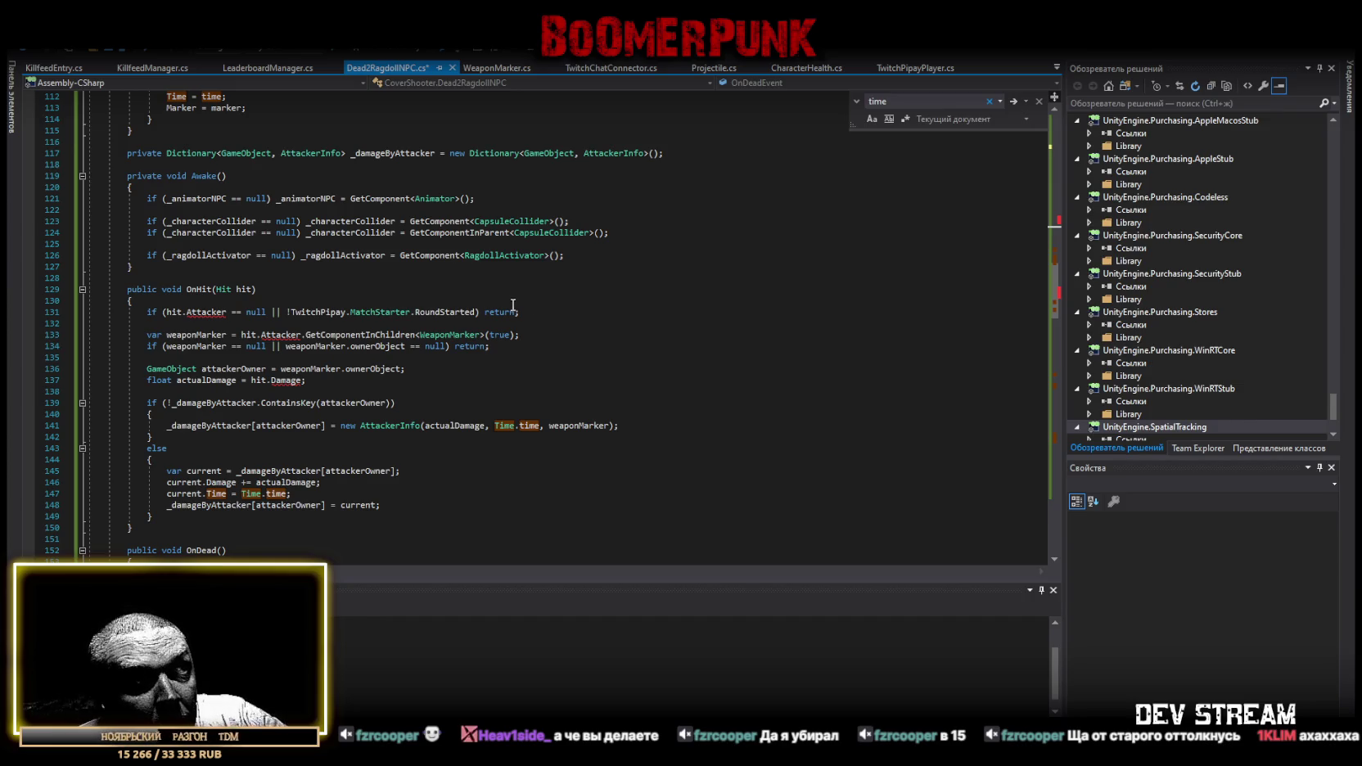
scroll(513, 304, "down", 20)
scroll(523, 562, "down", 1)
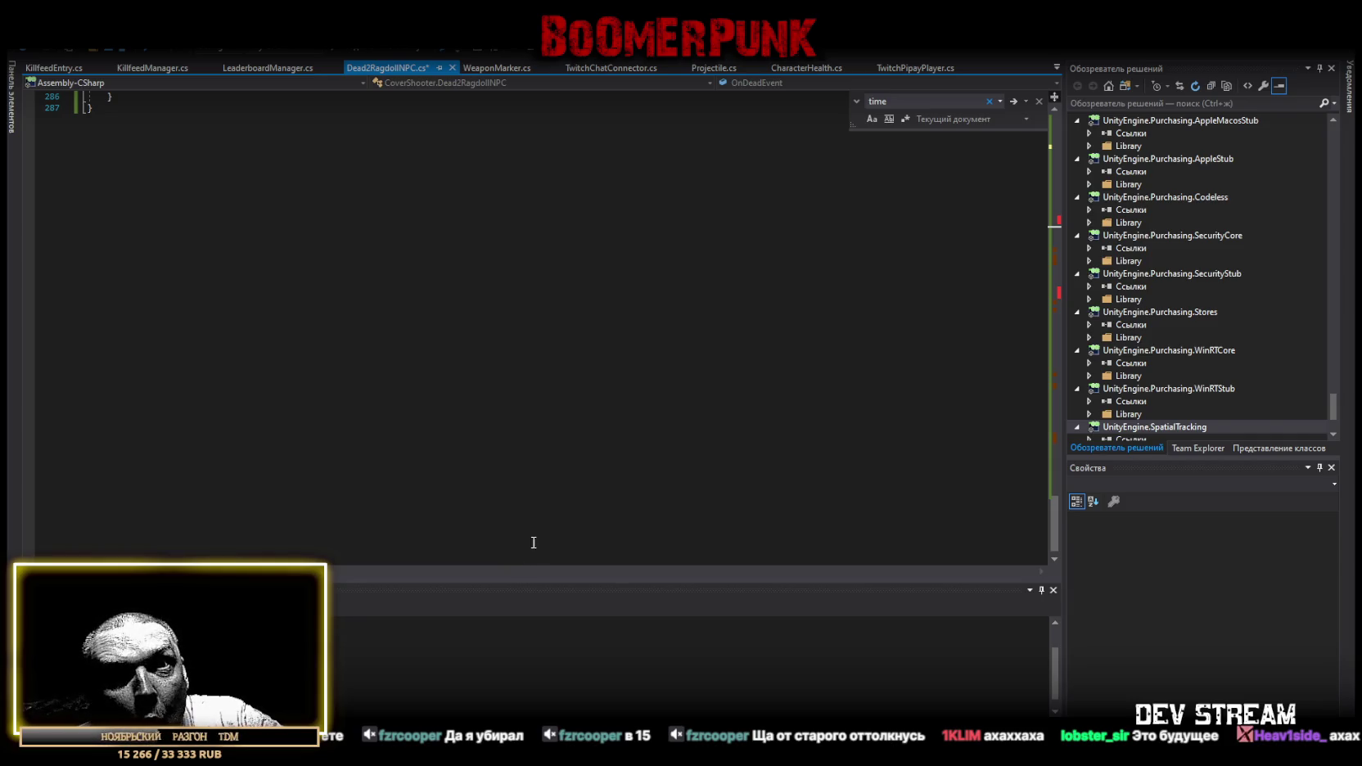
Save the shorter, roughly 160-line capsule-shrinking Dead2RagdollNPC.cs and switch to Unity to recompile.
scroll(318, 499, "up", 5)
scroll(331, 485, "up", 20)
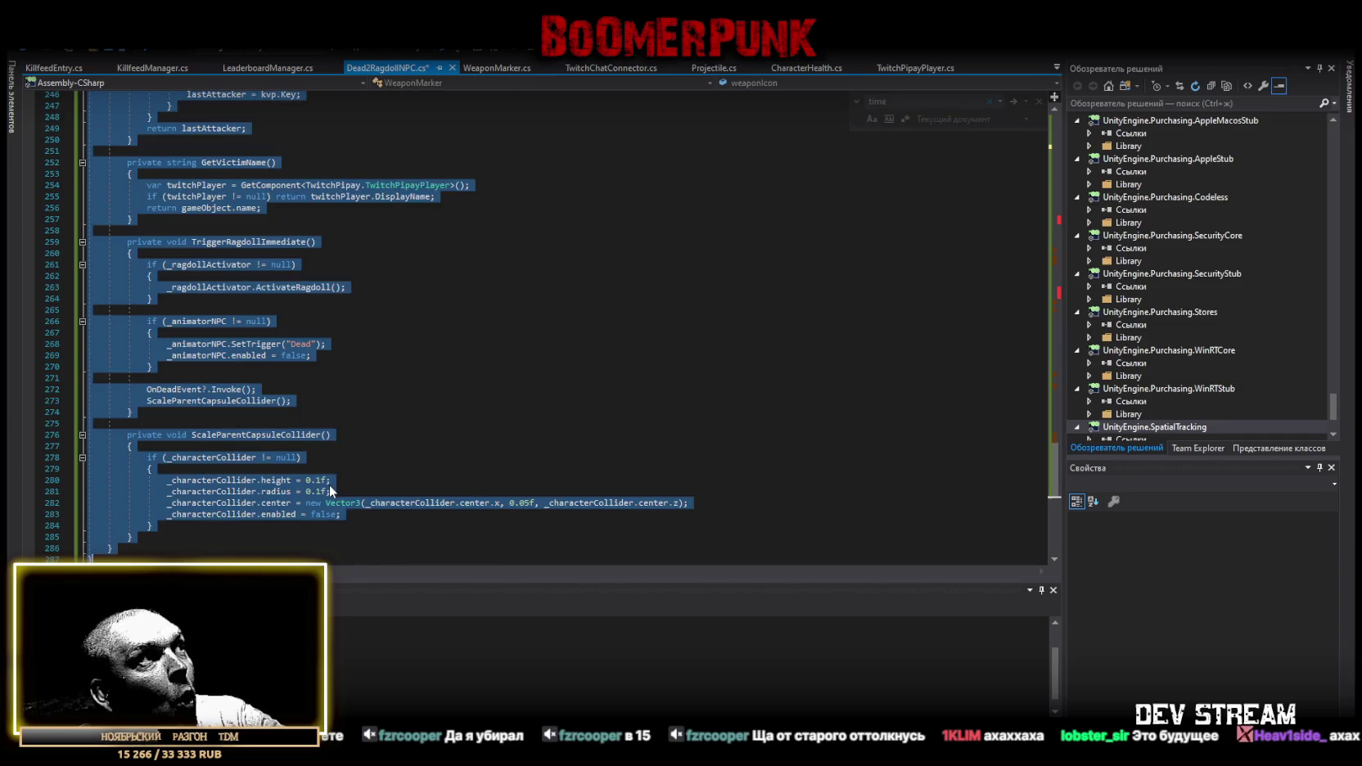
key("ctrl+s")
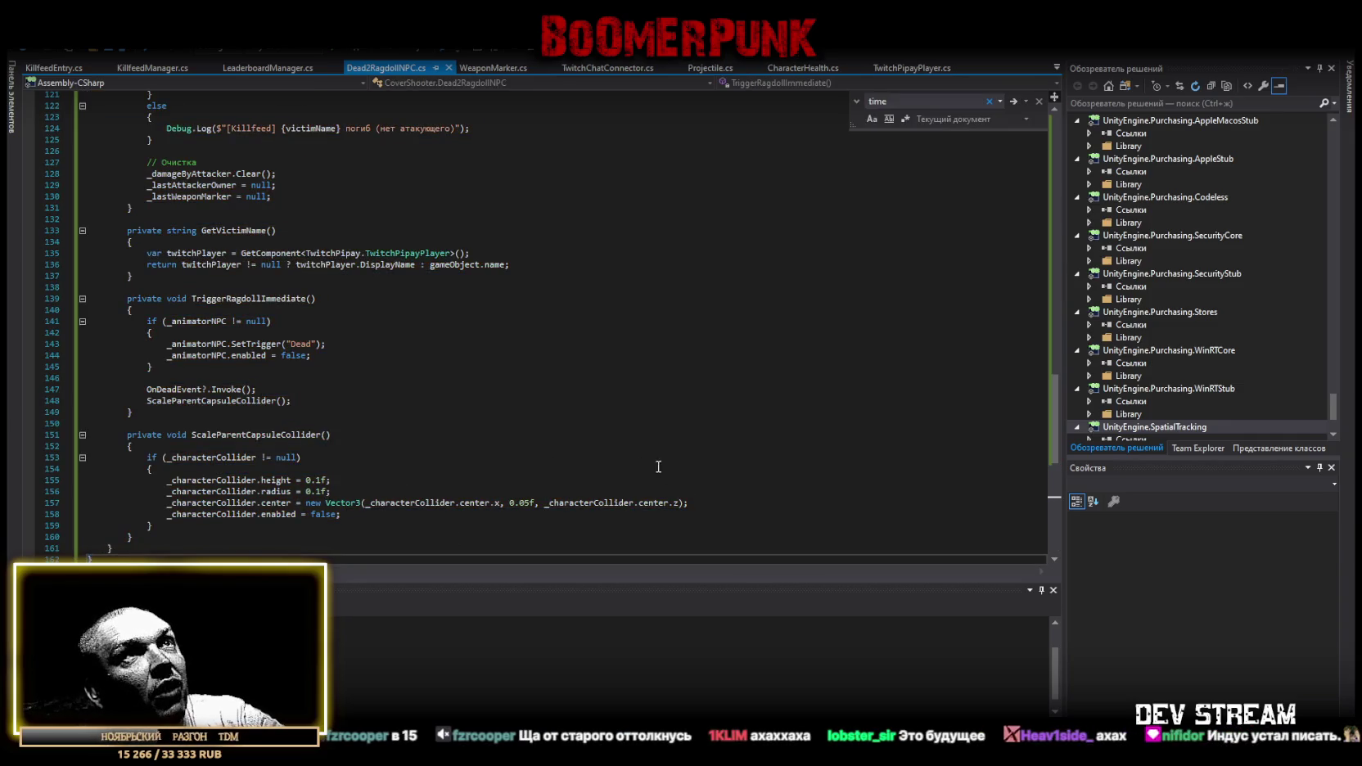
key("alt+Tab")
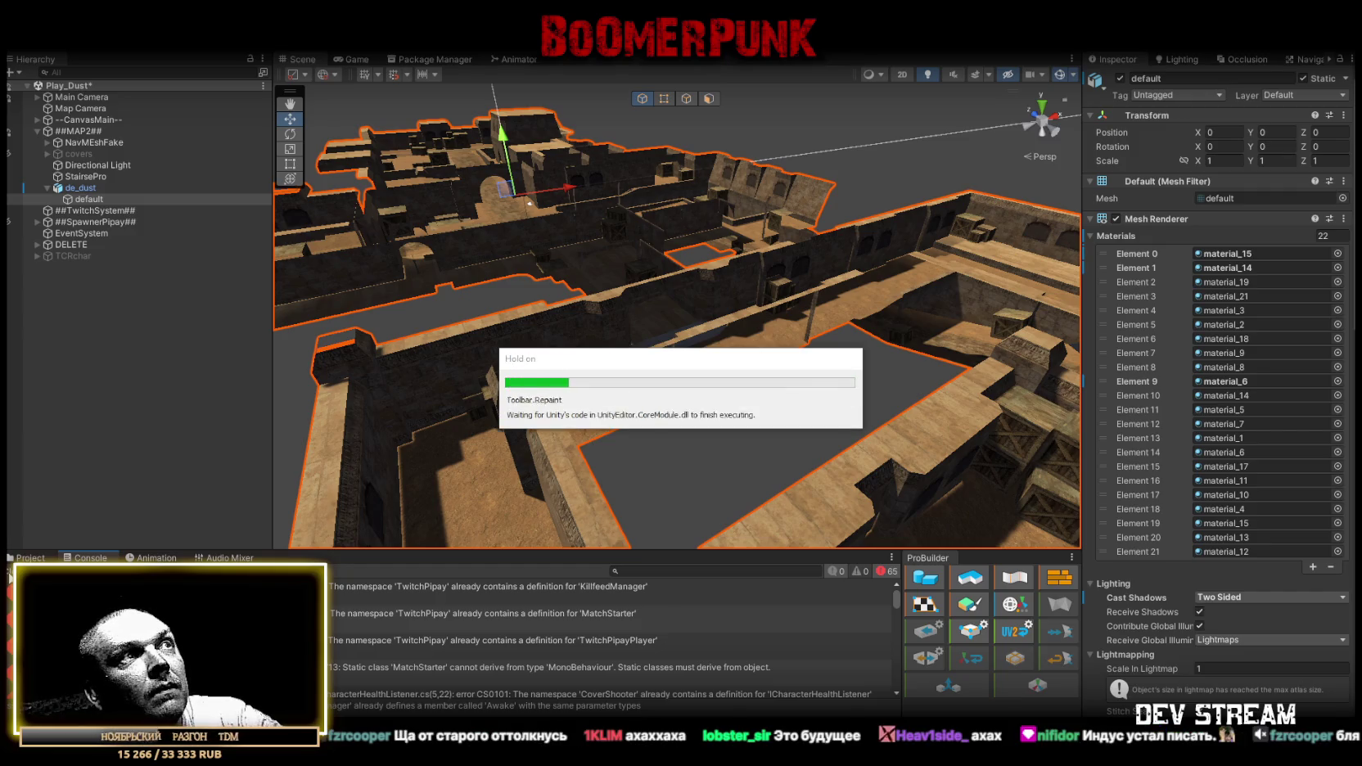
Once the script reload finishes and the 65 errors are cleared, show the Project files.
left_click(30, 557)
Orbit around the dust map, collapse its Mesh Renderer, and browse toward Prefabs/PlayerType.
left_click_drag(585, 264, 781, 319)
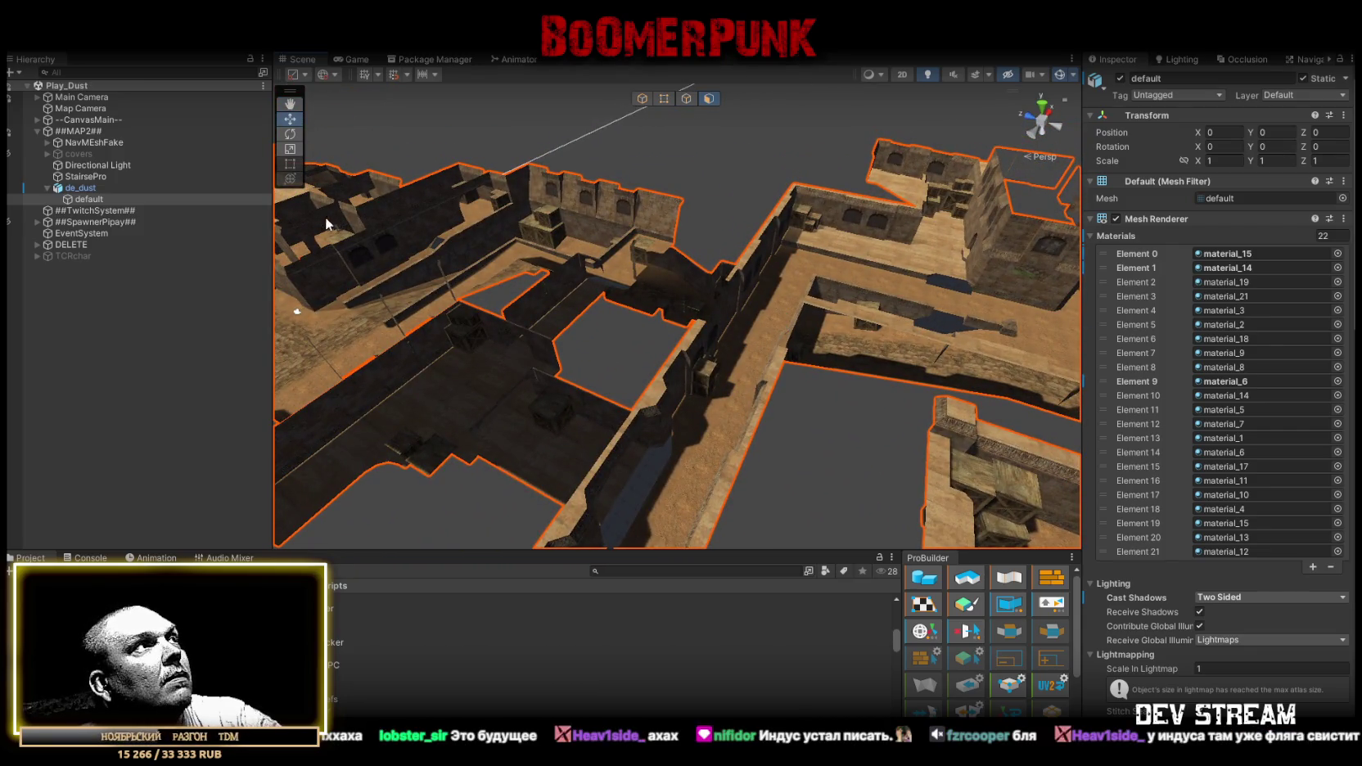
left_click(1094, 219)
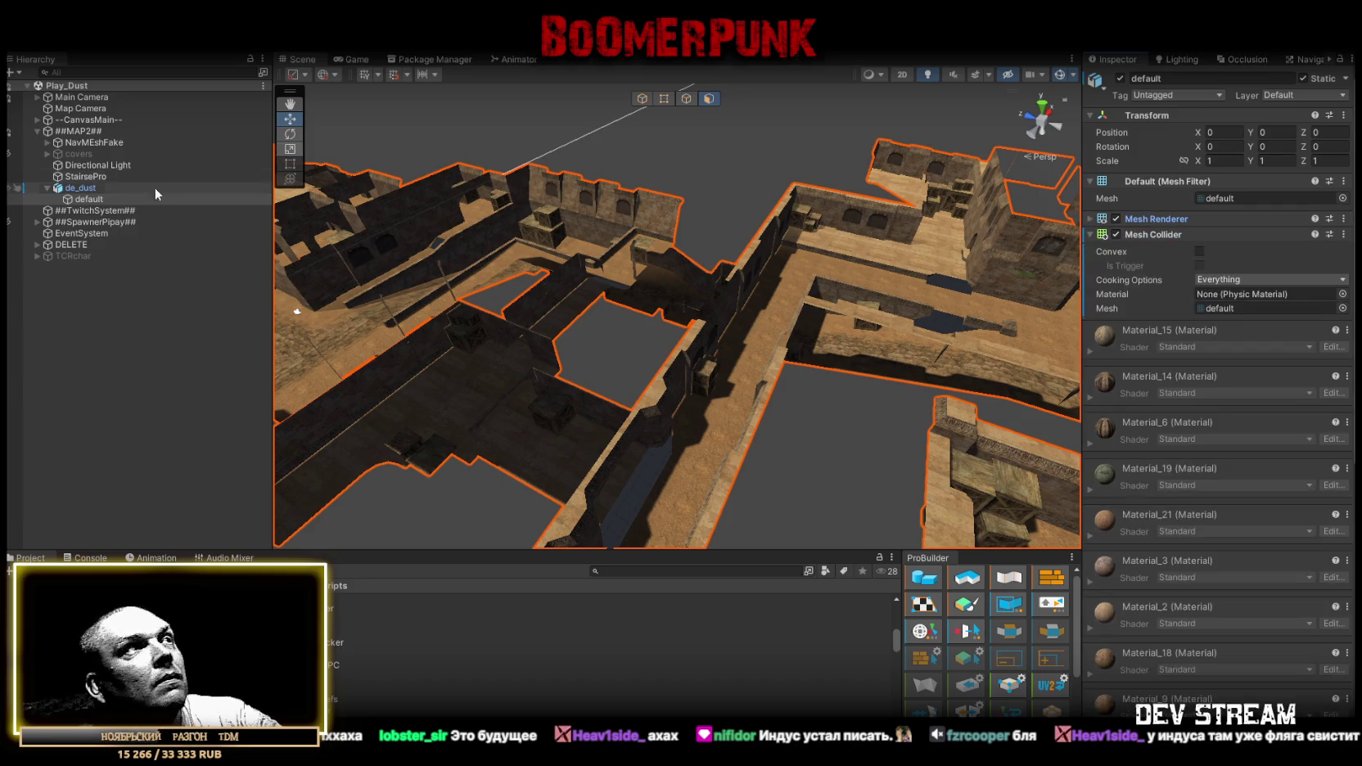
scroll(327, 655, "up", 2)
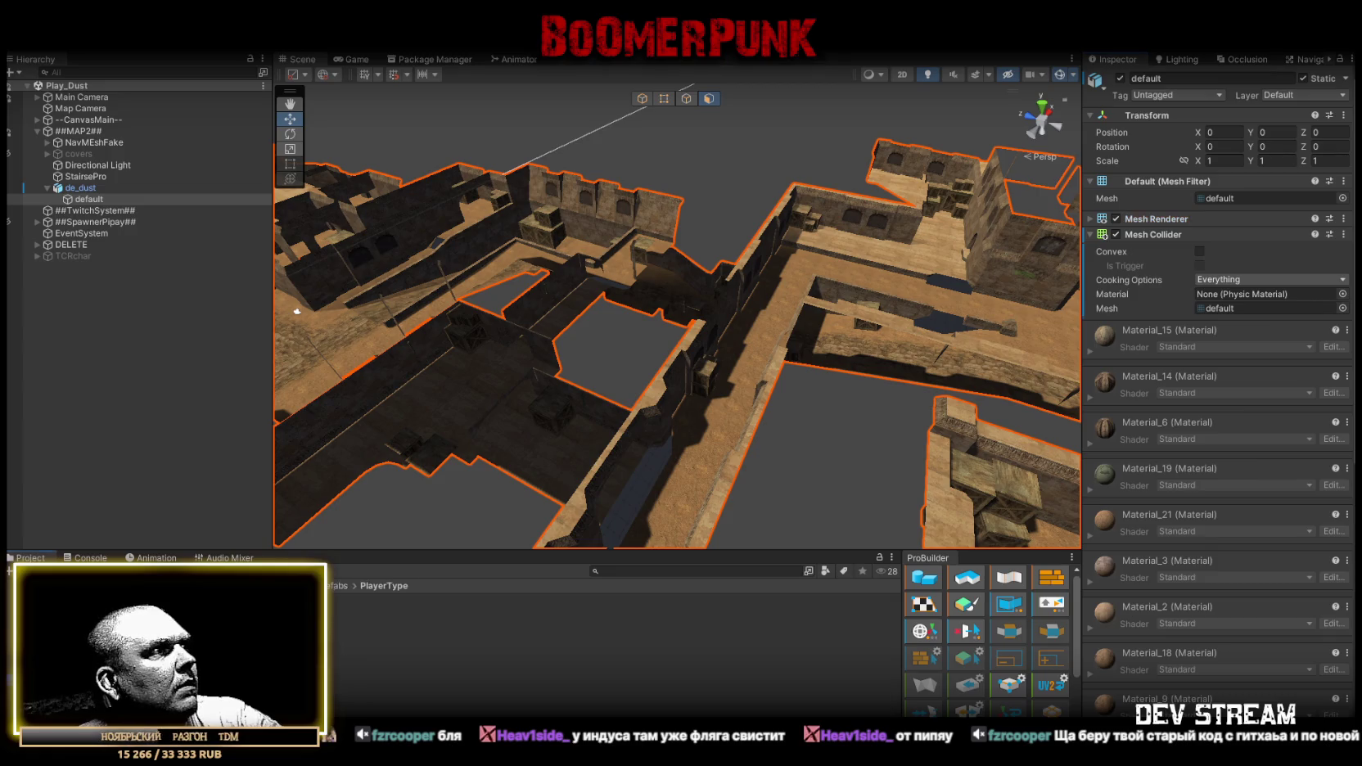
Inspect the TRCchaters prefab's Dead 2 Ragdoll NPC component, then return to the Play_Dust map.
double_click(352, 600)
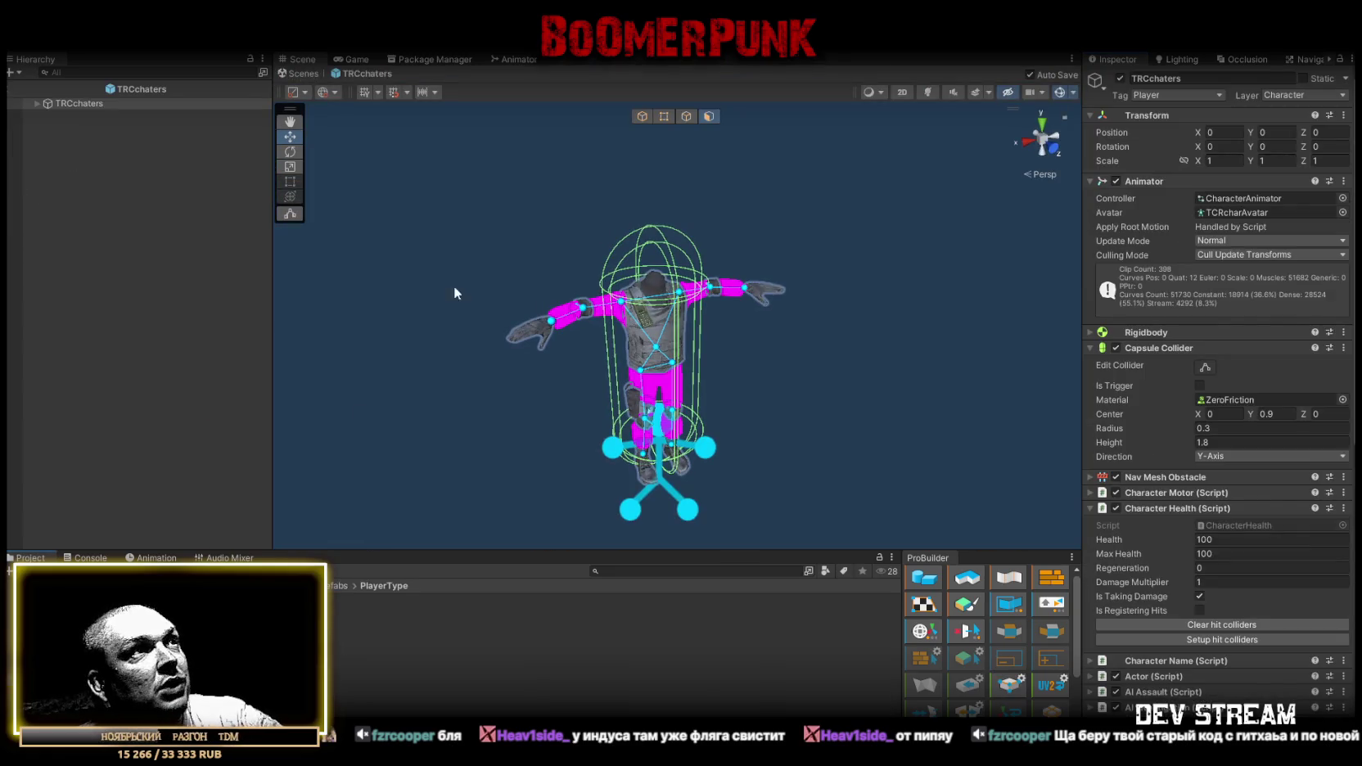
scroll(1203, 623, "down", 10)
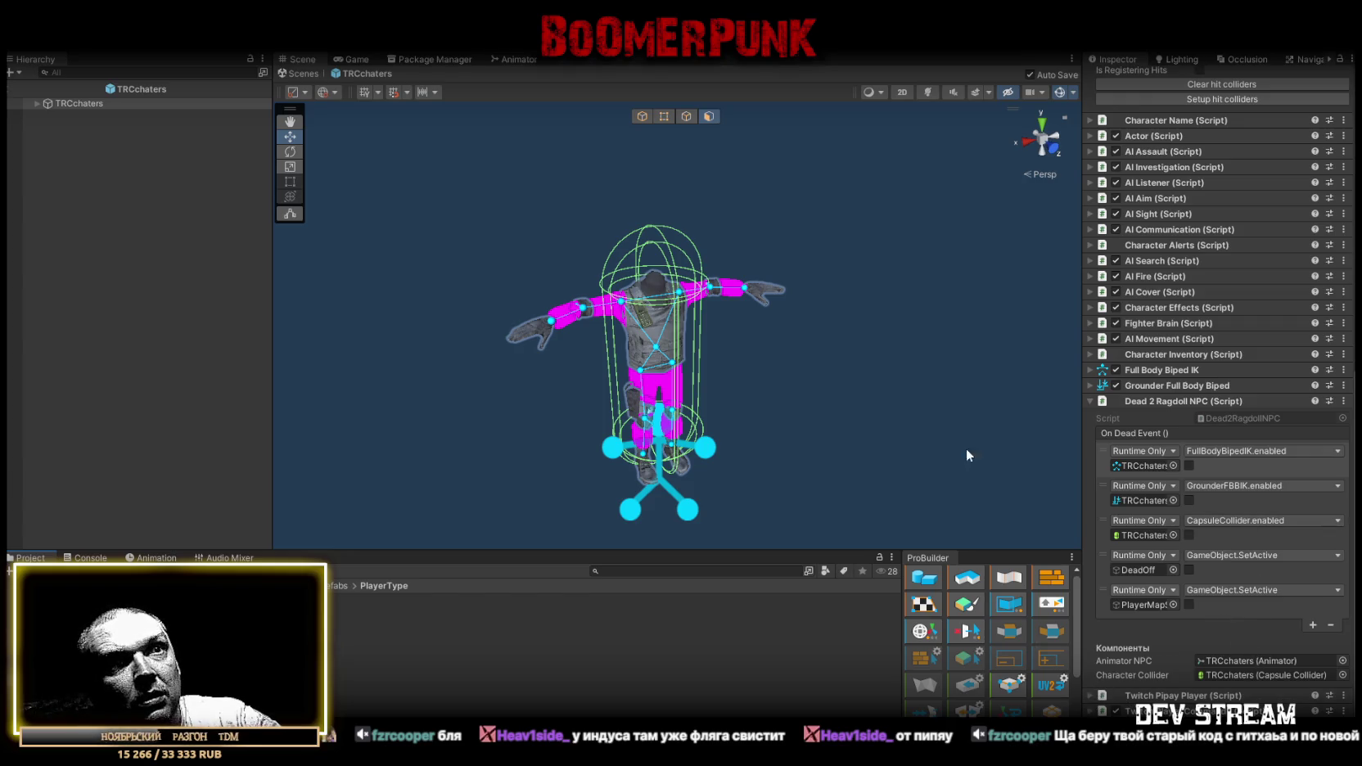
scroll(966, 448, "down", 5)
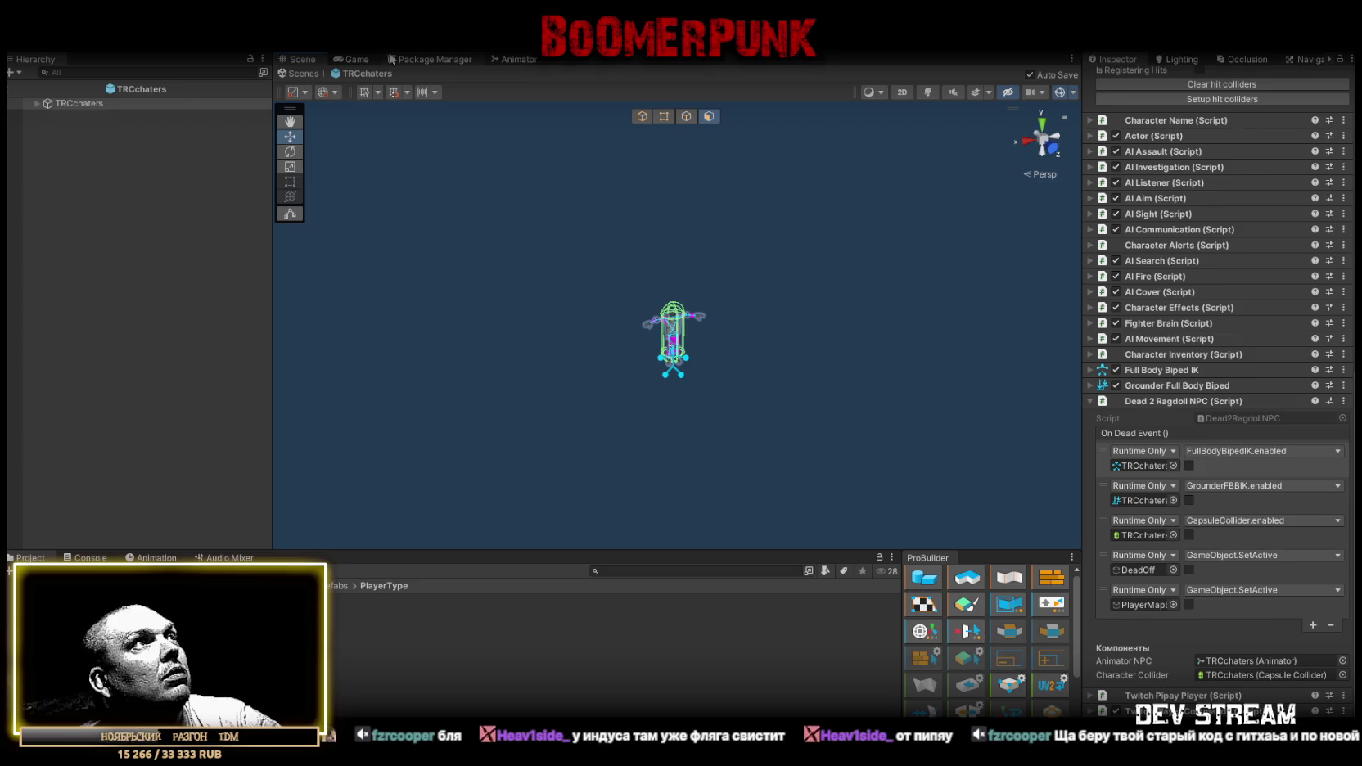
left_click(305, 76)
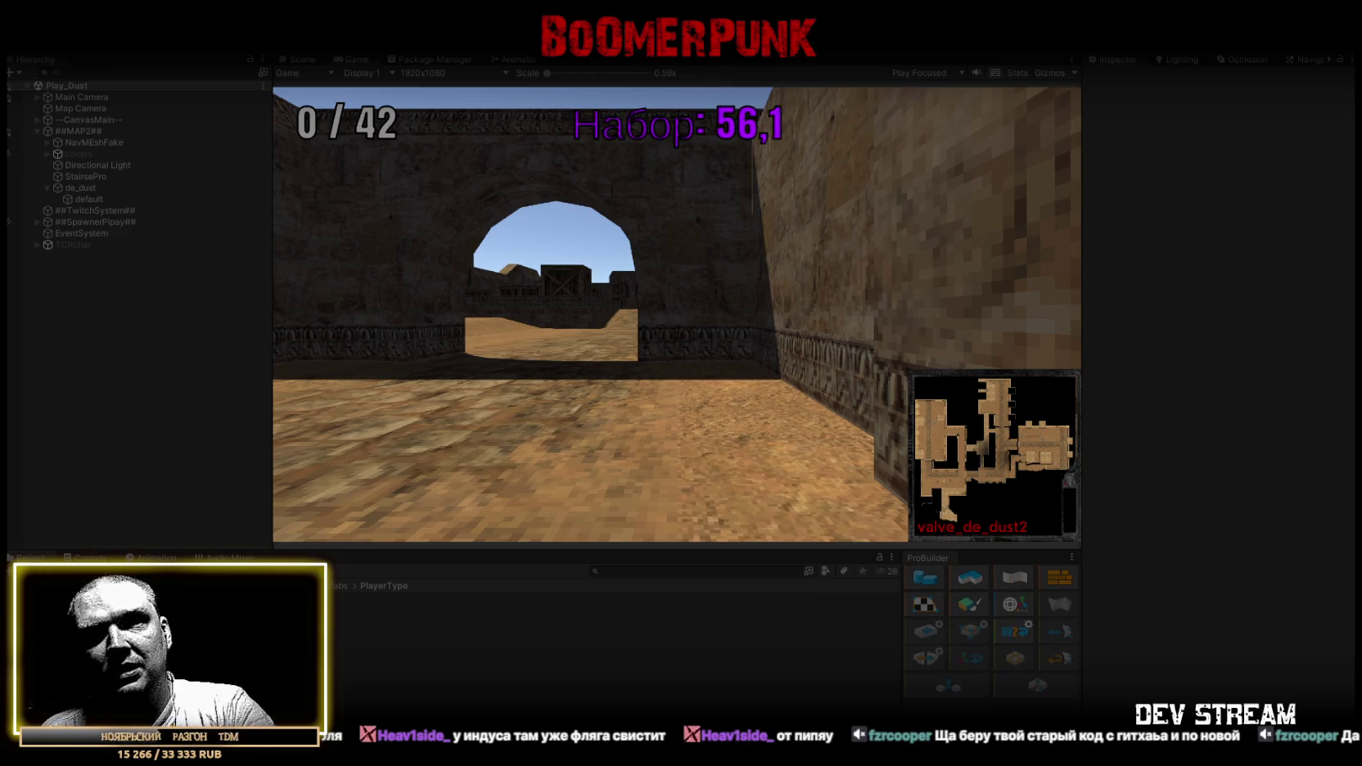
Maximize the Game view, let the Dust match play out, then bring up the scoreboard.
key("Escape")
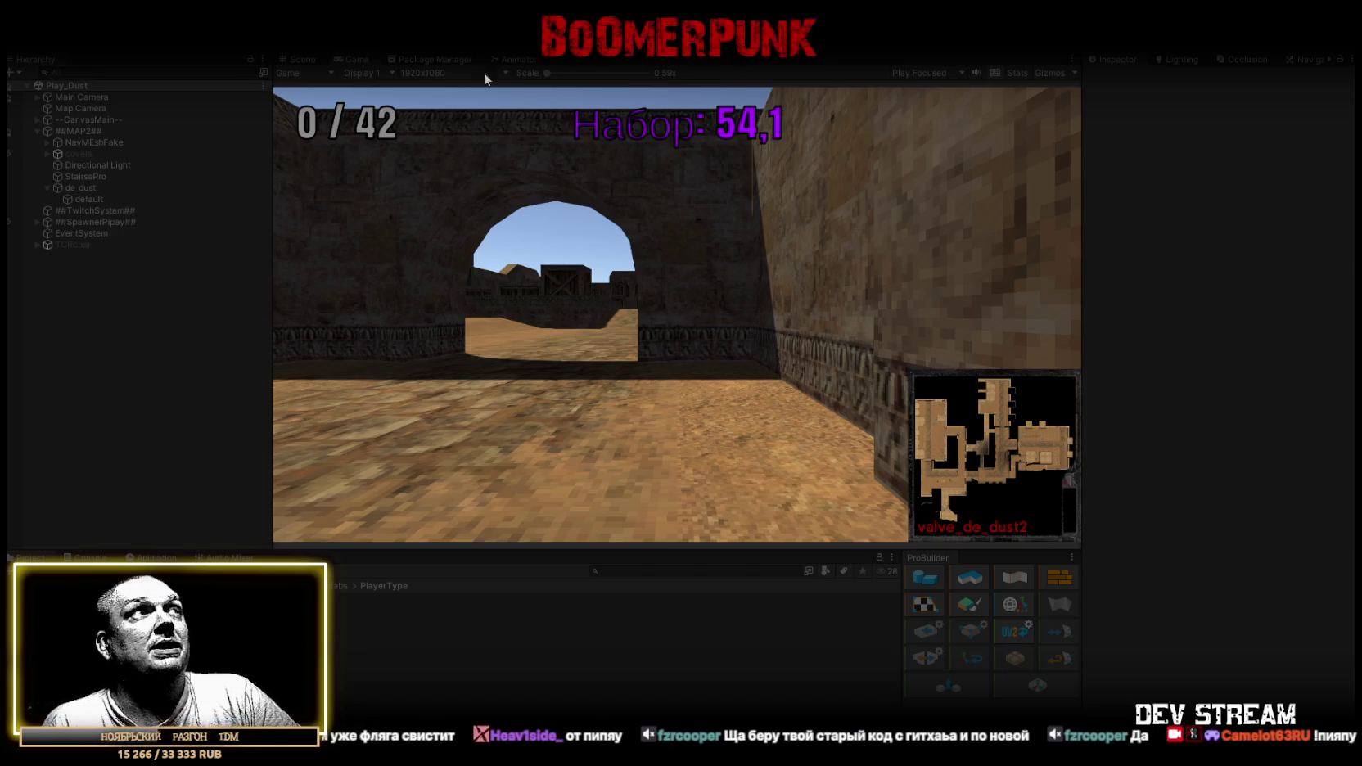
double_click(346, 59)
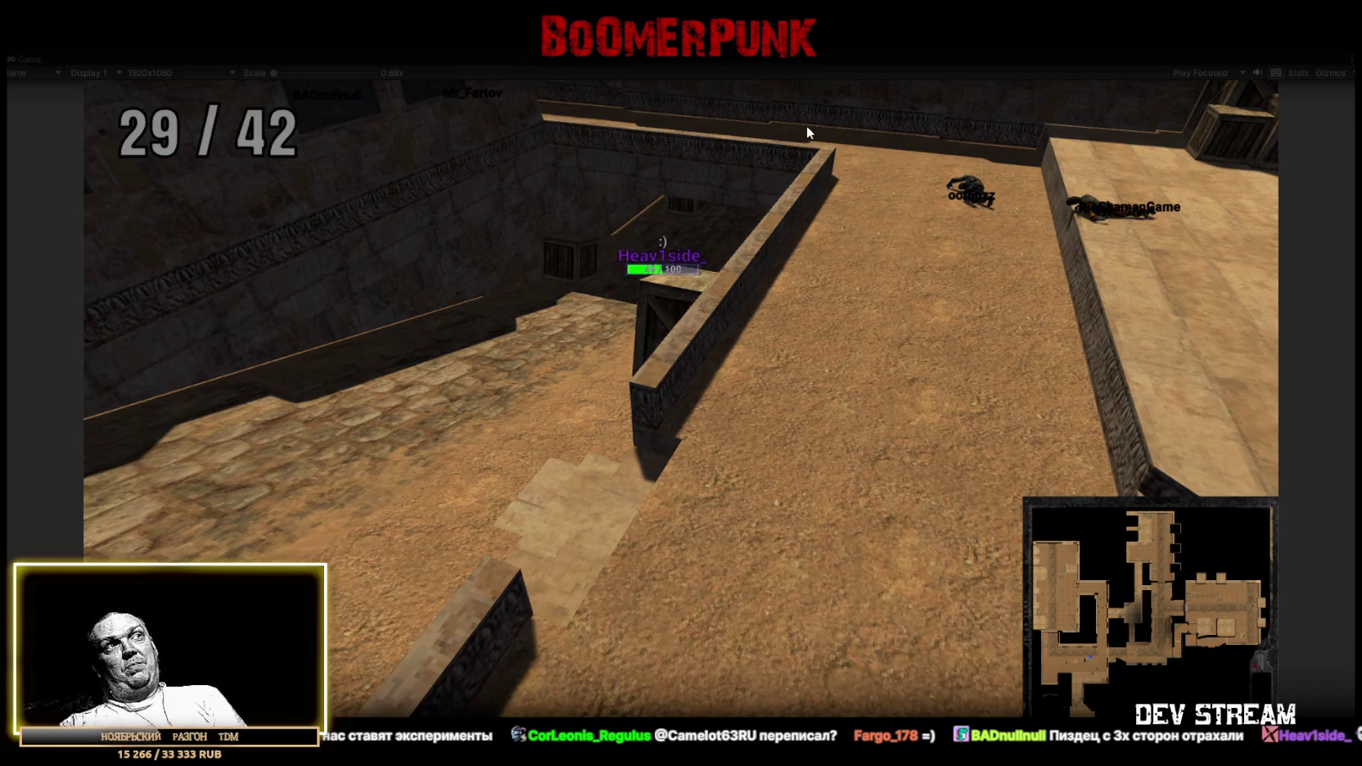
key("Tab")
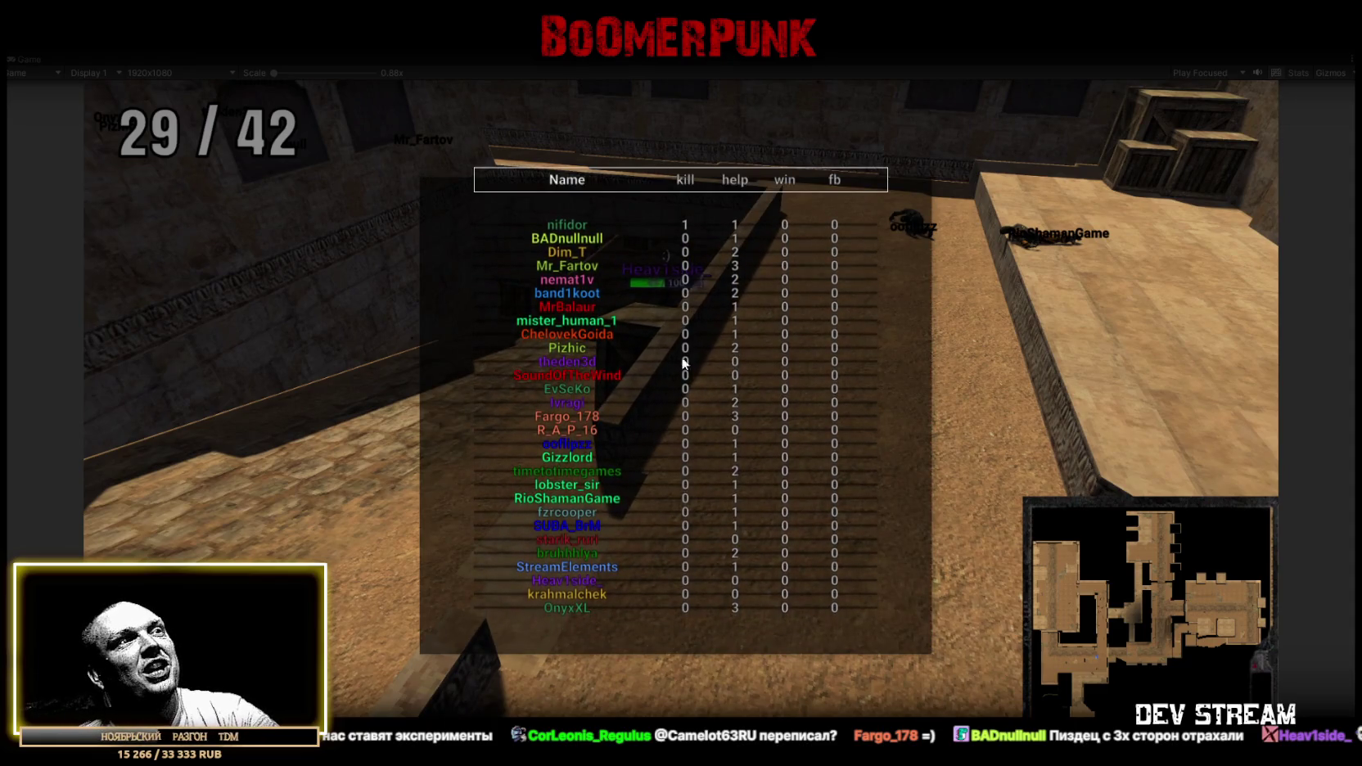
Stop Play mode with Ctrl+P and return to the scene editor.
key("ctrl+p")
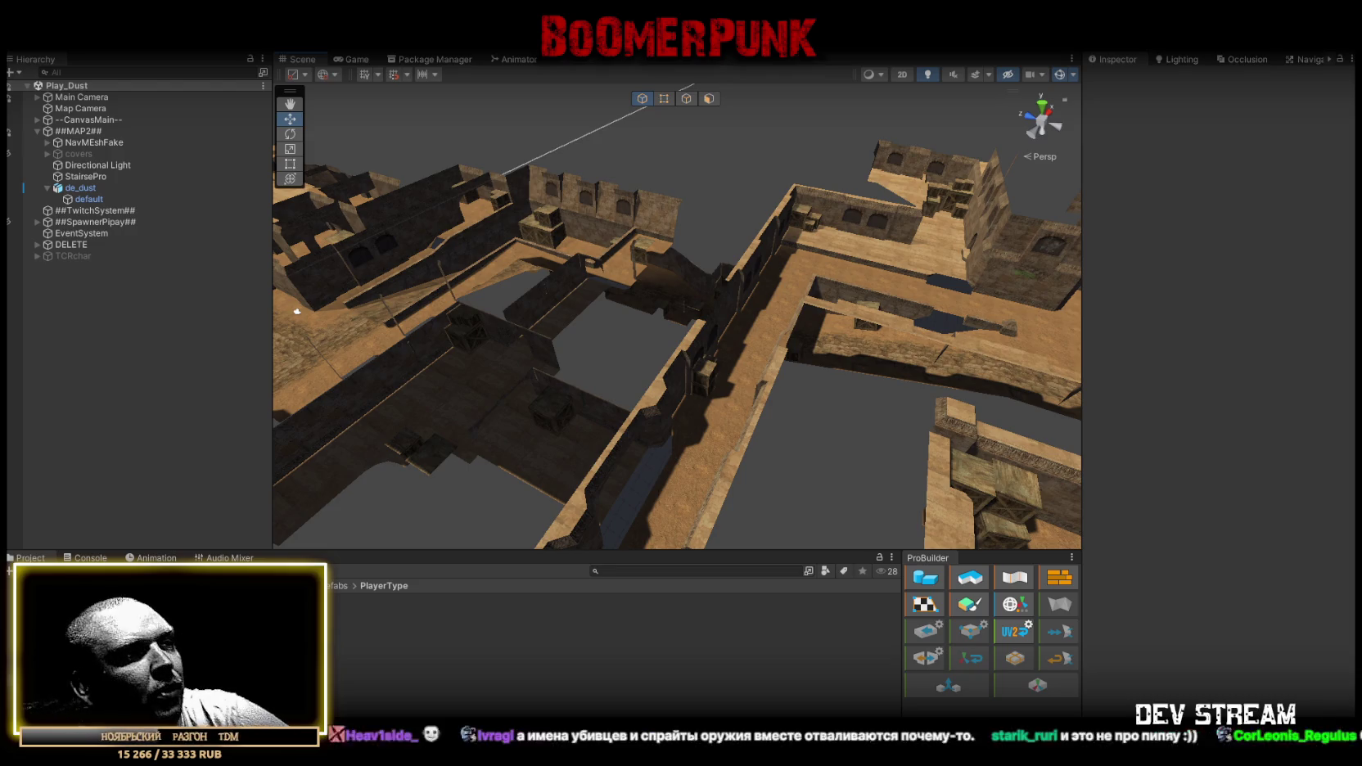
Undo Dead2RagdollNPC.cs back to the version with the logged ResetDeathCount, save it, and return to Unity.
key("alt+Tab")
key("ctrl+z")
key("ctrl+z")
key("ctrl+z")
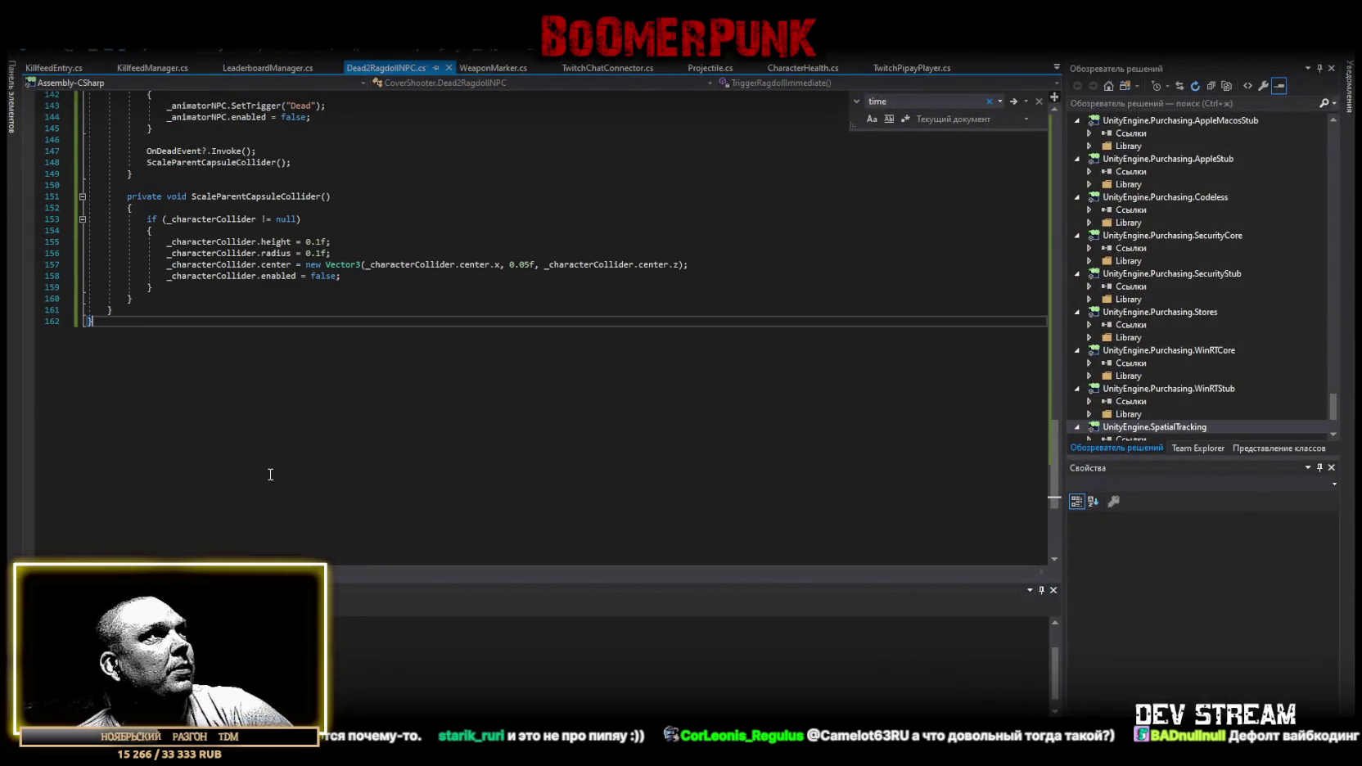
key("ctrl+z")
key("ctrl+z")
key("ctrl+z")
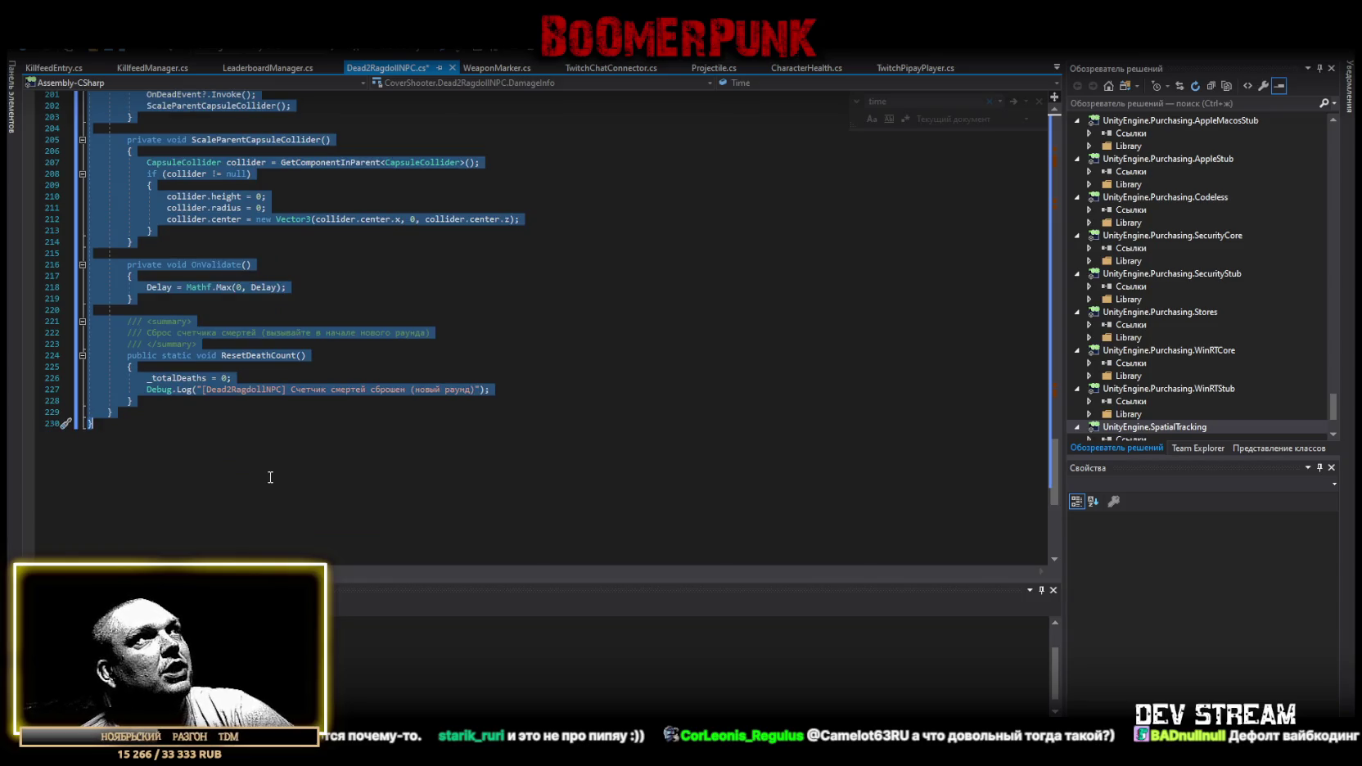
scroll(272, 478, "up", 4)
key("ctrl+s")
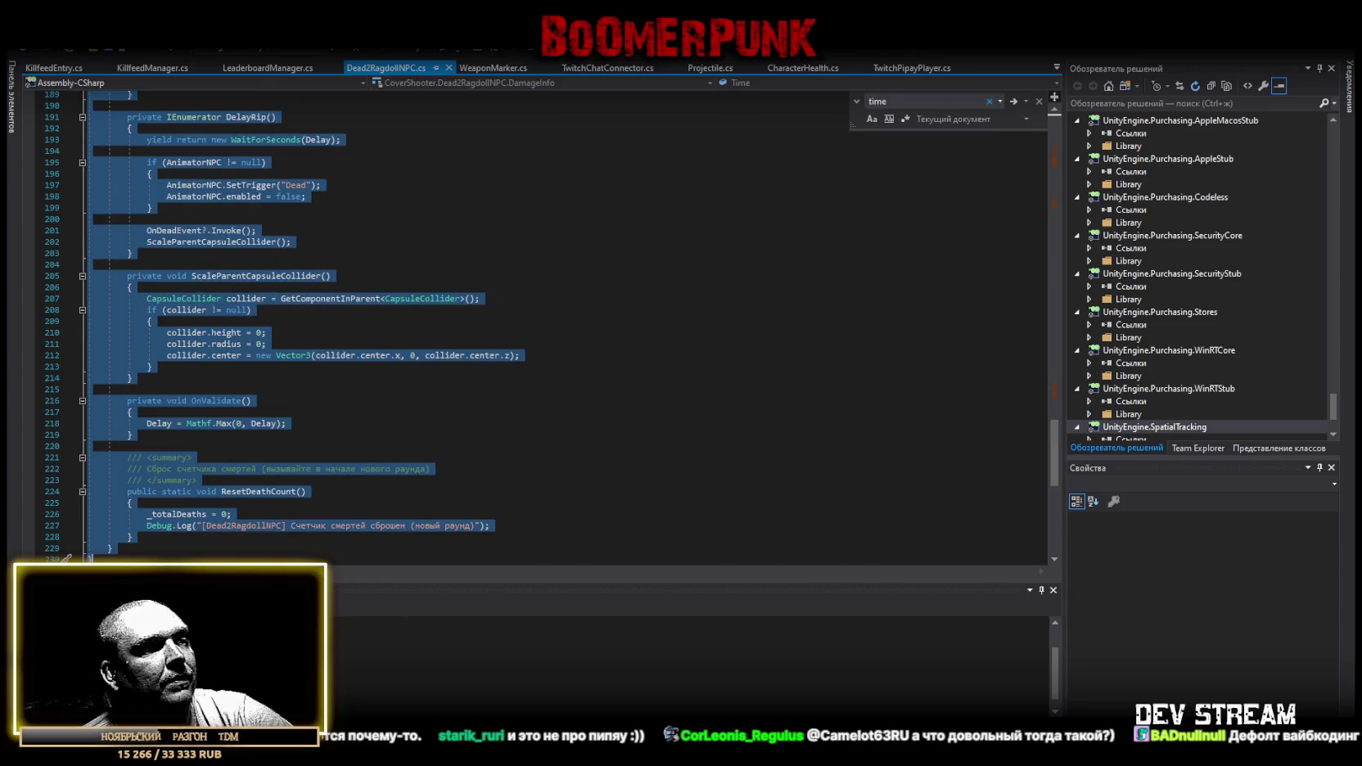
key("alt+Tab")
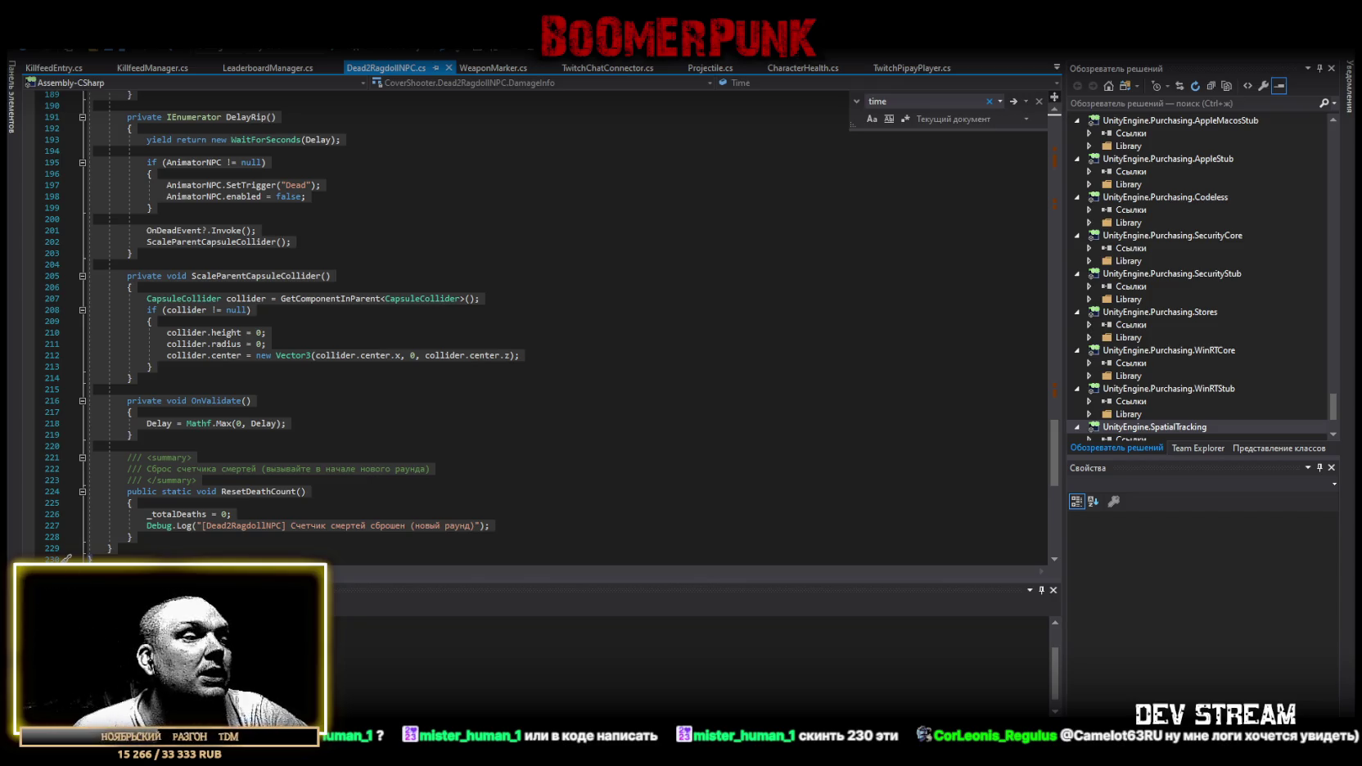
key("alt+Tab")
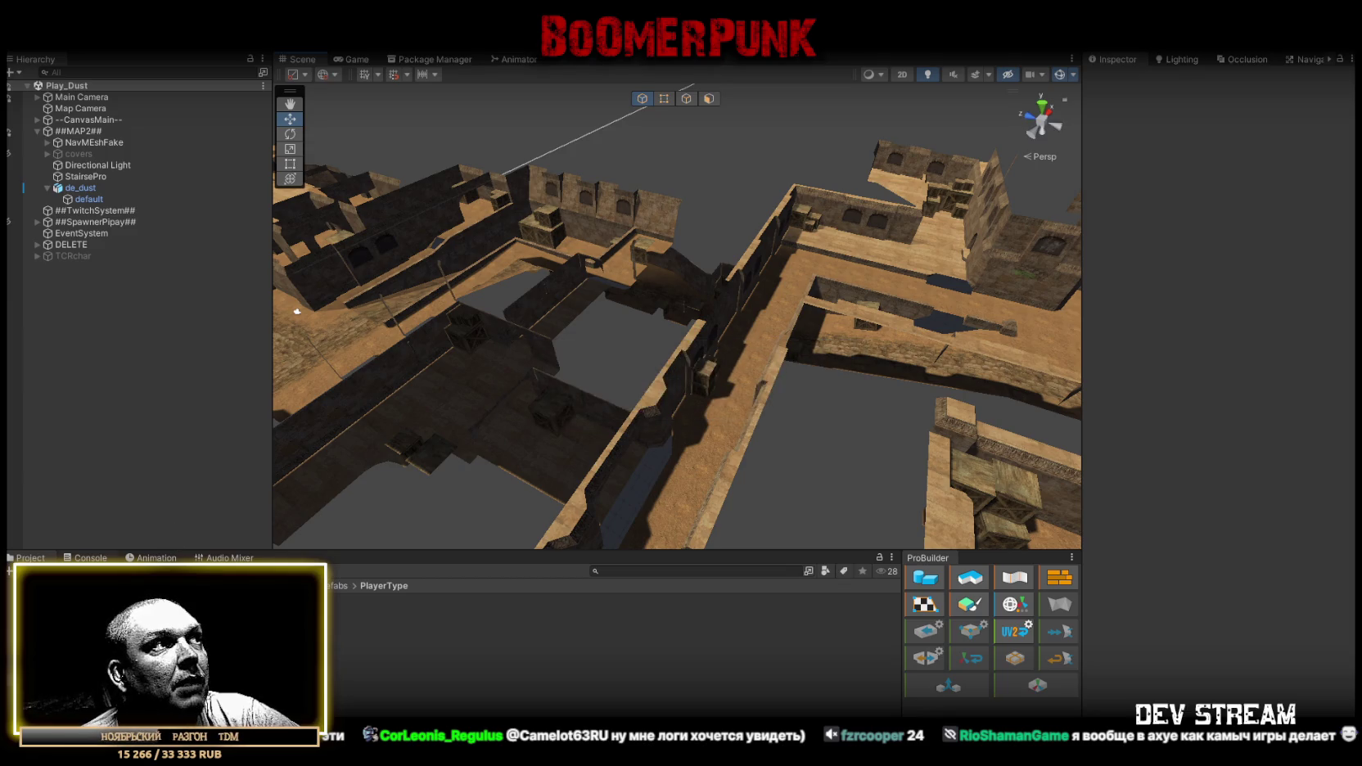
Maximize the Console to read the hit, assist and killfeed logs, then restore the layout.
left_click(90, 558)
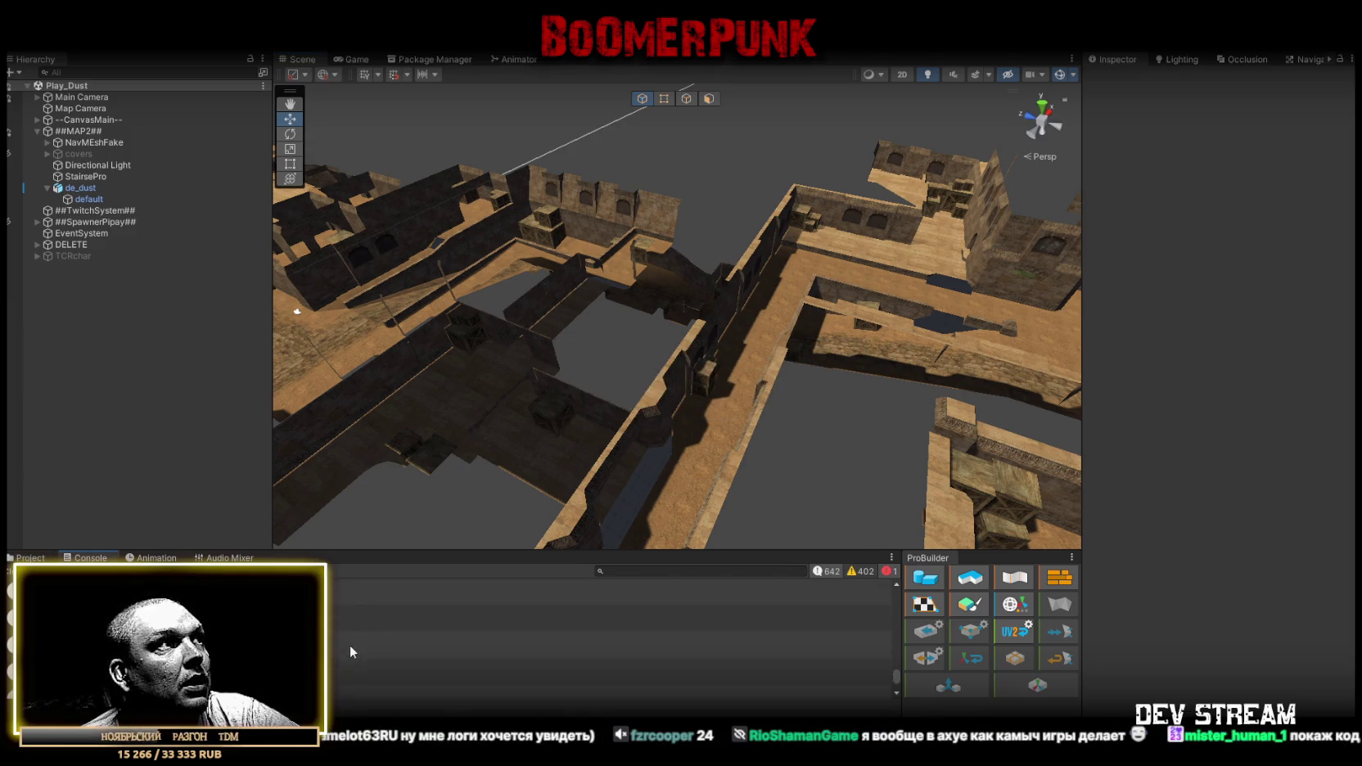
double_click(101, 558)
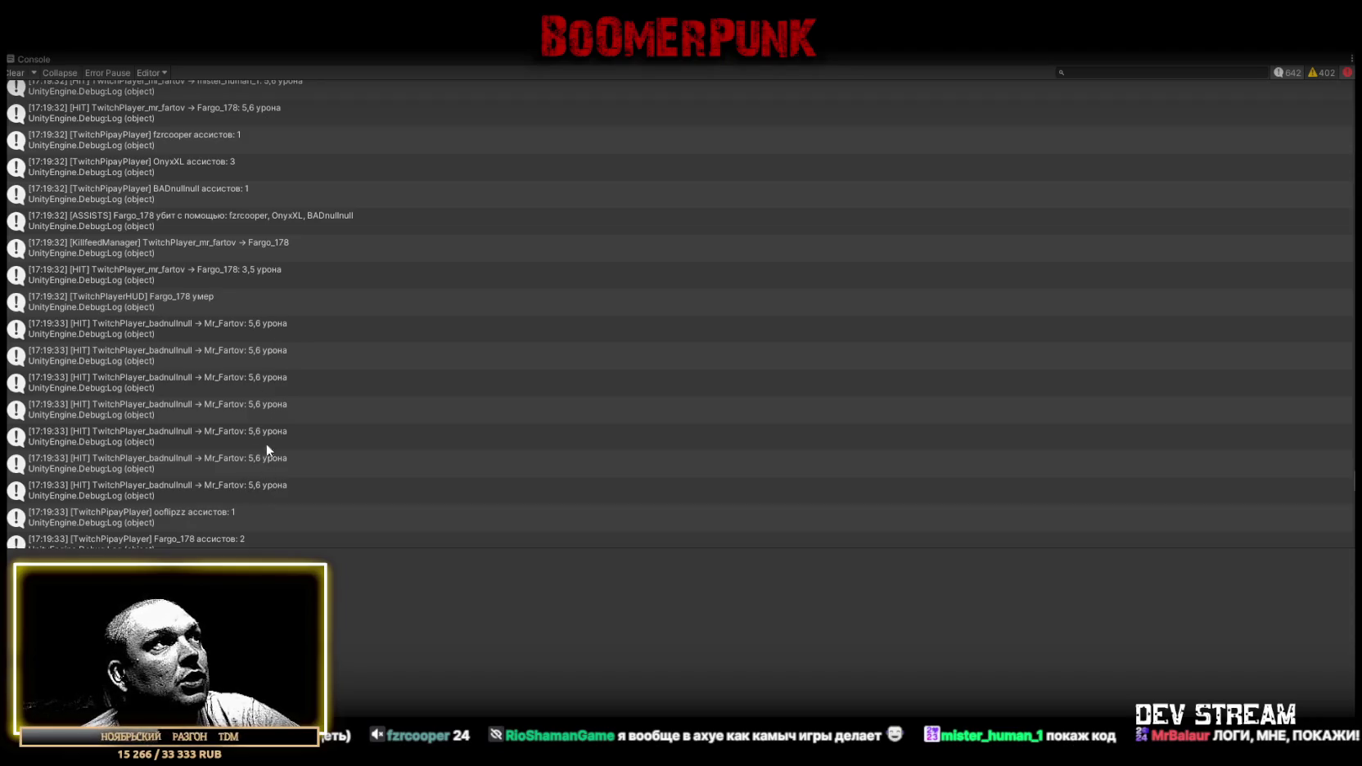
scroll(260, 344, "up", 10)
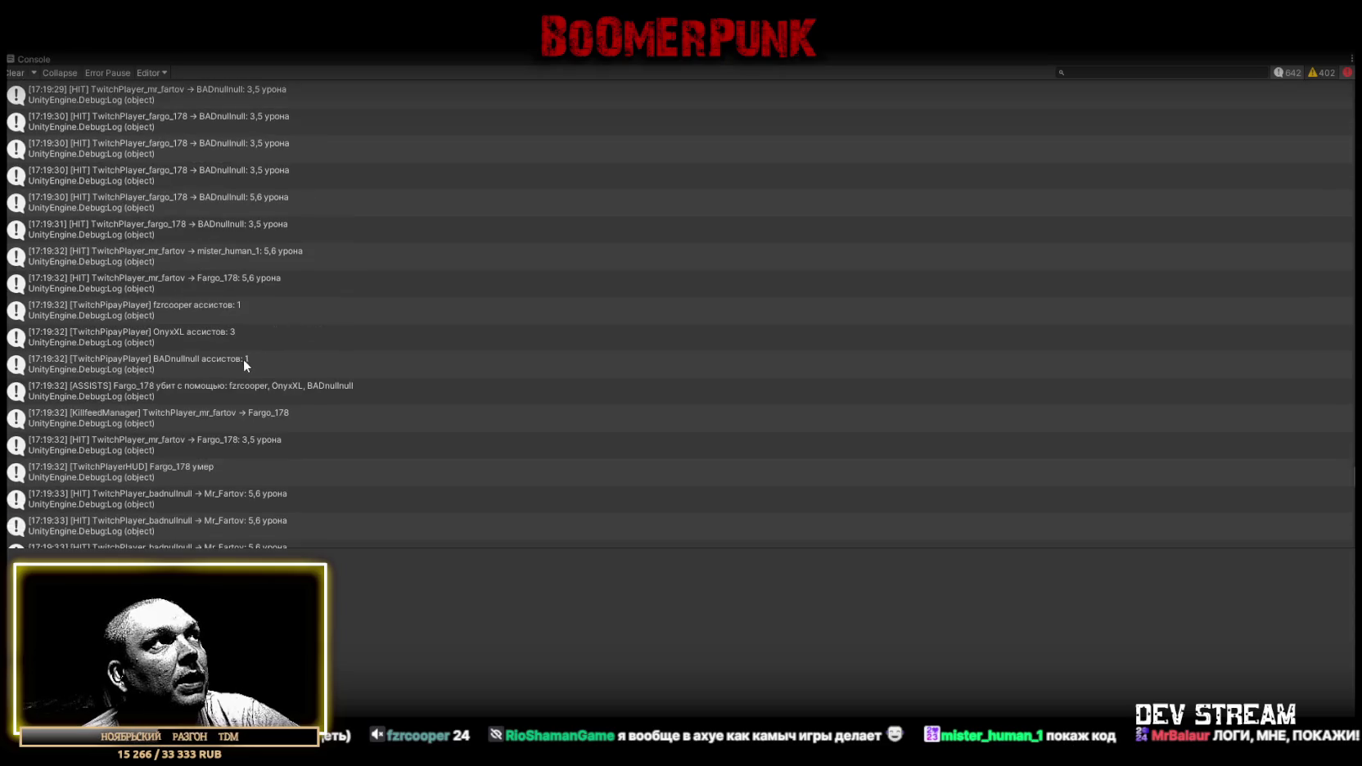
scroll(247, 346, "up", 5)
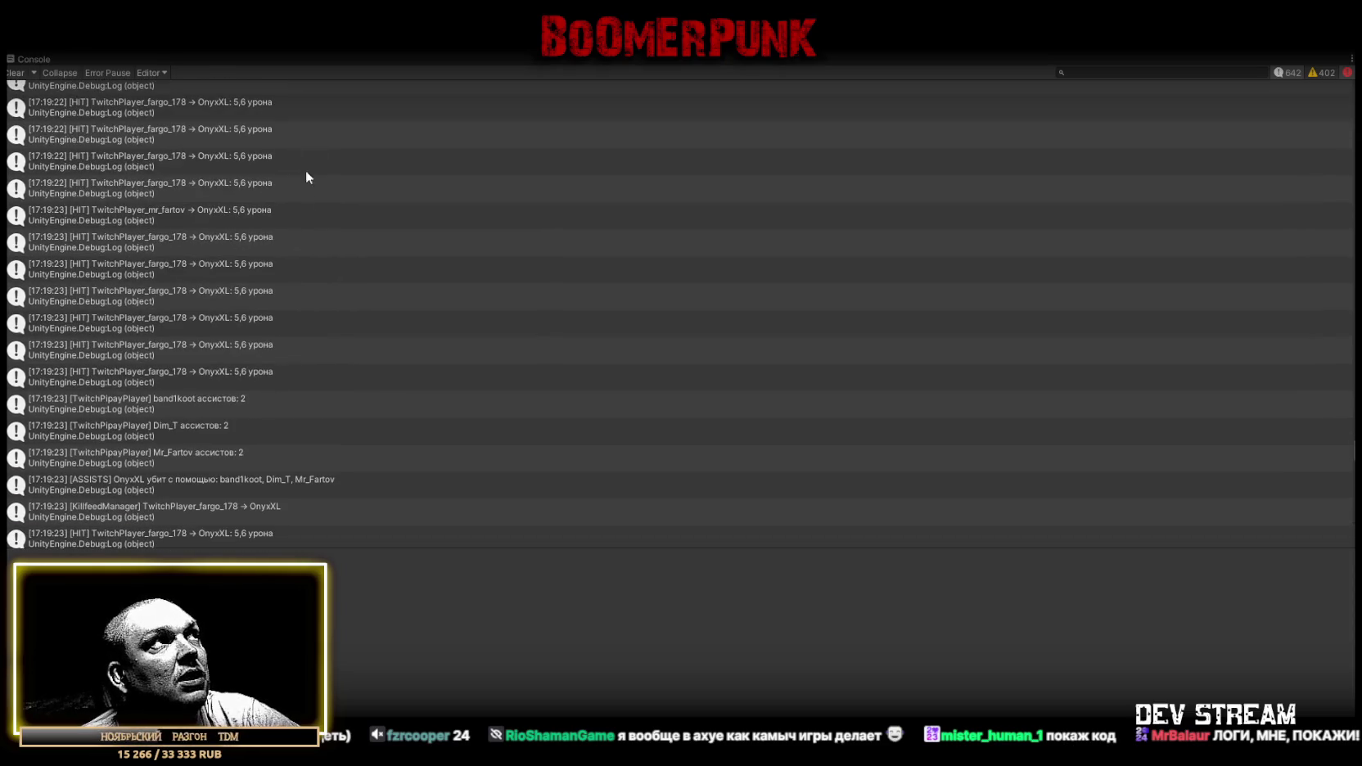
double_click(37, 59)
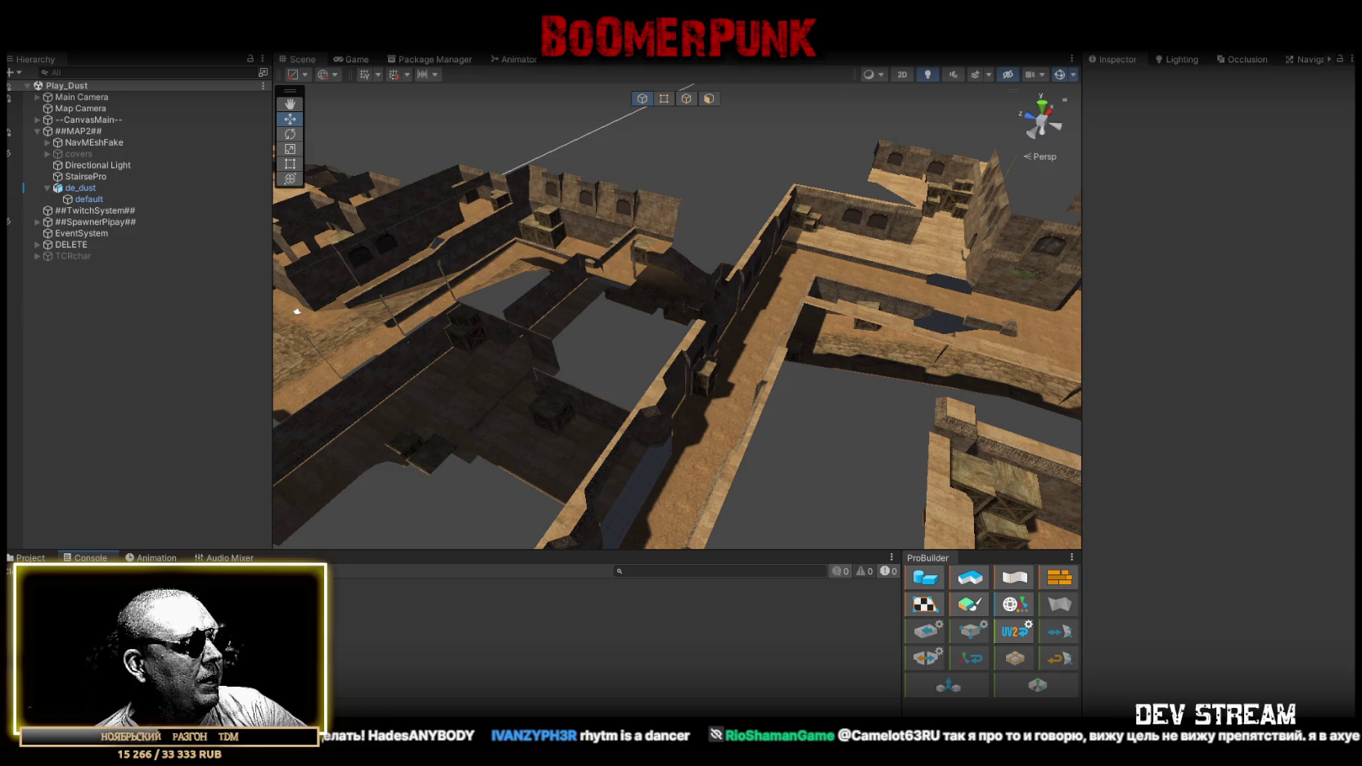
Switch back to Dead2RagdollNPC.cs in Visual Studio.
key("alt+Tab")
Overwrite the whole Dead2RagdollNPC.cs with the pasted new version and reopen the search box.
scroll(270, 472, "down", 10)
left_click(224, 475)
key("ctrl+a")
key("ctrl+v")
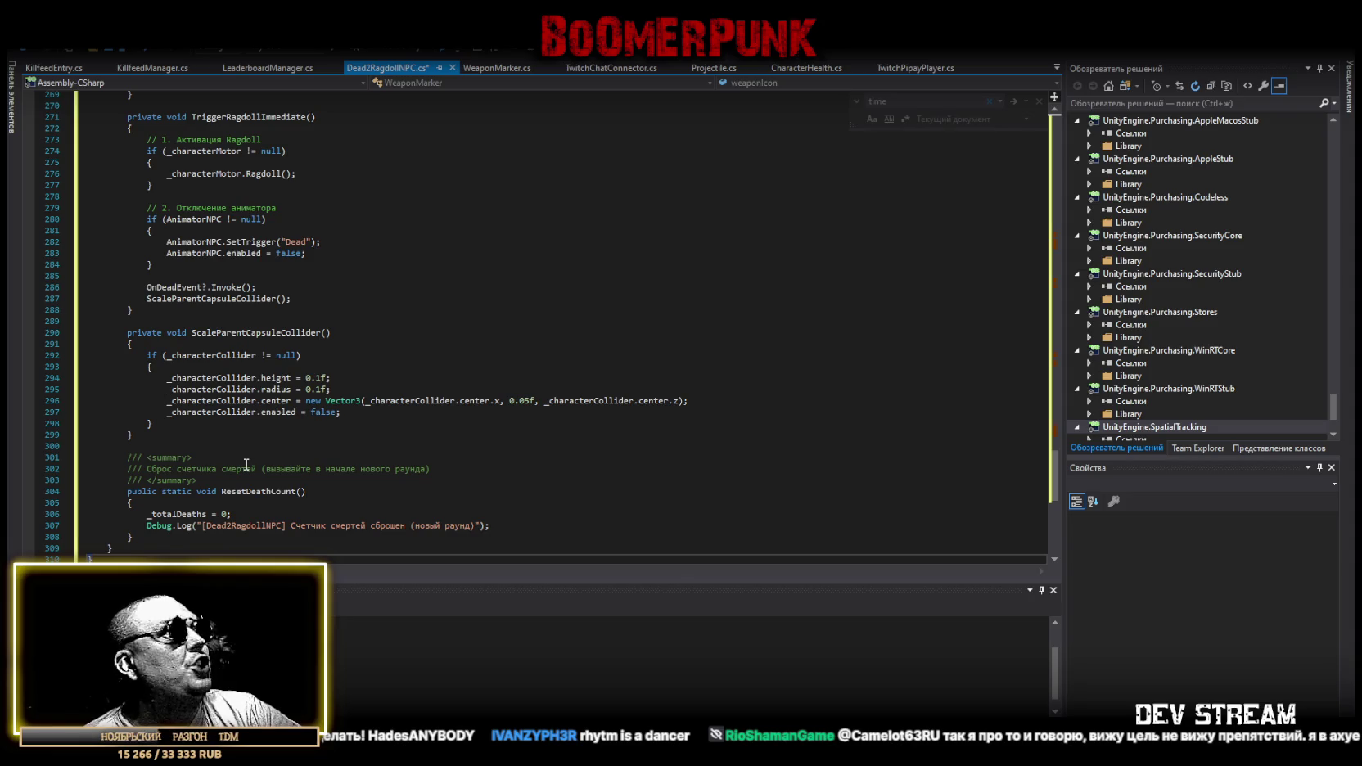
key("ctrl+f")
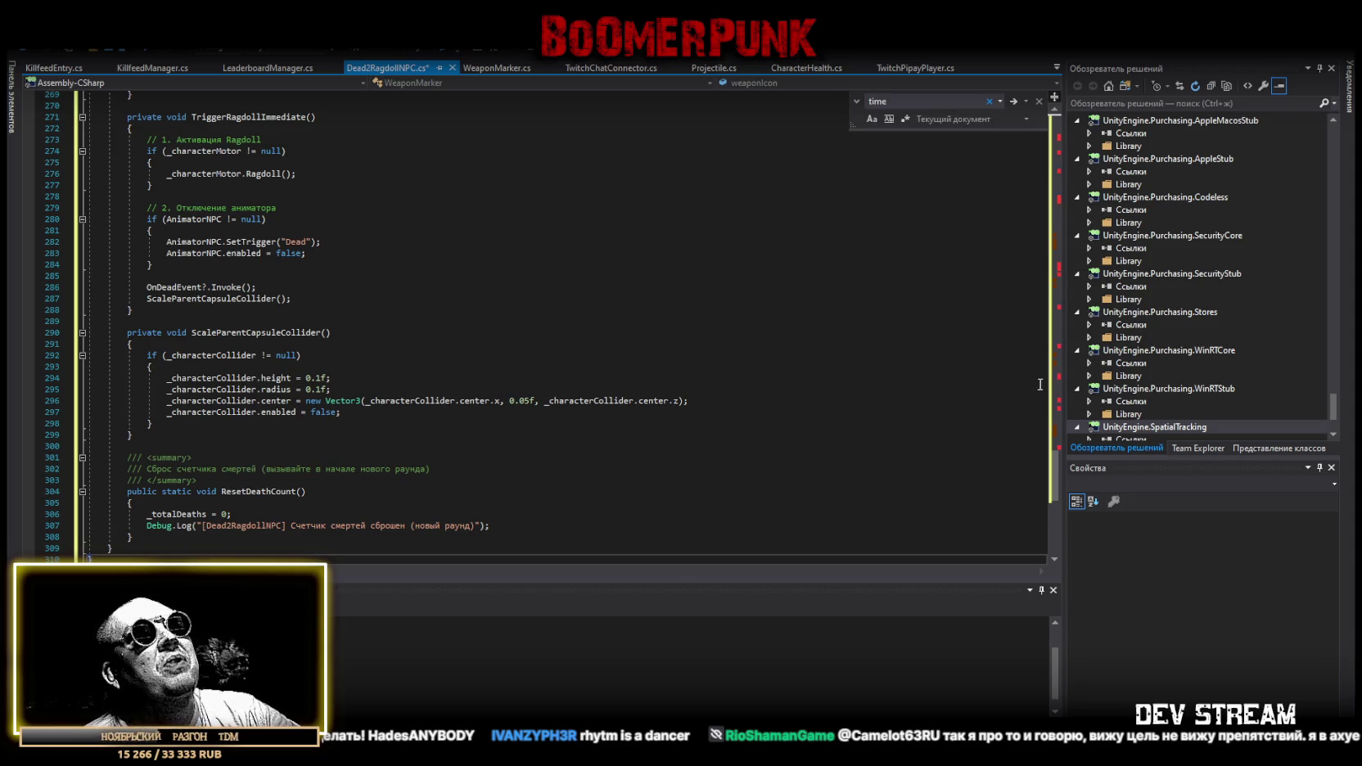
Scroll through the 310-line script, highlighting the 600f DAMAGE_TIMEOUT constant.
scroll(731, 289, "up", 20)
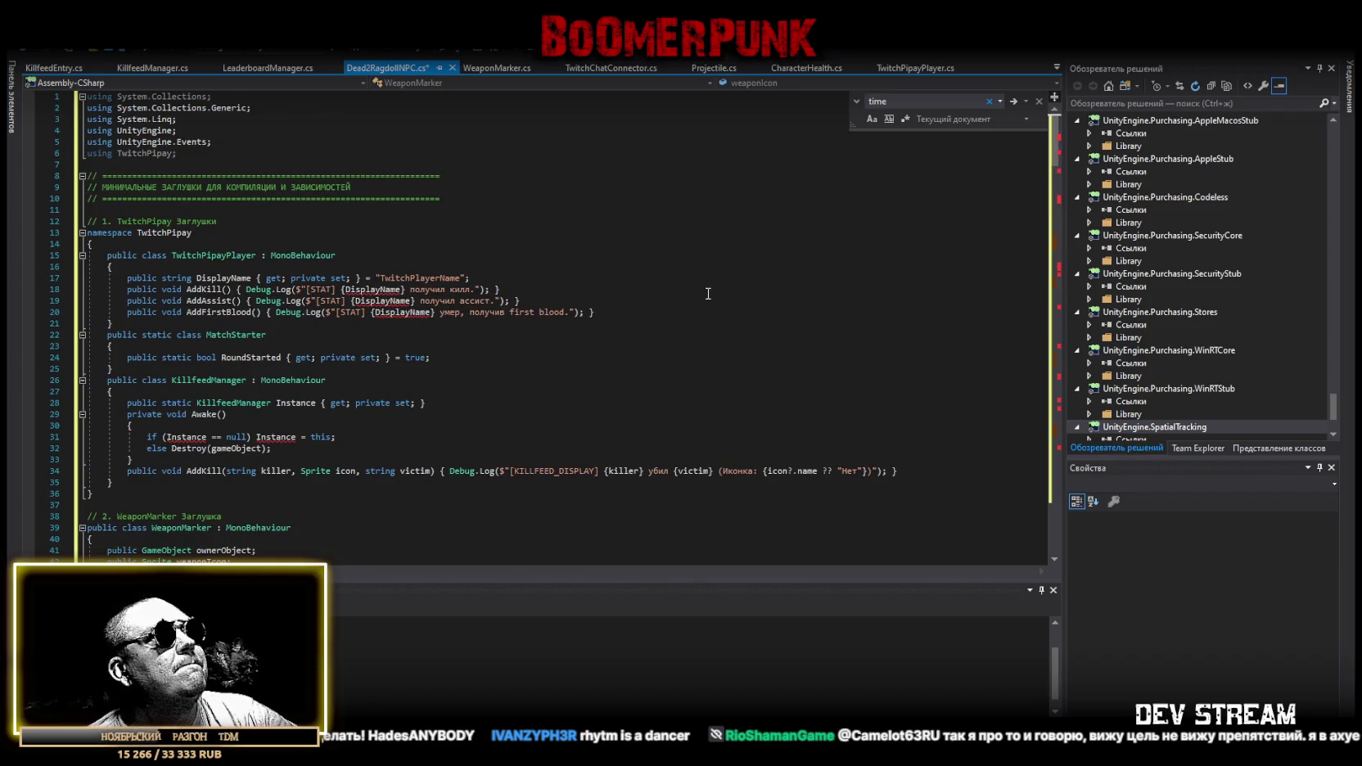
scroll(708, 293, "down", 9)
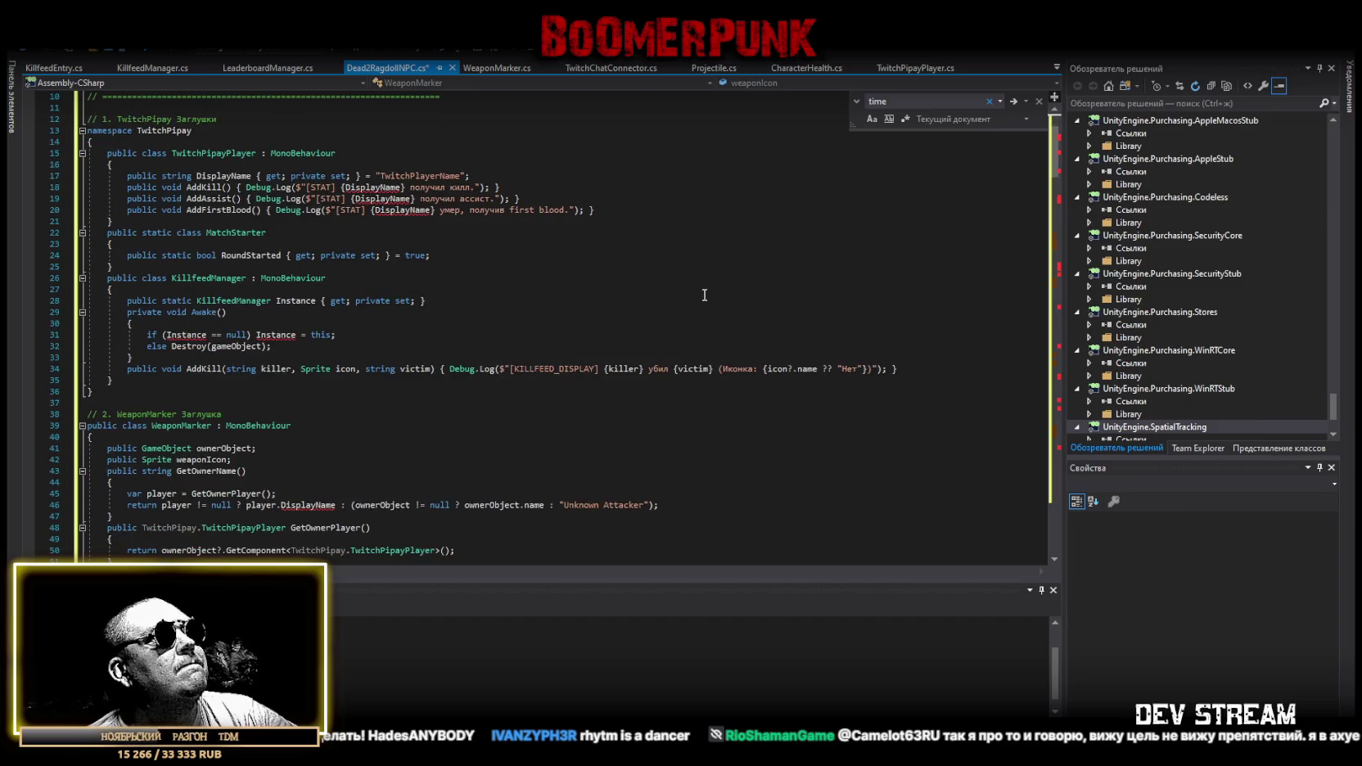
scroll(702, 294, "down", 2)
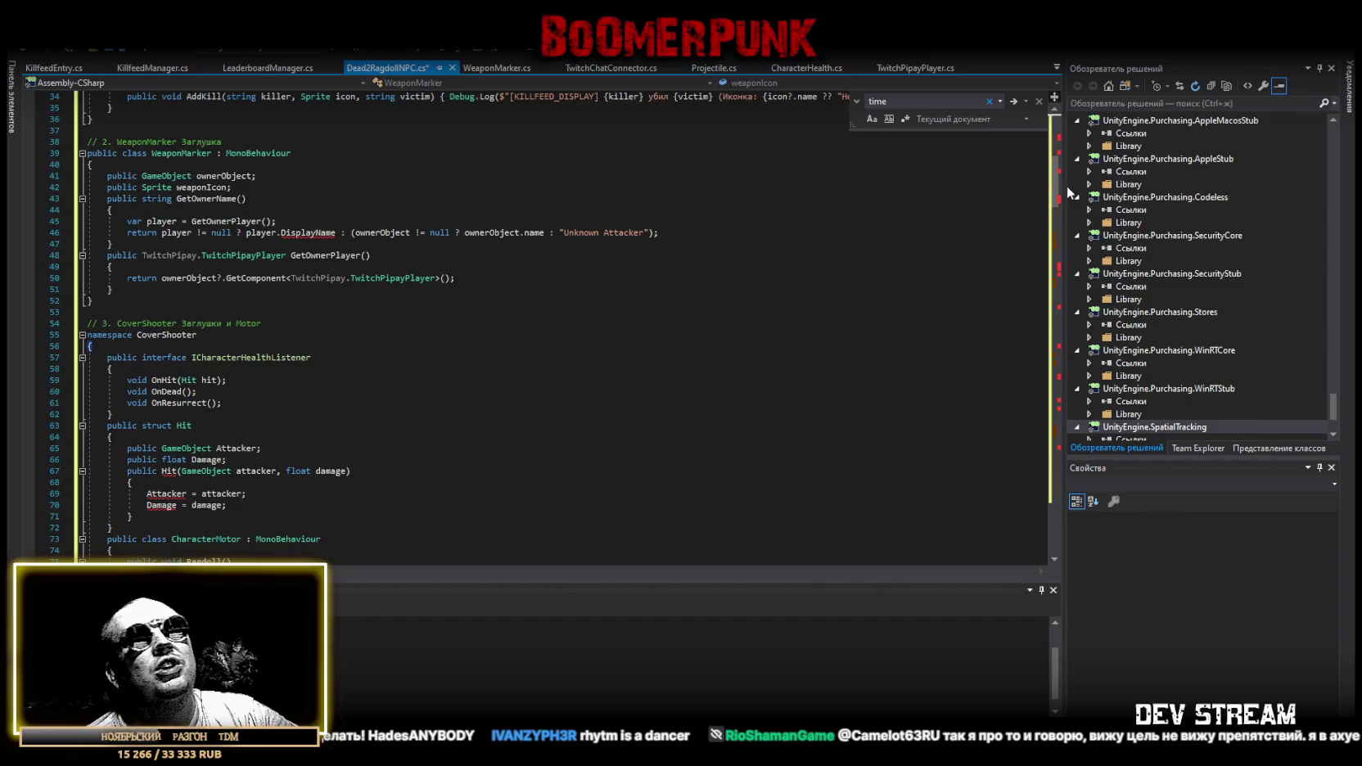
left_click_drag(1062, 192, 1067, 135)
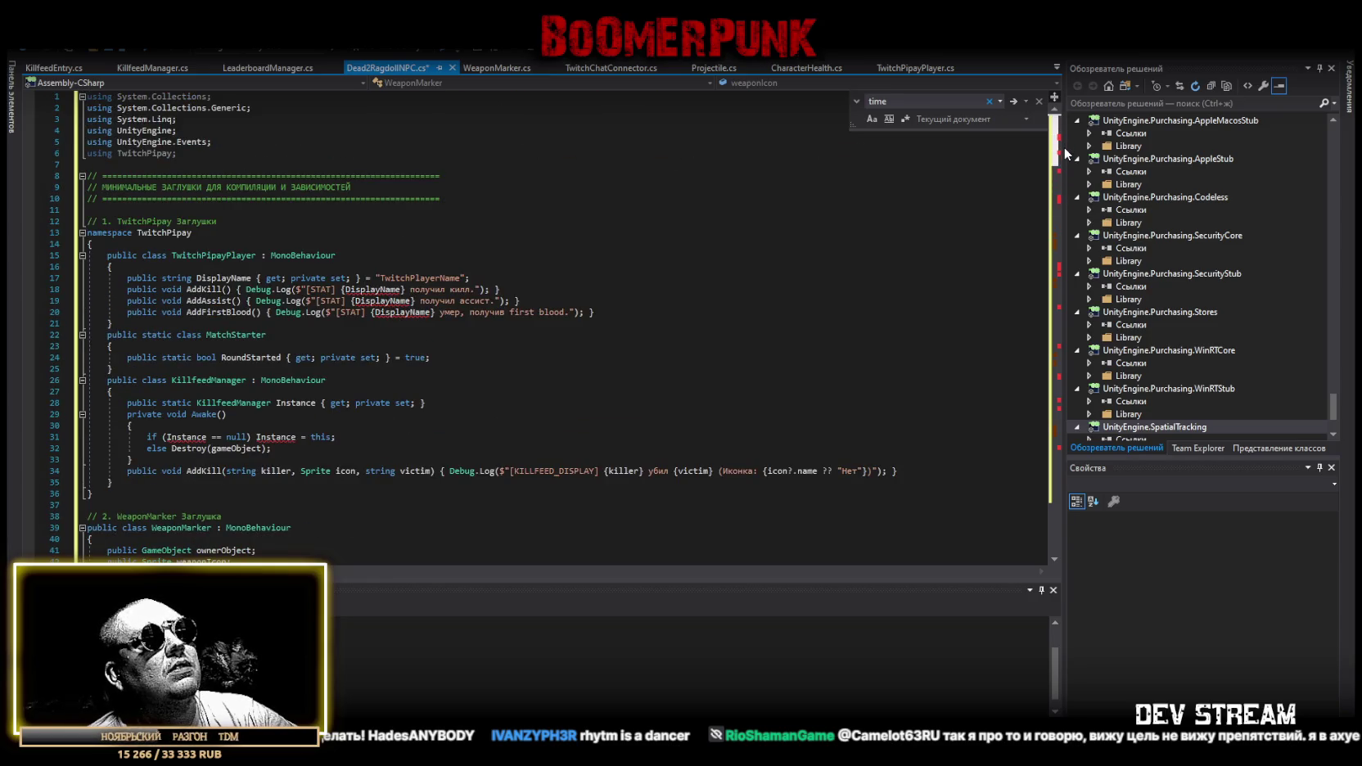
scroll(1064, 164, "down", 4)
left_click_drag(1064, 171, 1060, 282)
scroll(465, 291, "up", 4)
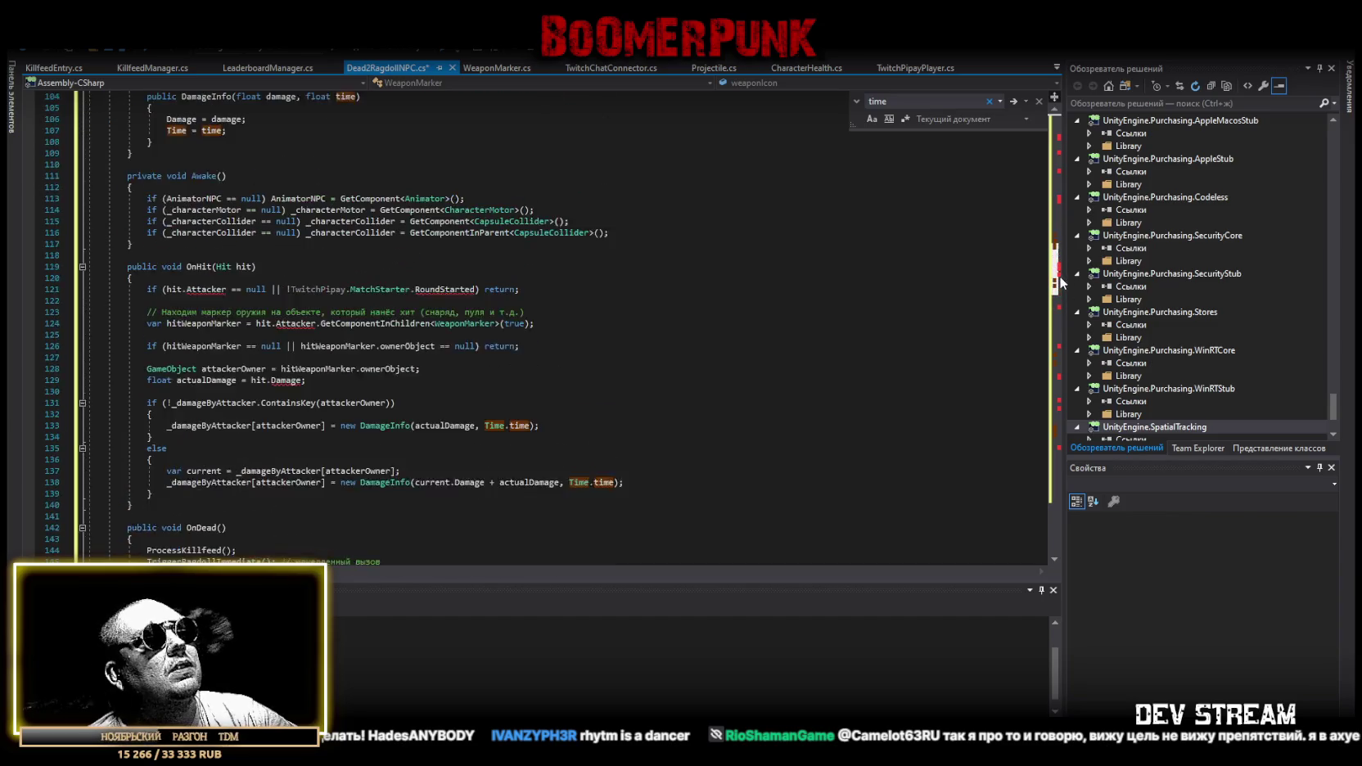
scroll(466, 291, "up", 3)
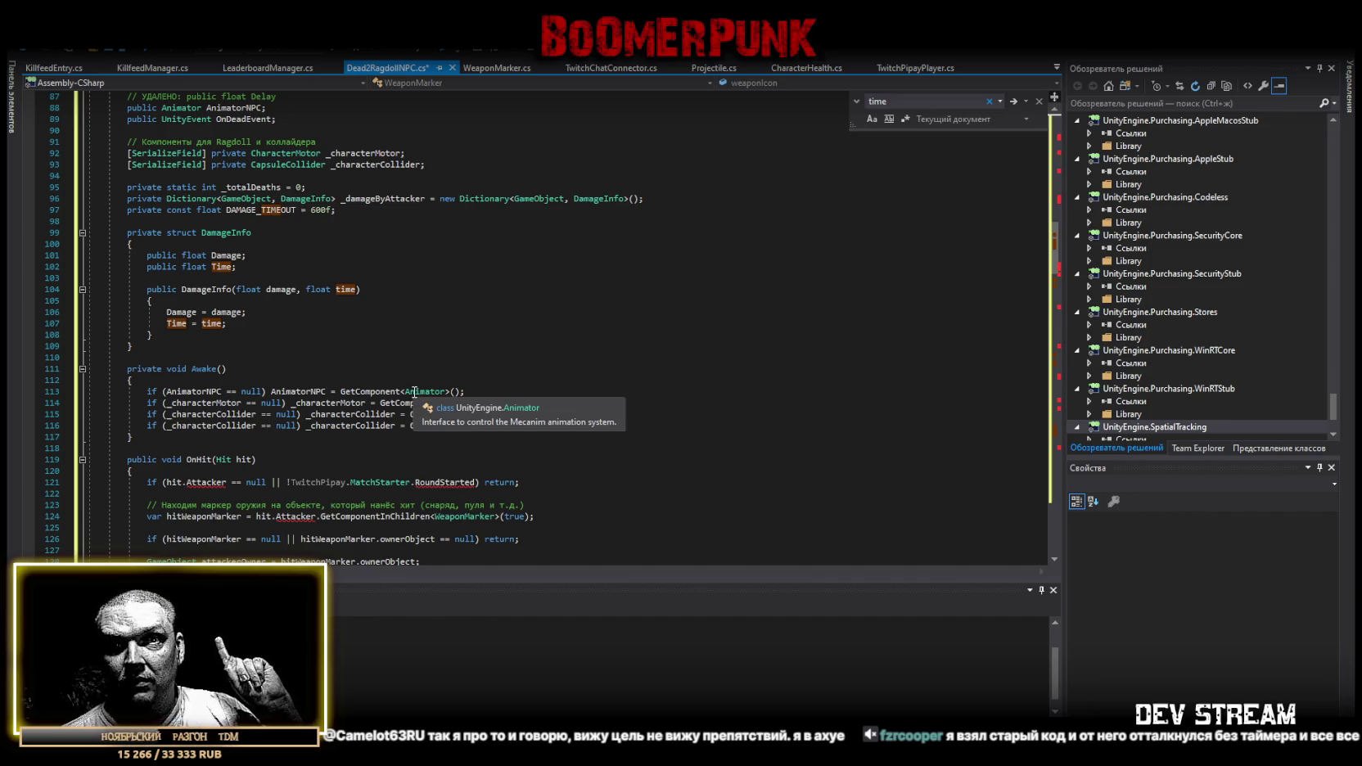
left_click_drag(348, 210, 226, 209)
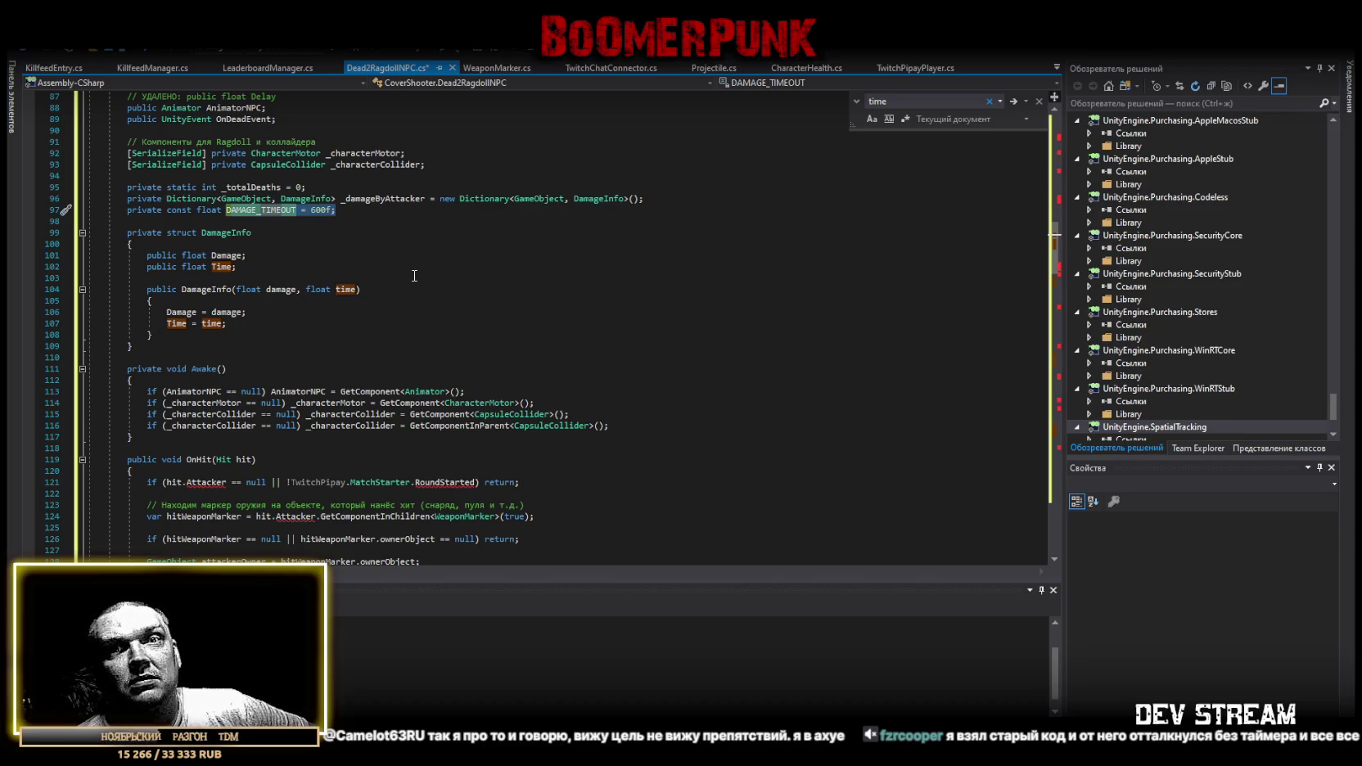
scroll(409, 276, "down", 3)
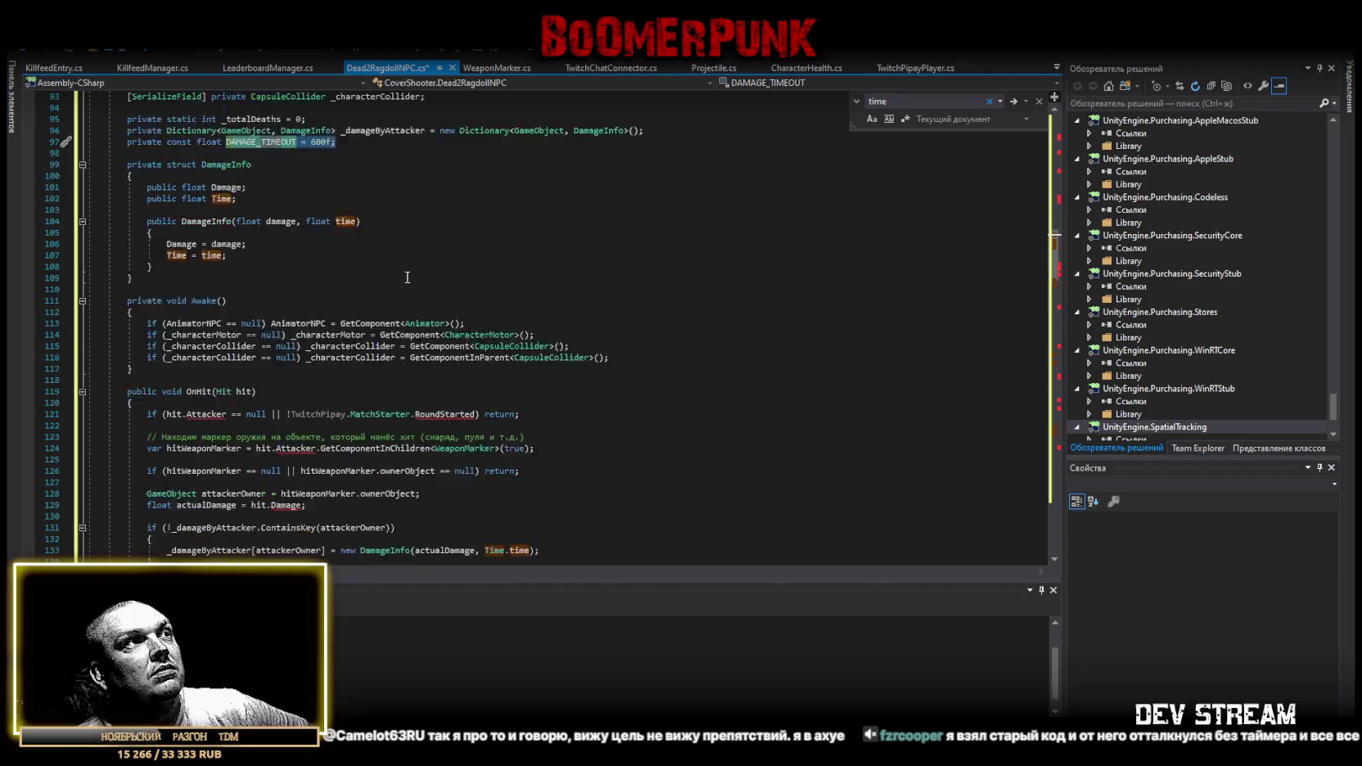
scroll(405, 278, "down", 7)
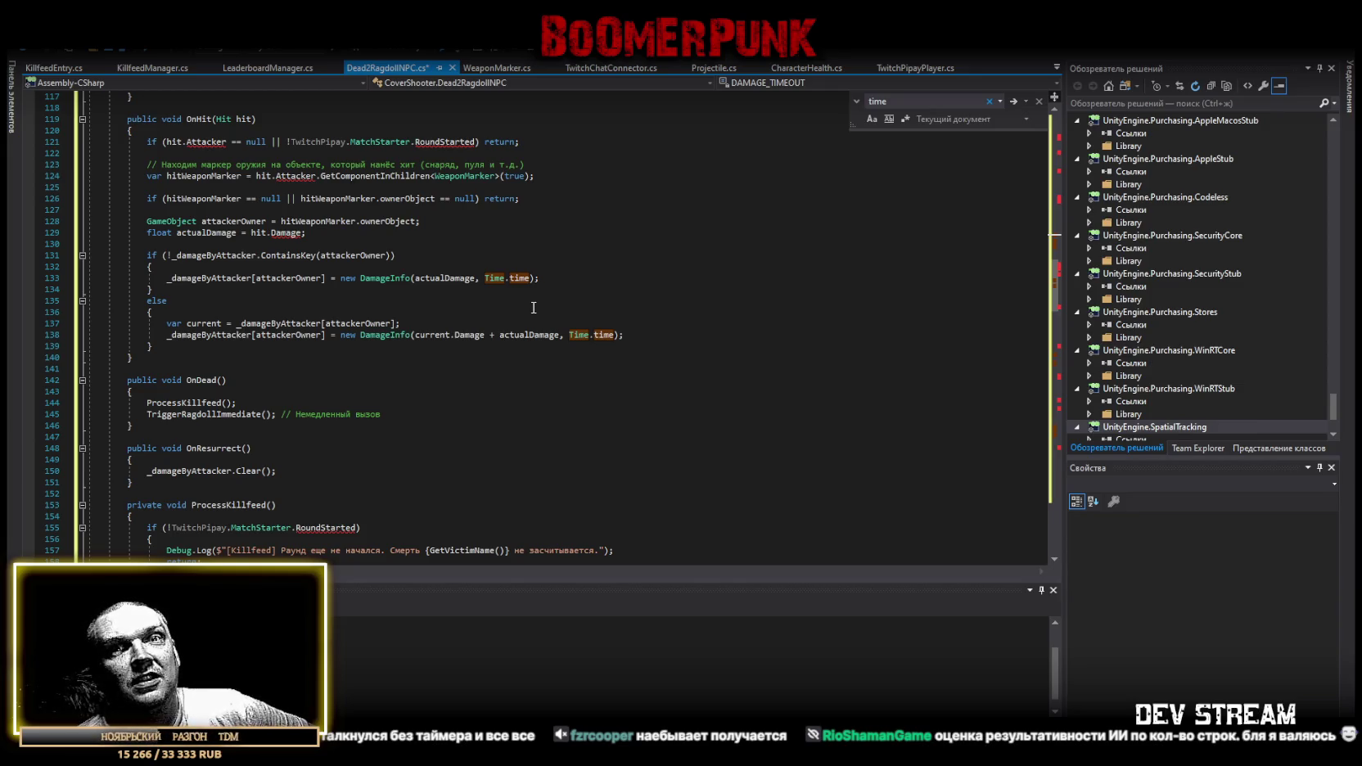
mouse_move(1059, 290)
left_mouse_down()
mouse_move(1062, 524)
mouse_move(1051, 477)
left_mouse_up()
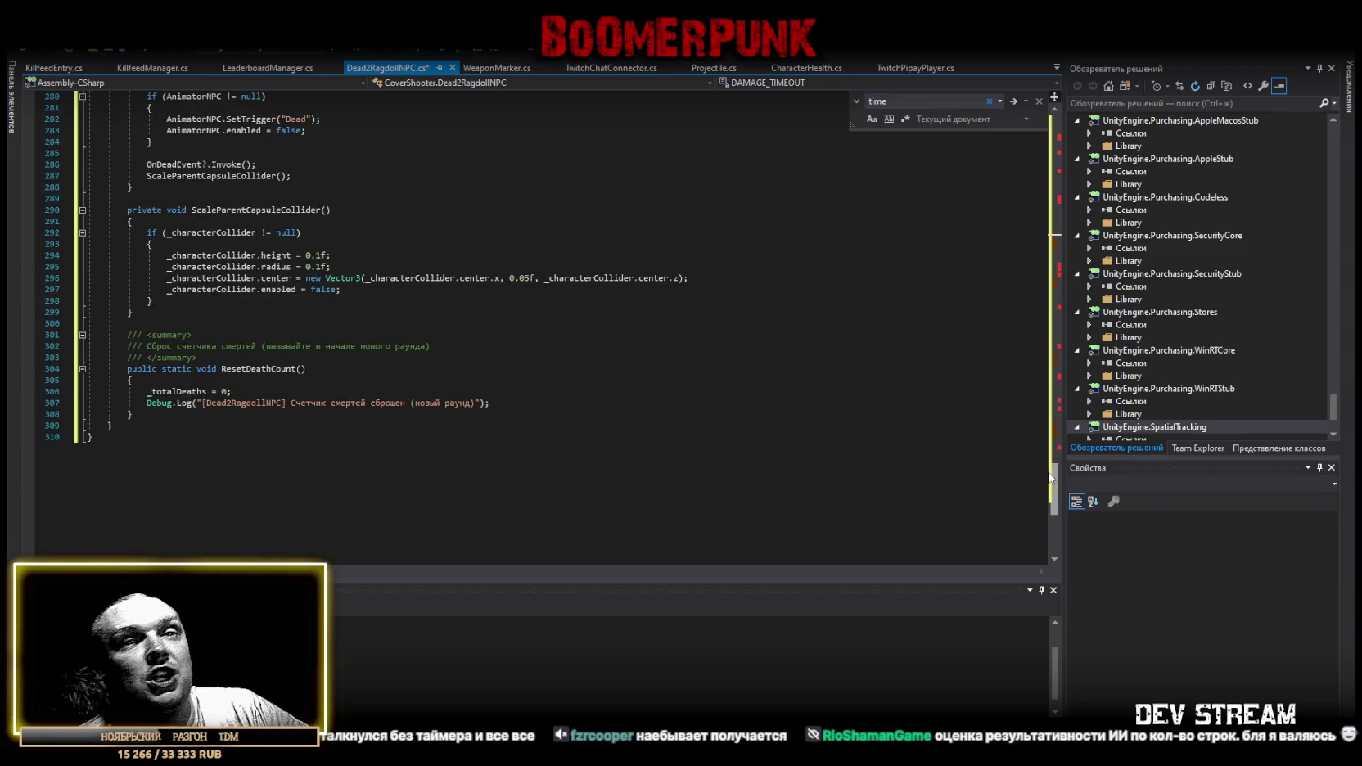